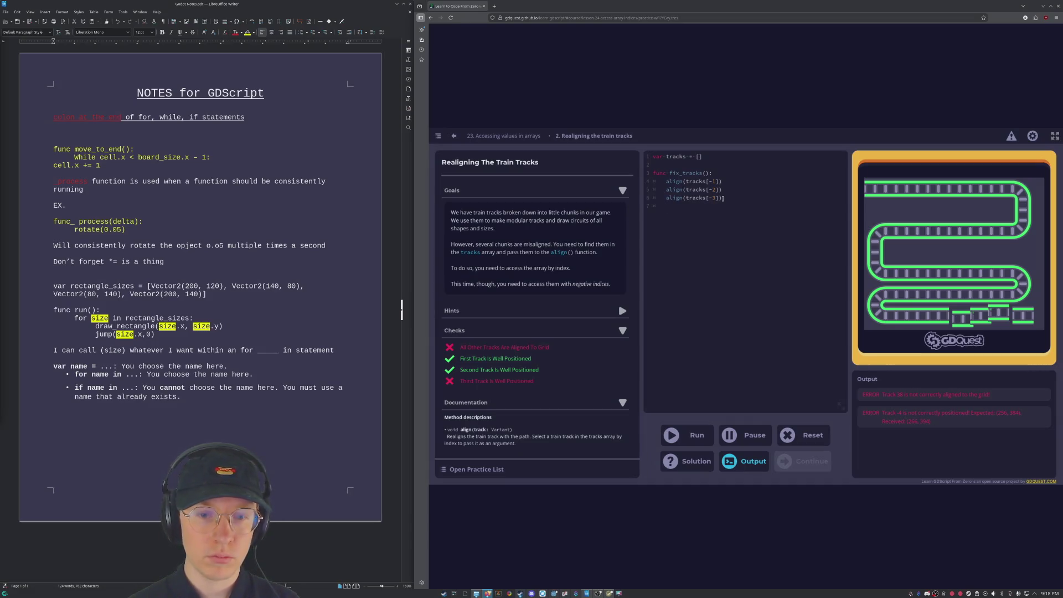
# Step: Duplicate the last align call, change its index to -4, and run the code
pyautogui.write('align(tracks[-1])')
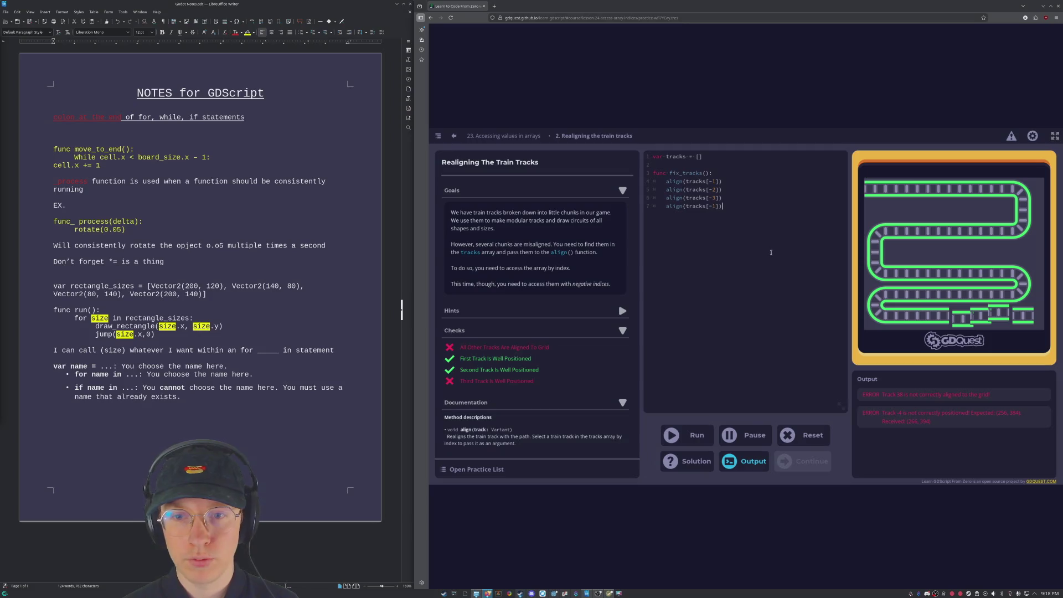
pyautogui.press('Left')
pyautogui.press('Left')
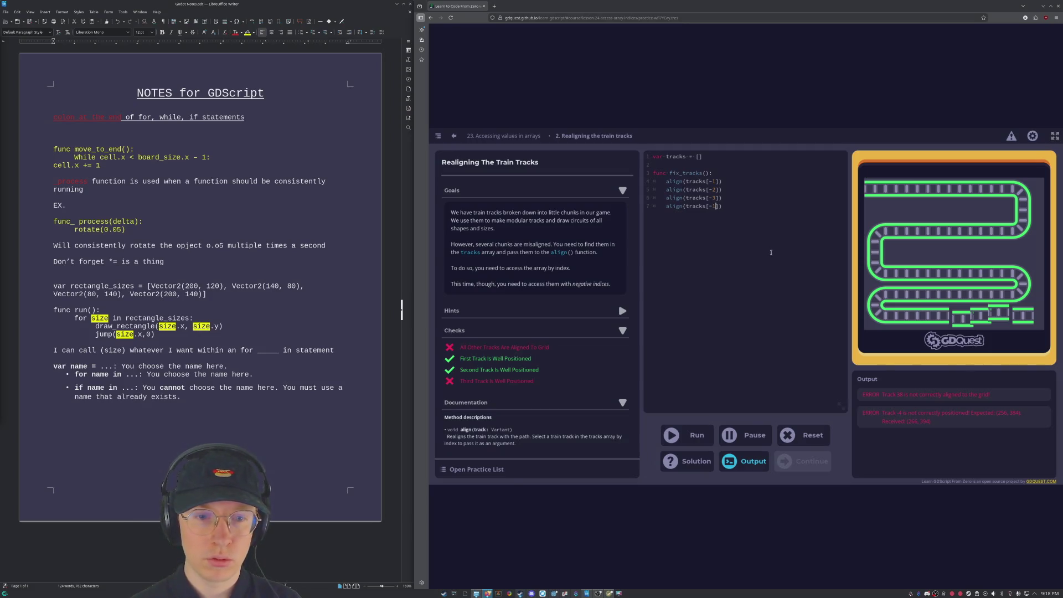
pyautogui.press('BackSpace')
pyautogui.write('4')
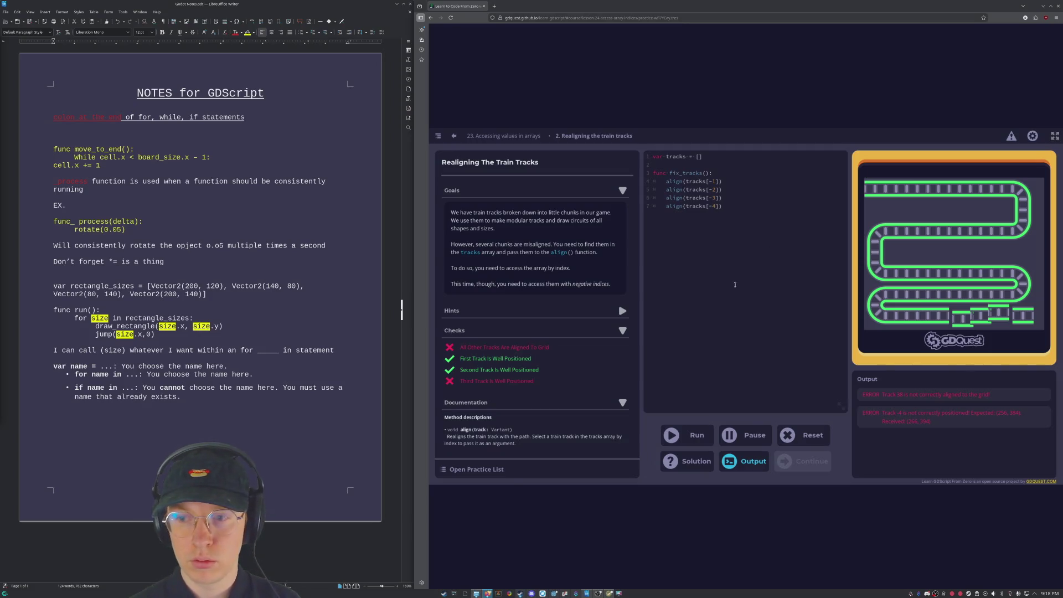
pyautogui.click(701, 435)
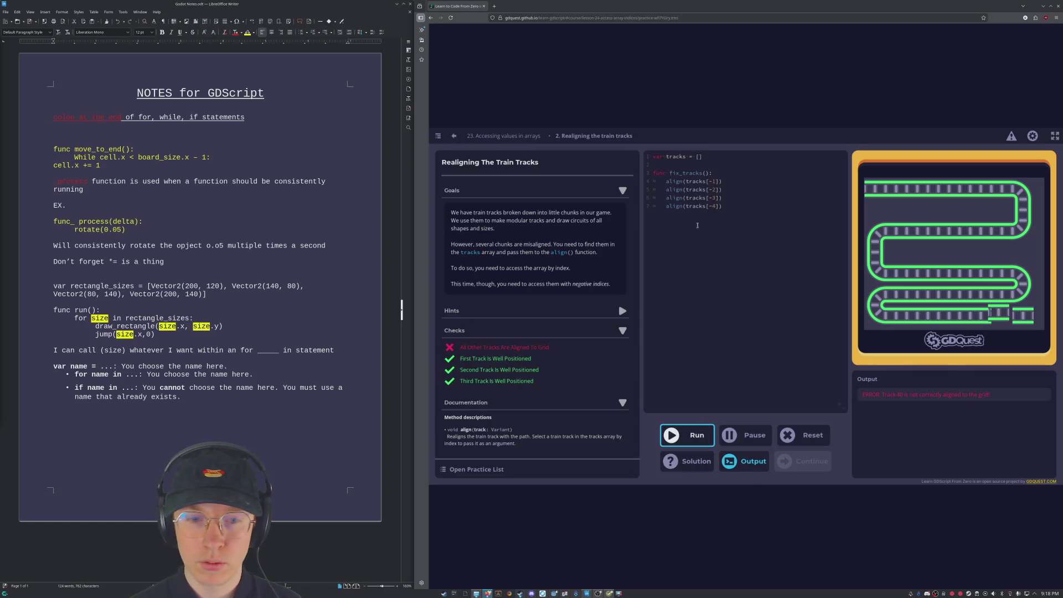
# Step: Delete the align(tracks[-2]) call from fix_tracks and run the practice again
pyautogui.click(713, 190)
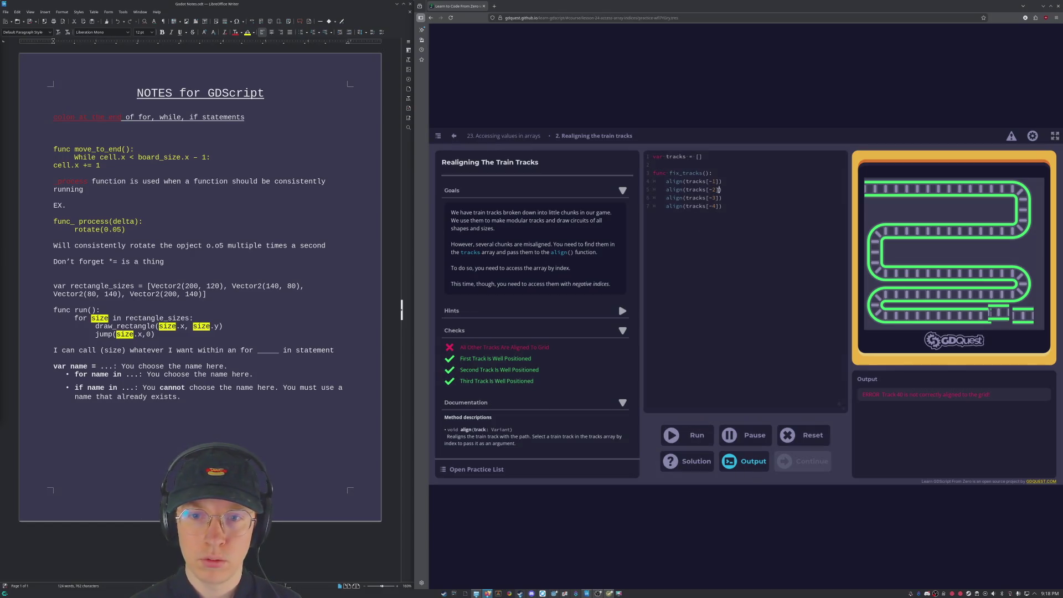
pyautogui.moveTo(723, 190); pyautogui.dragTo(664, 190)
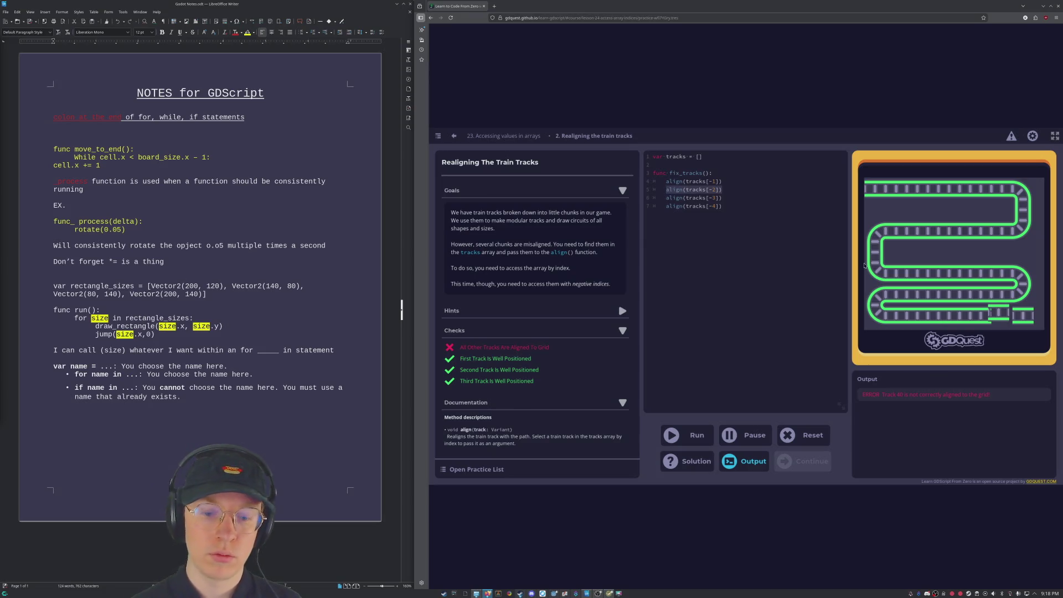
pyautogui.press('BackSpace')
pyautogui.press('BackSpace')
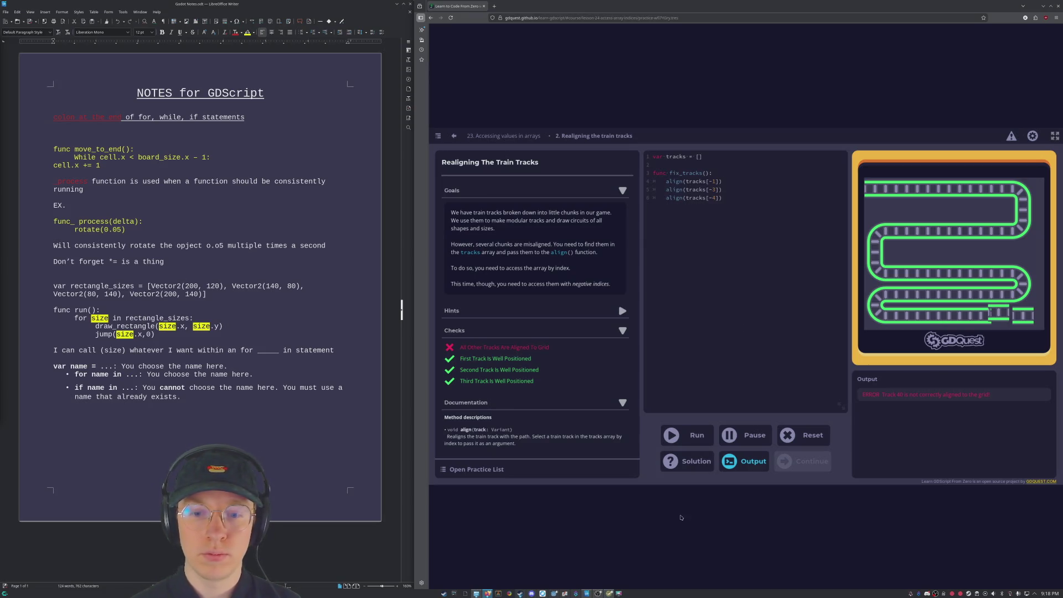
pyautogui.click(690, 436)
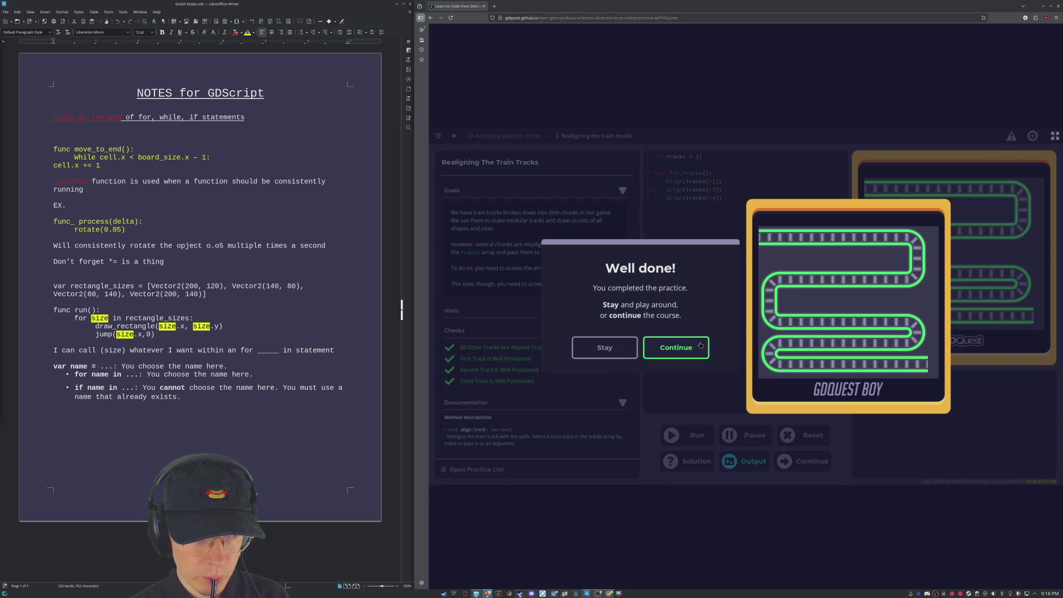
# Step: Dismiss both completion dialogs, then reopen Lesson 23, Accessing values in arrays, from the course index
pyautogui.click(701, 345)
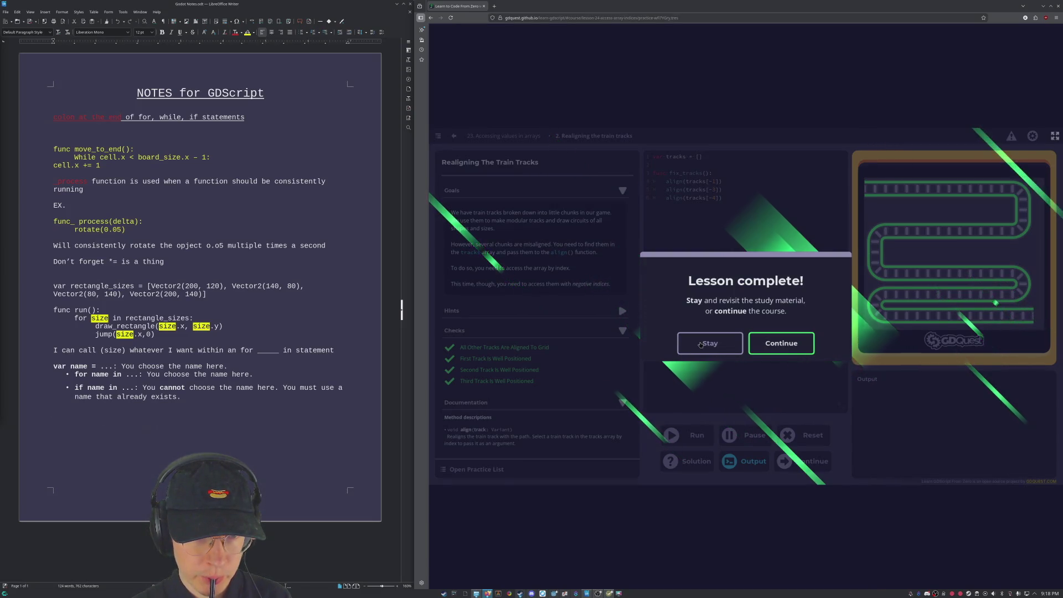
pyautogui.click(771, 343)
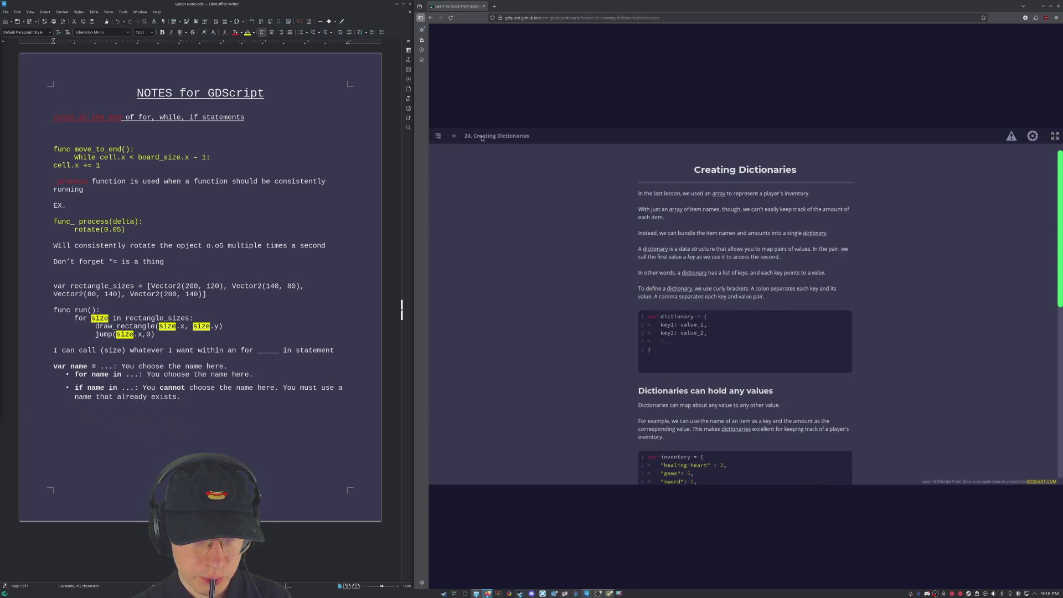
pyautogui.click(438, 137)
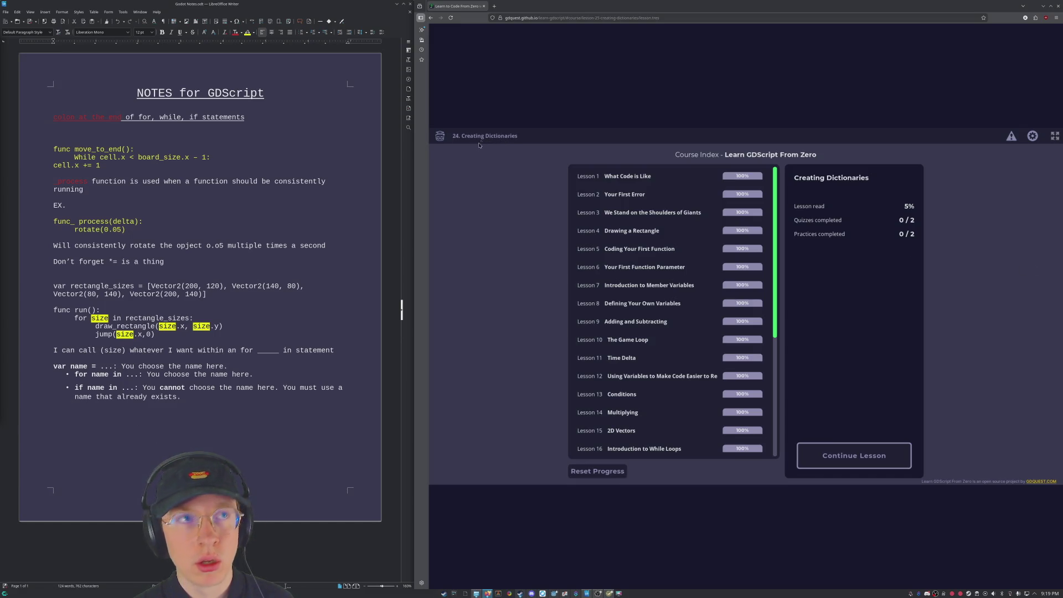
pyautogui.scroll(-5, 692, 344)
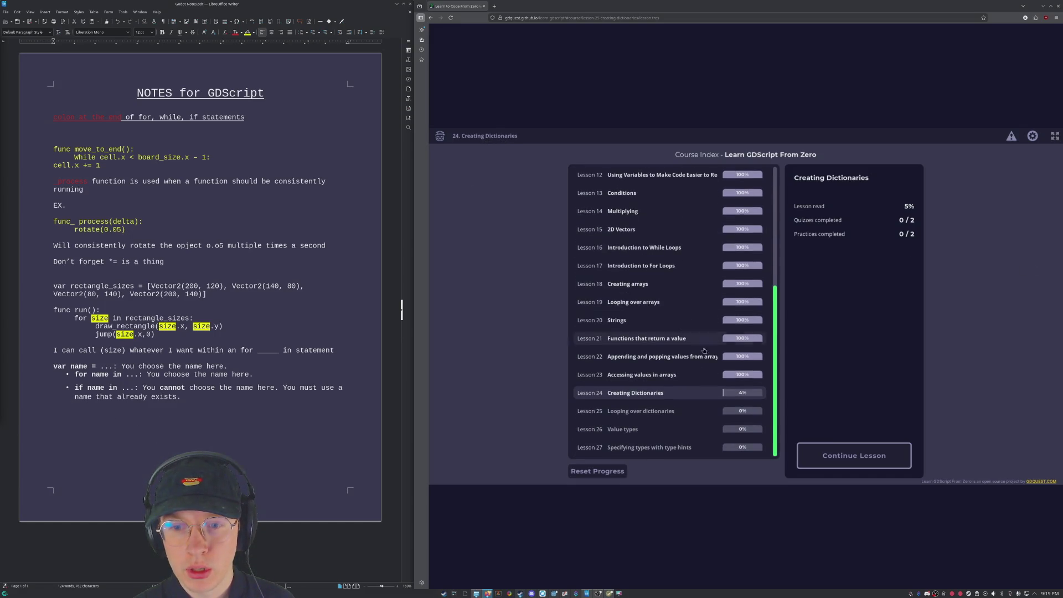
pyautogui.doubleClick(720, 380)
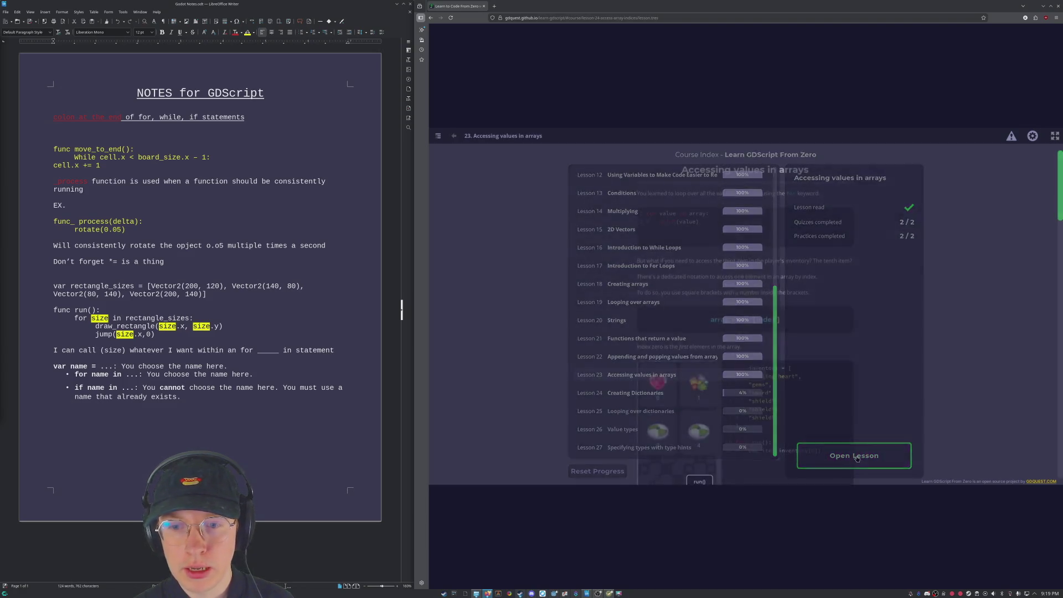
pyautogui.scroll(-10, 771, 383)
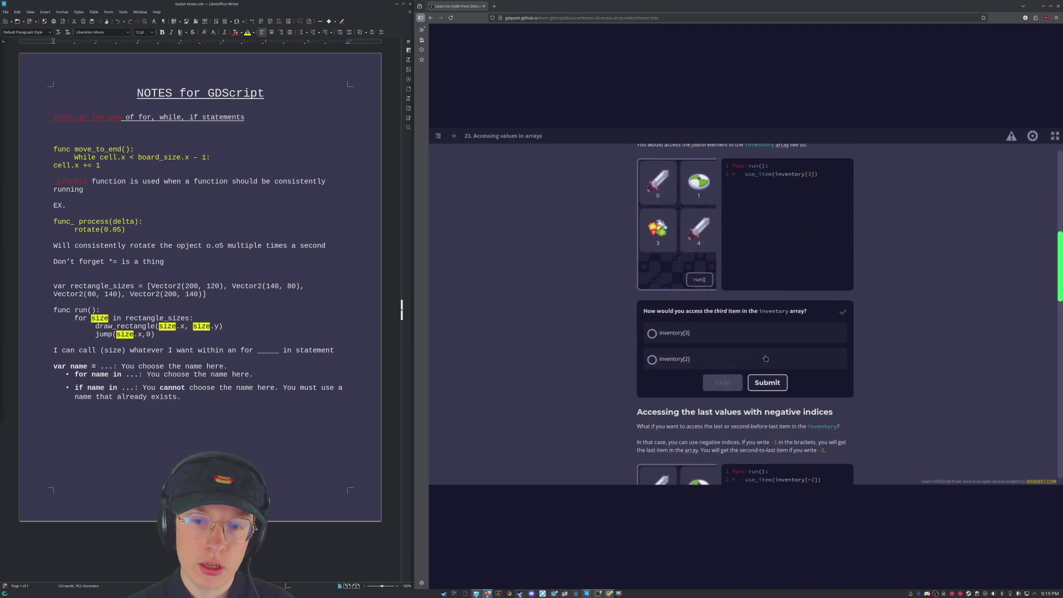
pyautogui.scroll(5, 726, 150)
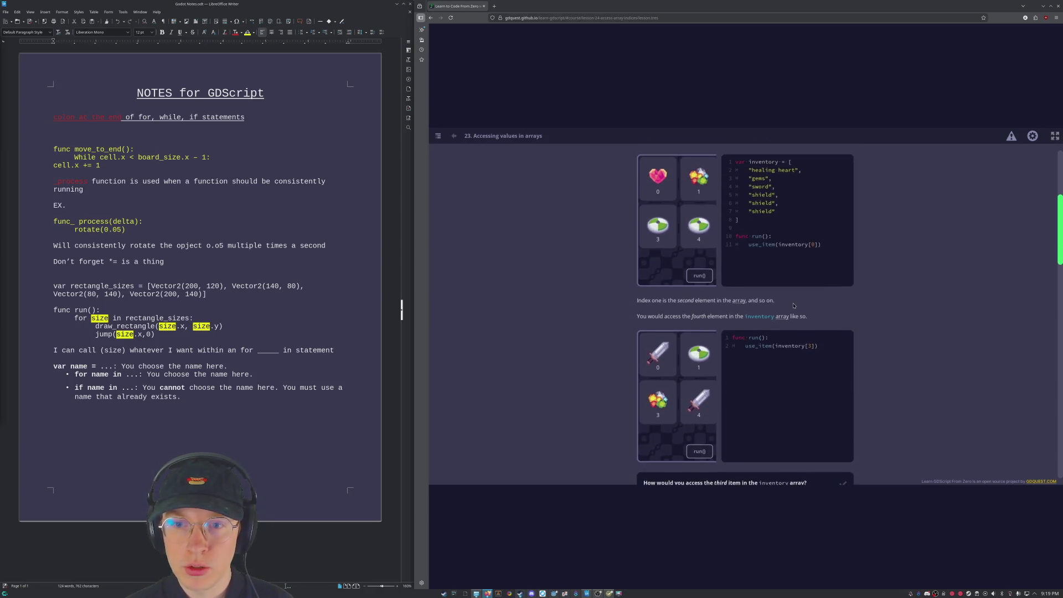
pyautogui.scroll(-4, 793, 305)
pyautogui.scroll(-8, 793, 306)
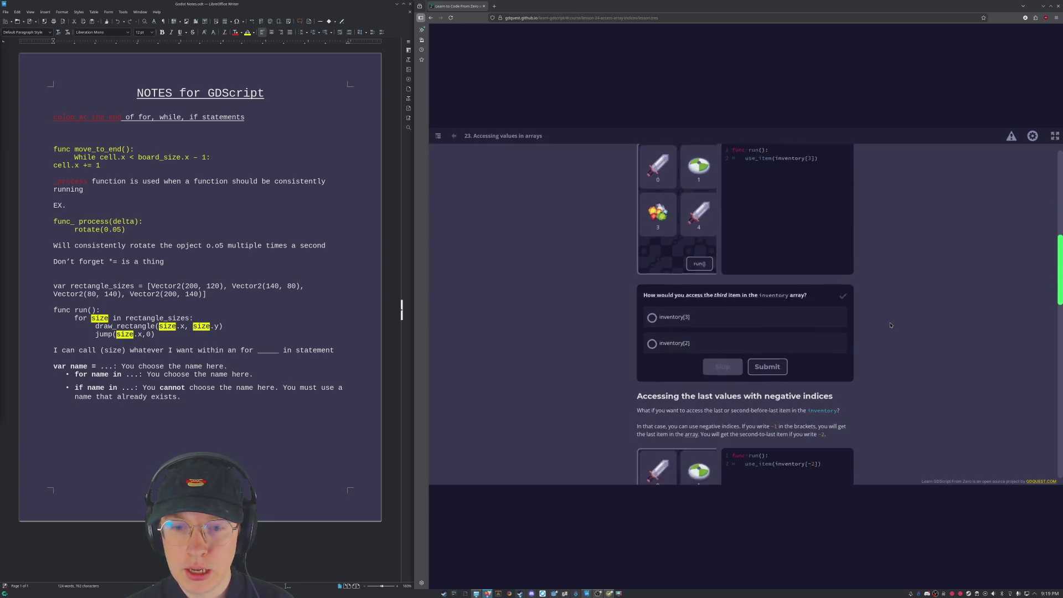
pyautogui.scroll(-9, 890, 324)
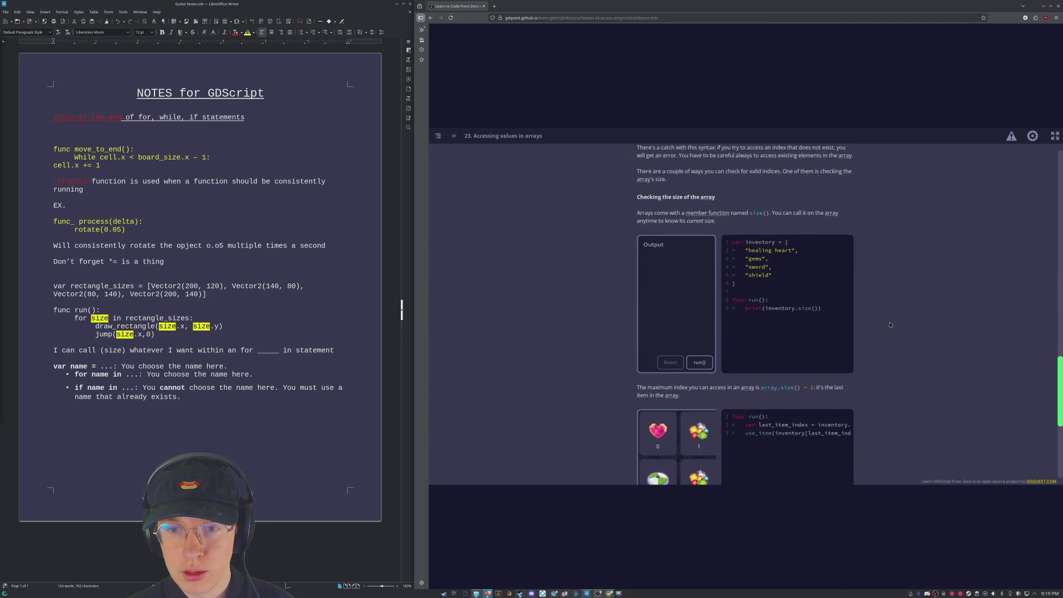
pyautogui.scroll(13, 890, 325)
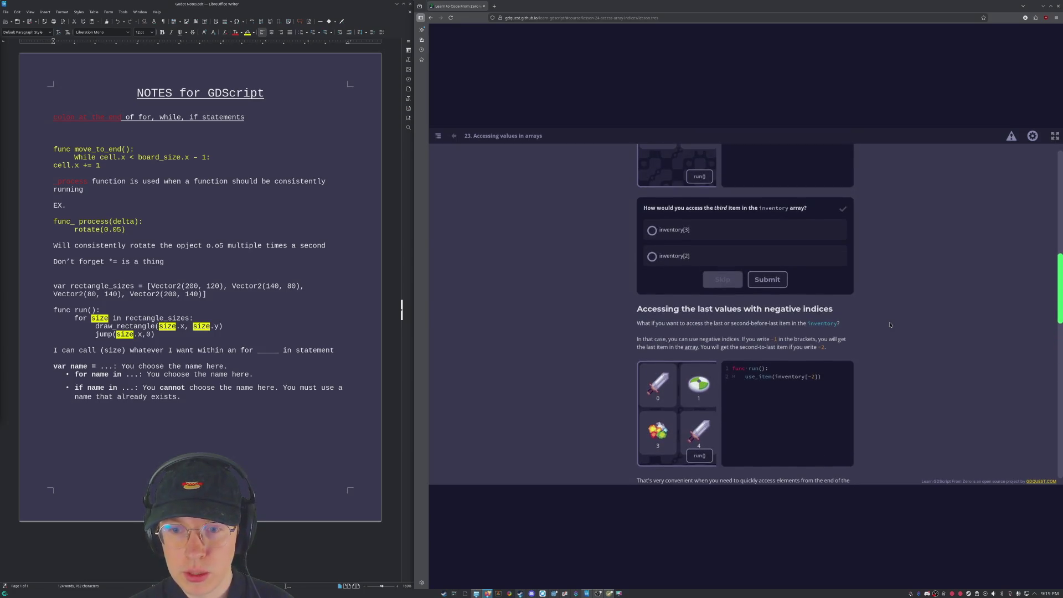
pyautogui.scroll(5, 890, 324)
pyautogui.scroll(3, 843, 316)
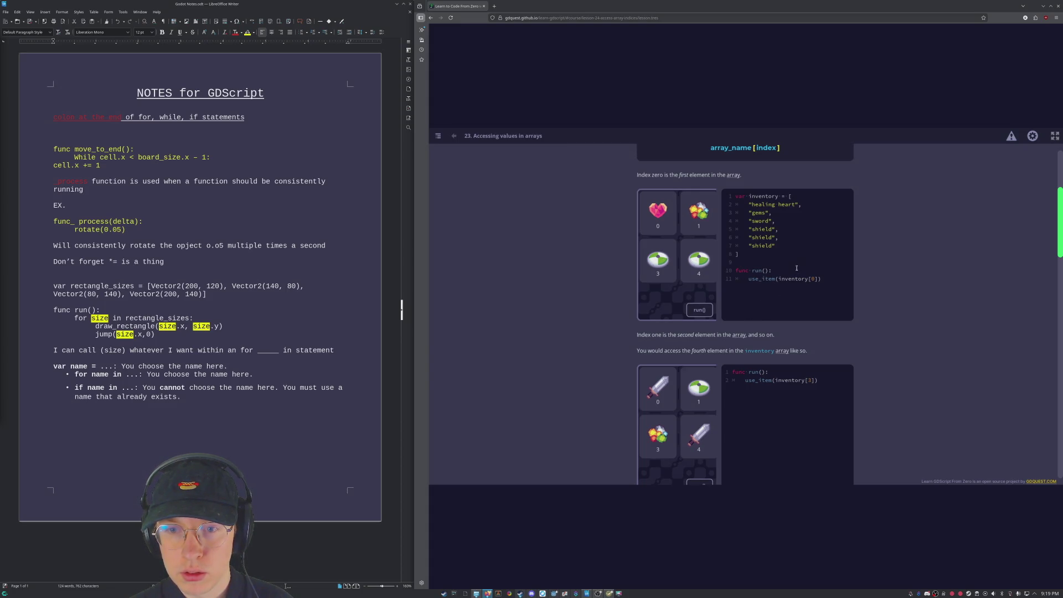
pyautogui.scroll(4, 920, 292)
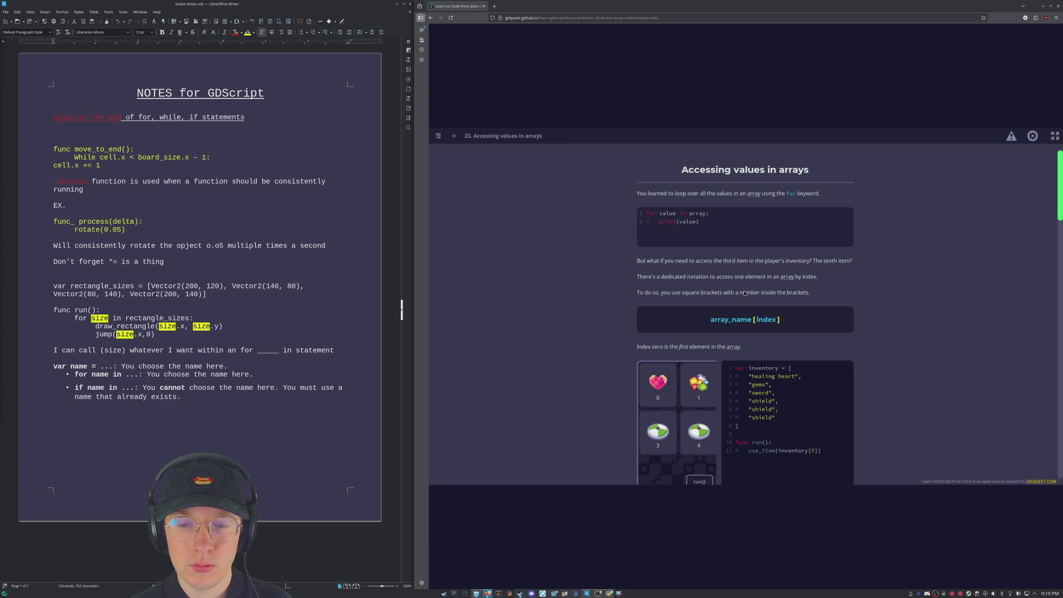
pyautogui.scroll(-2, 746, 293)
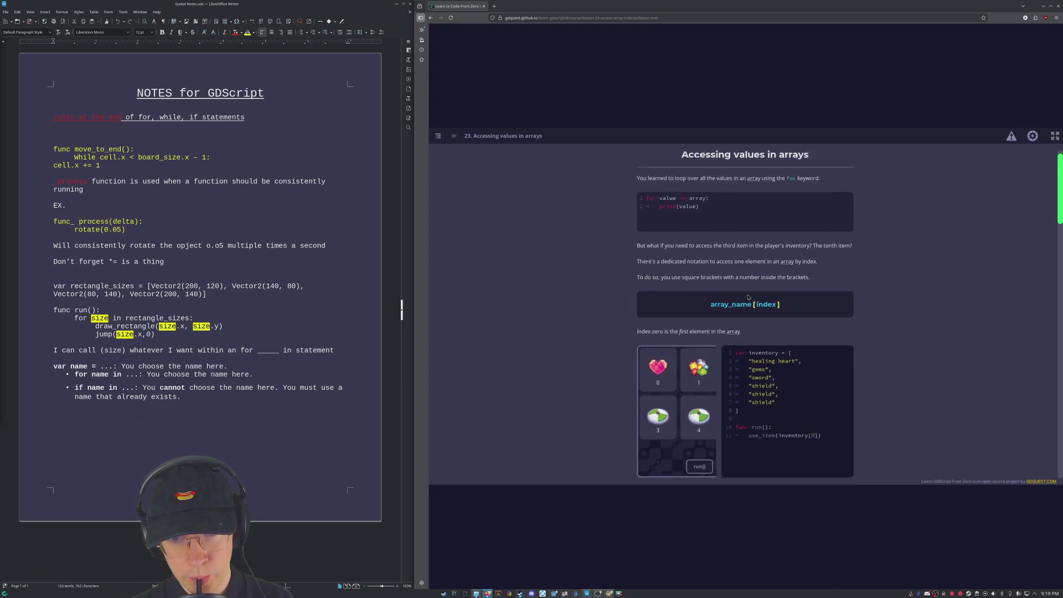
pyautogui.click(697, 381)
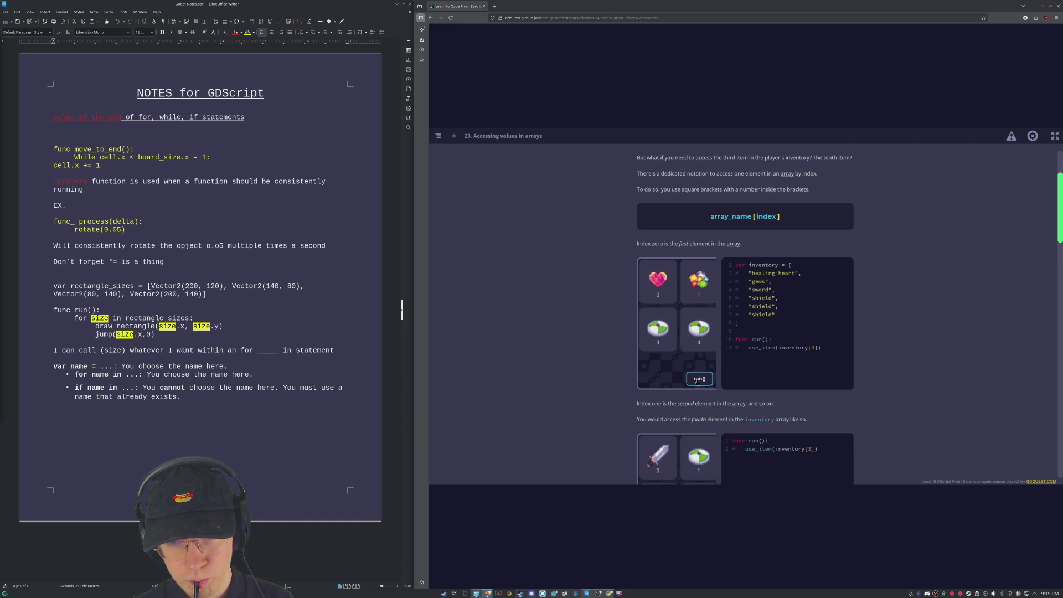
pyautogui.scroll(-1, 697, 382)
pyautogui.scroll(-1, 698, 383)
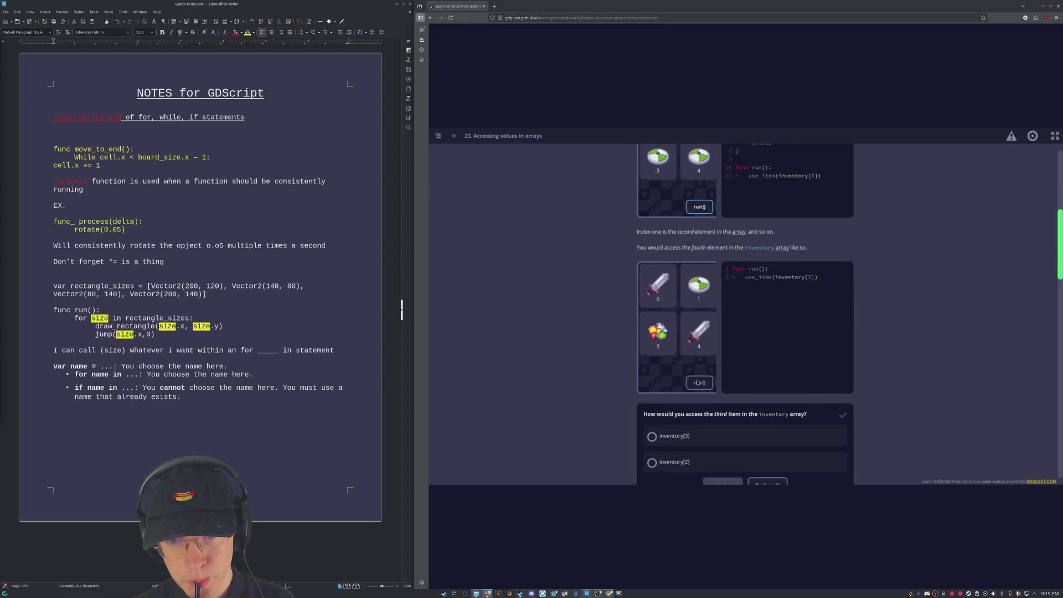
pyautogui.click(706, 384)
pyautogui.scroll(-5, 706, 386)
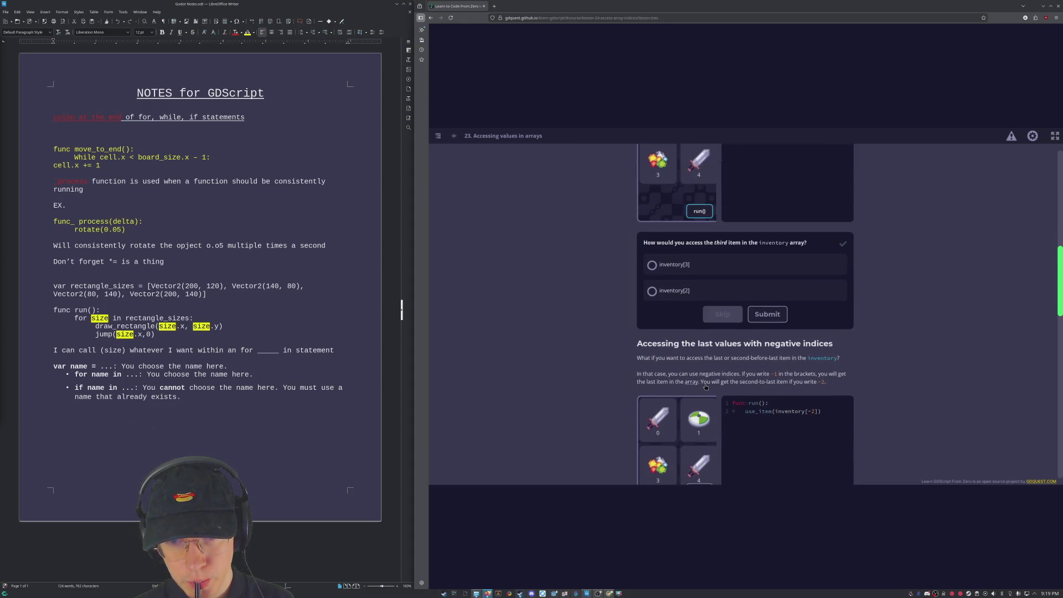
pyautogui.scroll(-10, 705, 388)
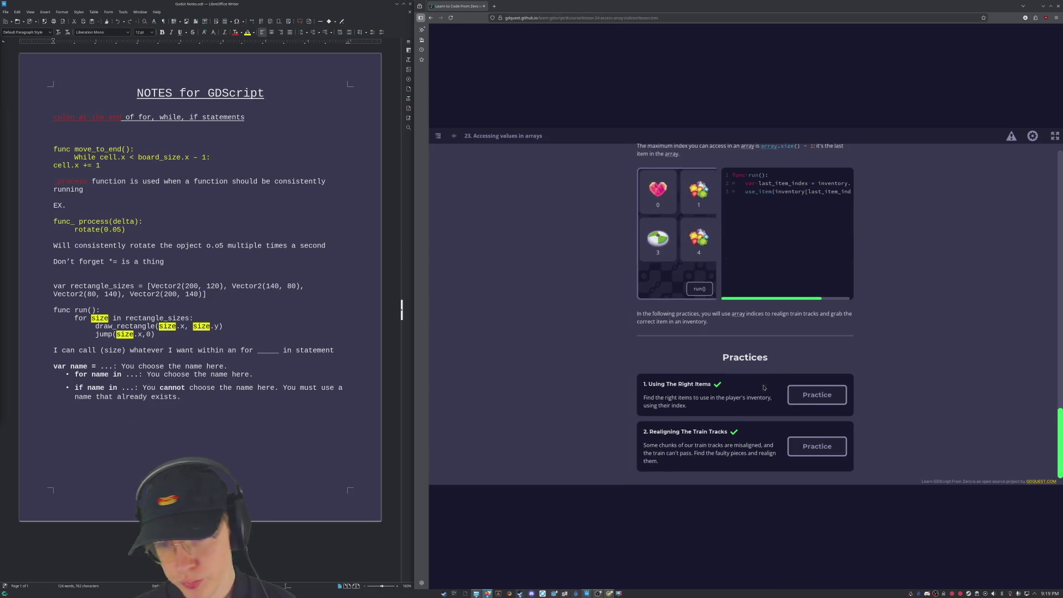
# Step: Open Lesson 24, Creating Dictionaries, from the course index and return to its introduction
pyautogui.click(453, 138)
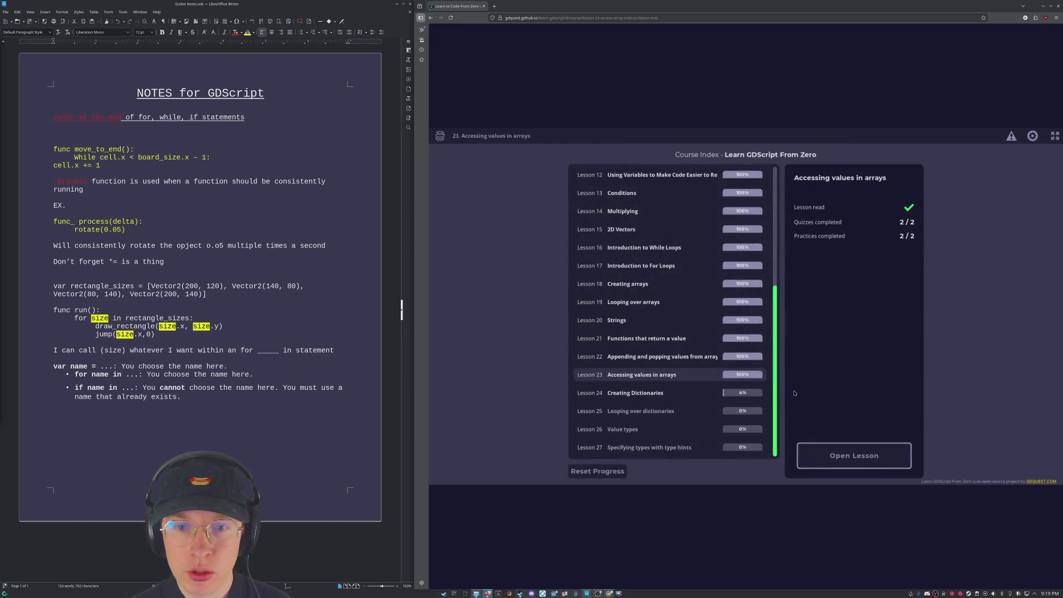
pyautogui.click(670, 396)
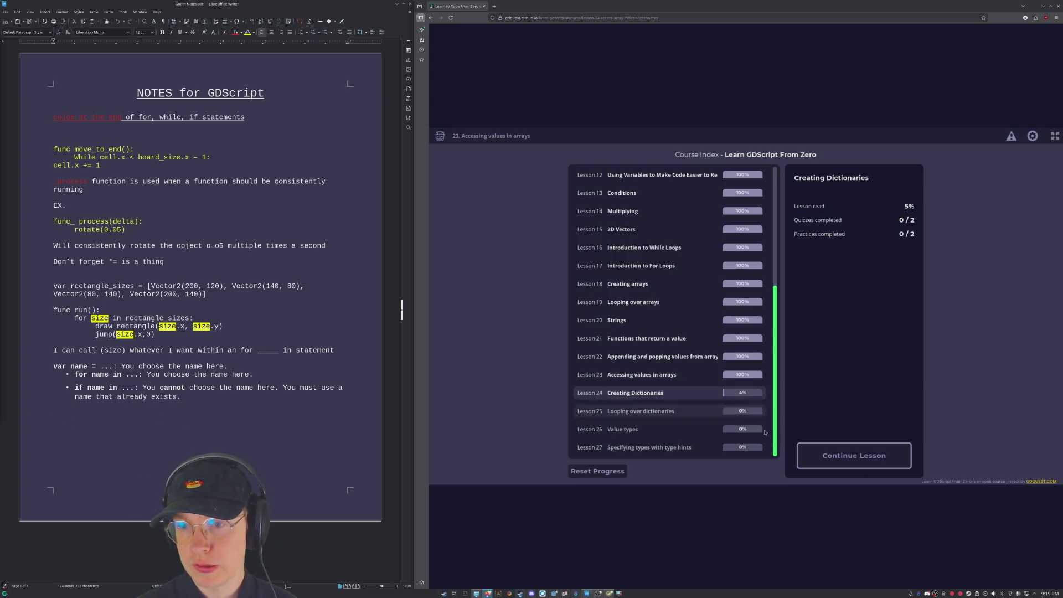
pyautogui.click(867, 451)
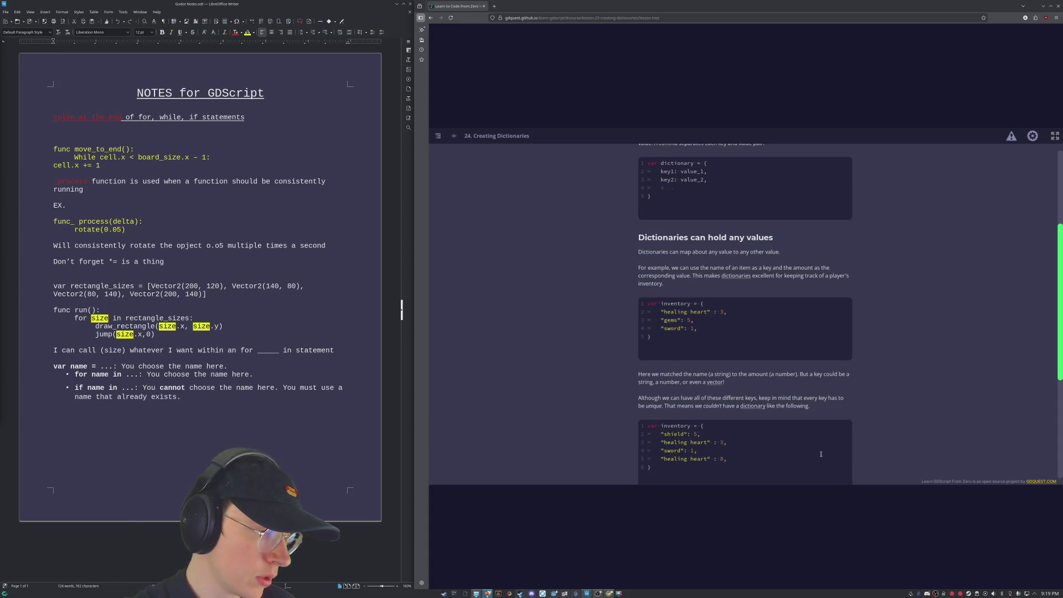
pyautogui.scroll(-3, 733, 264)
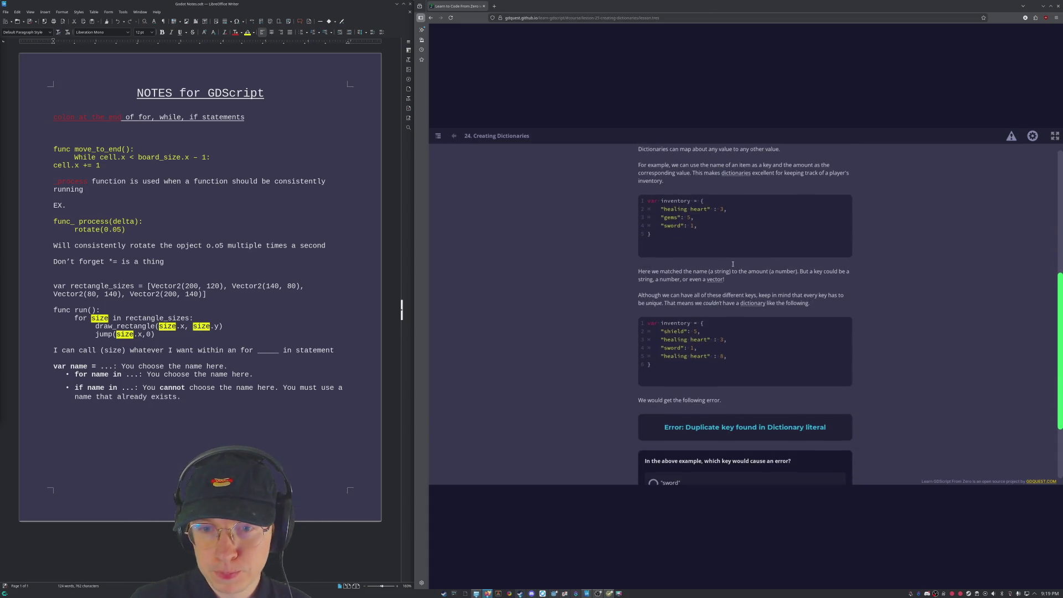
pyautogui.scroll(8, 735, 269)
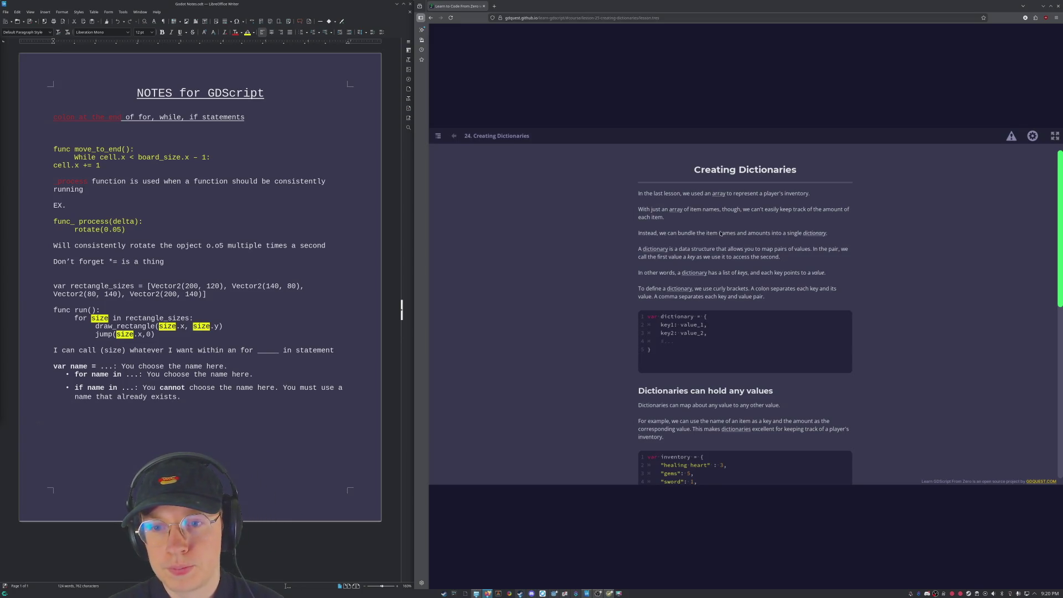
pyautogui.scroll(-2, 695, 225)
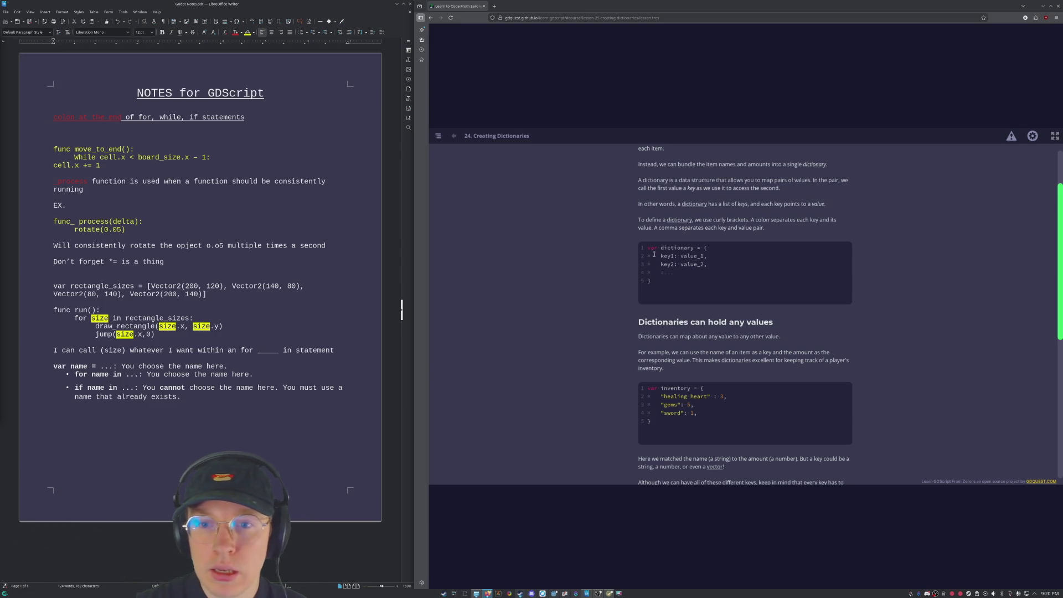
pyautogui.scroll(-1, 658, 250)
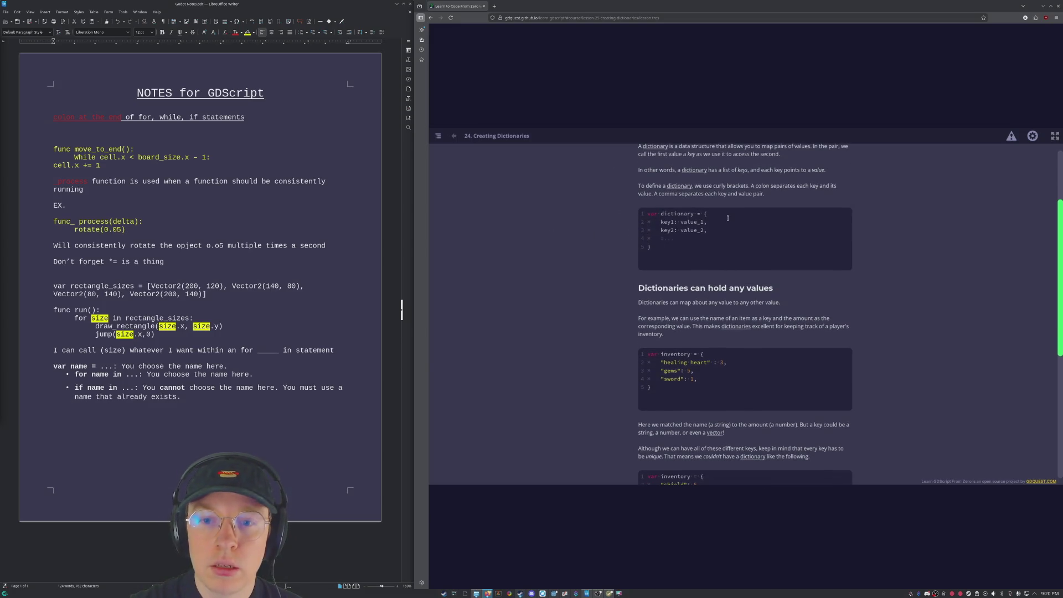
pyautogui.scroll(1, 831, 238)
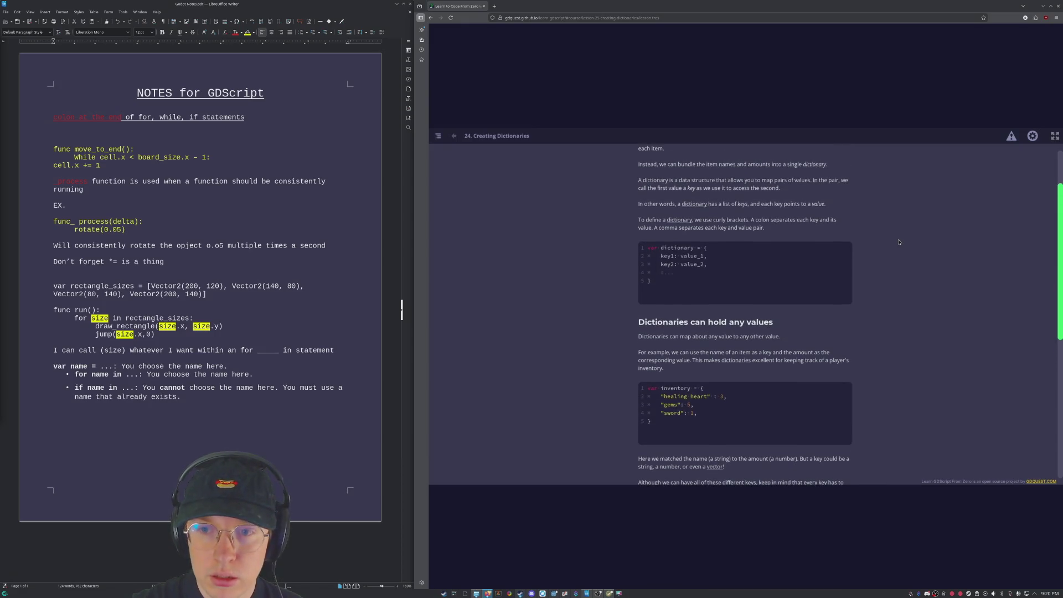
pyautogui.scroll(-1, 899, 242)
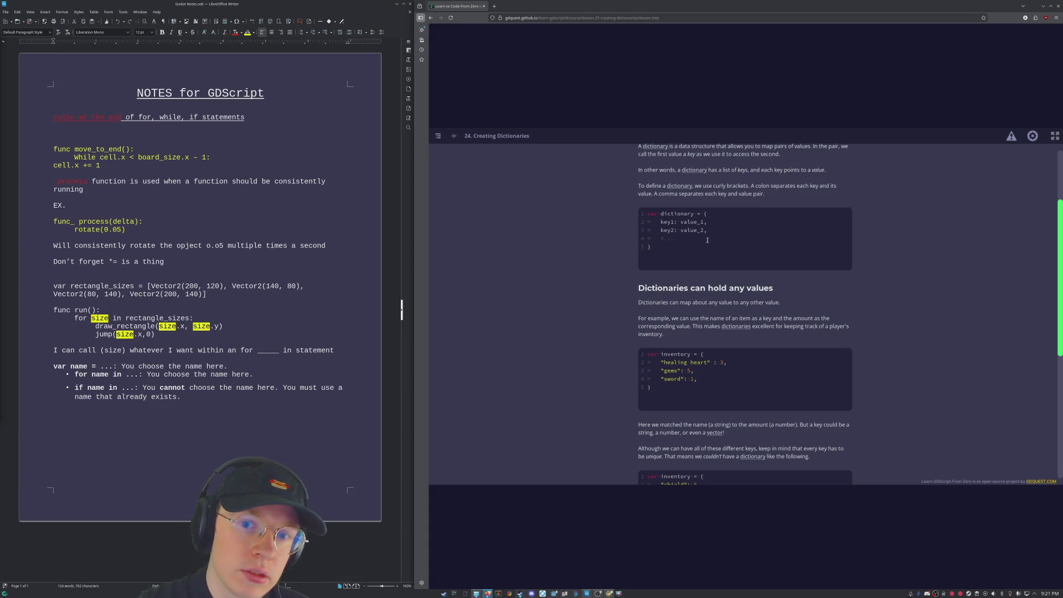
pyautogui.doubleClick(674, 223)
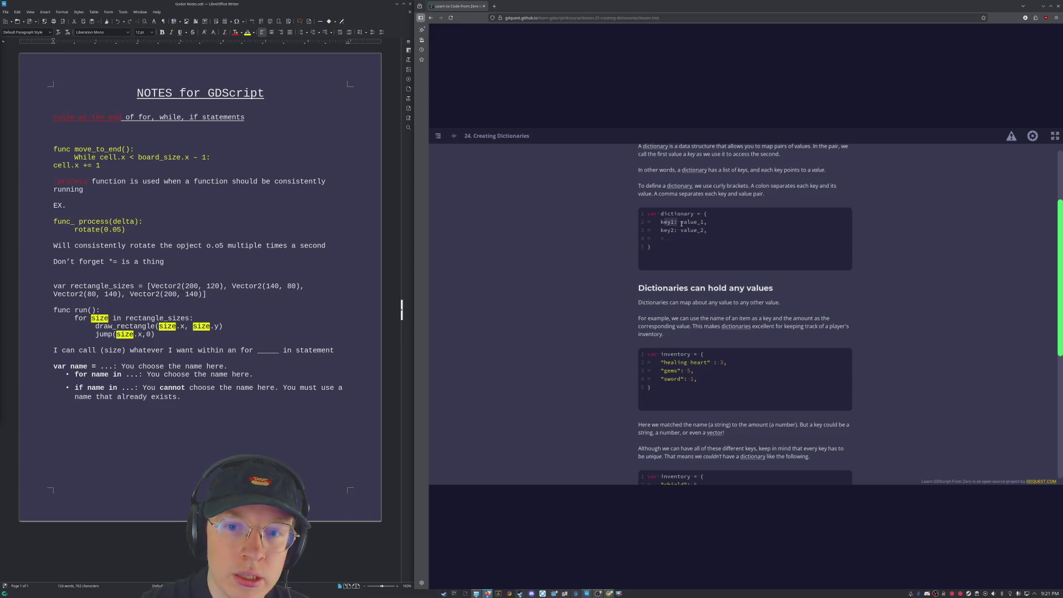
pyautogui.click(680, 223)
pyautogui.moveTo(682, 223); pyautogui.dragTo(706, 225)
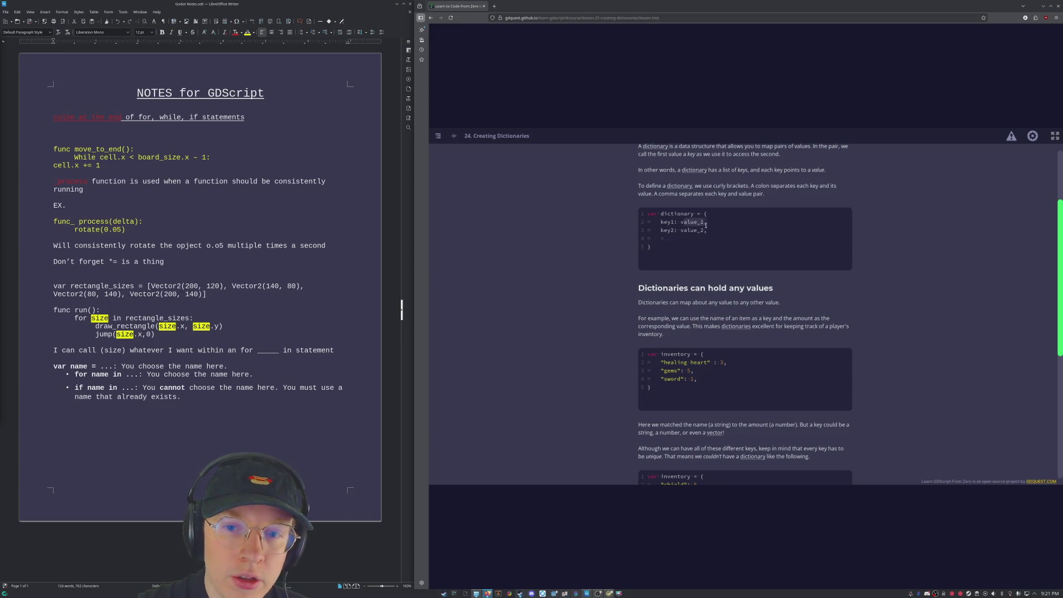
pyautogui.click(712, 227)
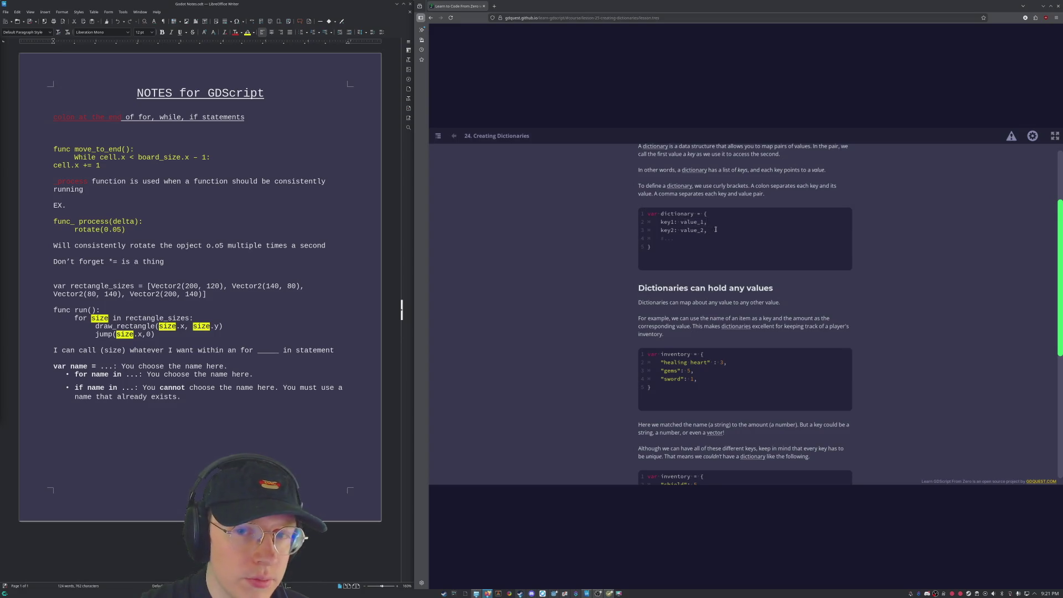
pyautogui.scroll(-3, 801, 213)
pyautogui.scroll(2, 820, 238)
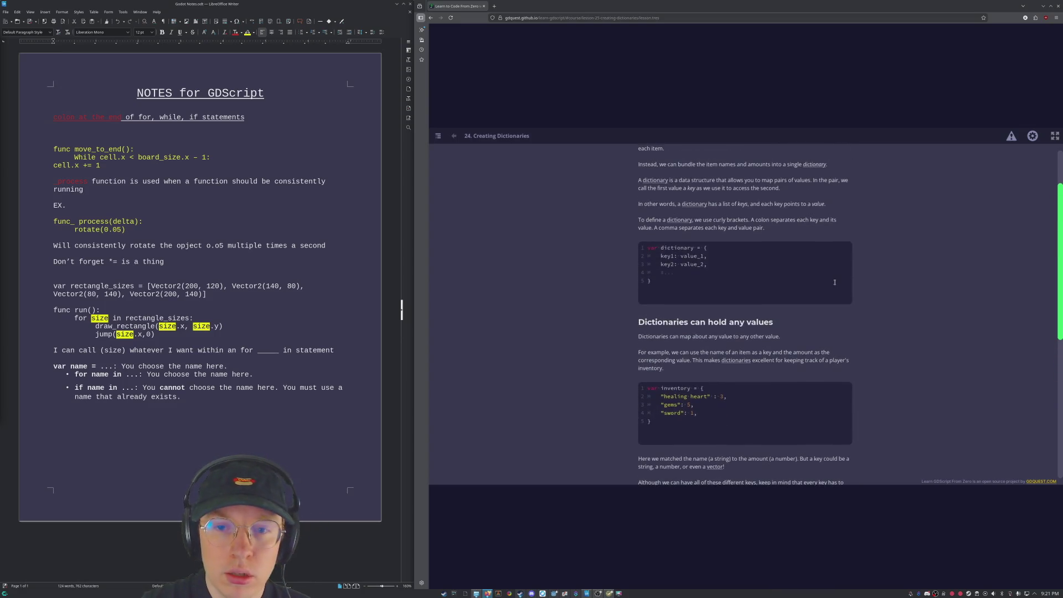
pyautogui.scroll(-2, 845, 271)
pyautogui.scroll(-1, 880, 260)
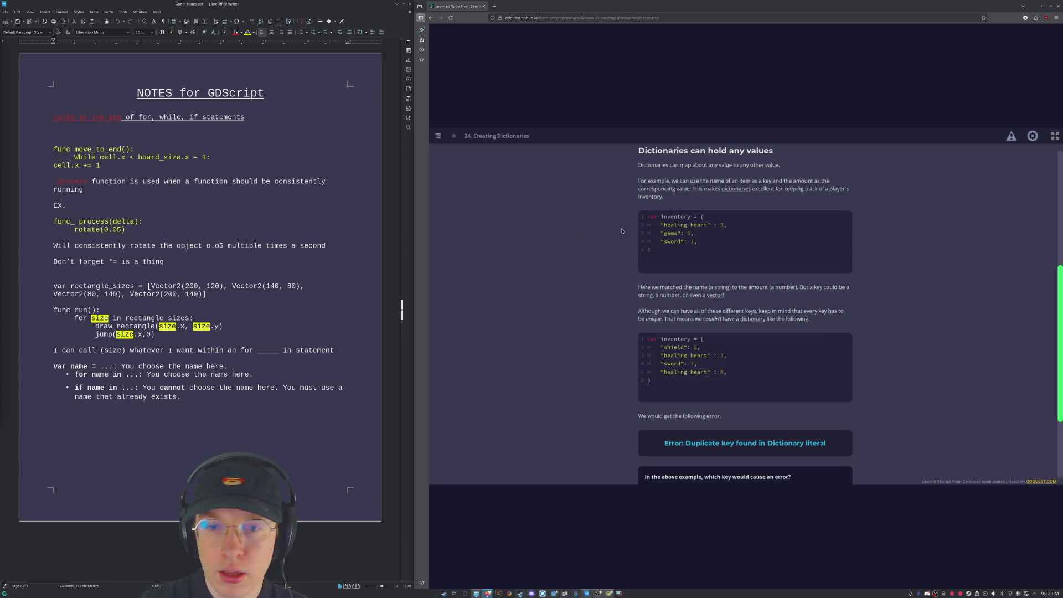
pyautogui.scroll(-2, 591, 345)
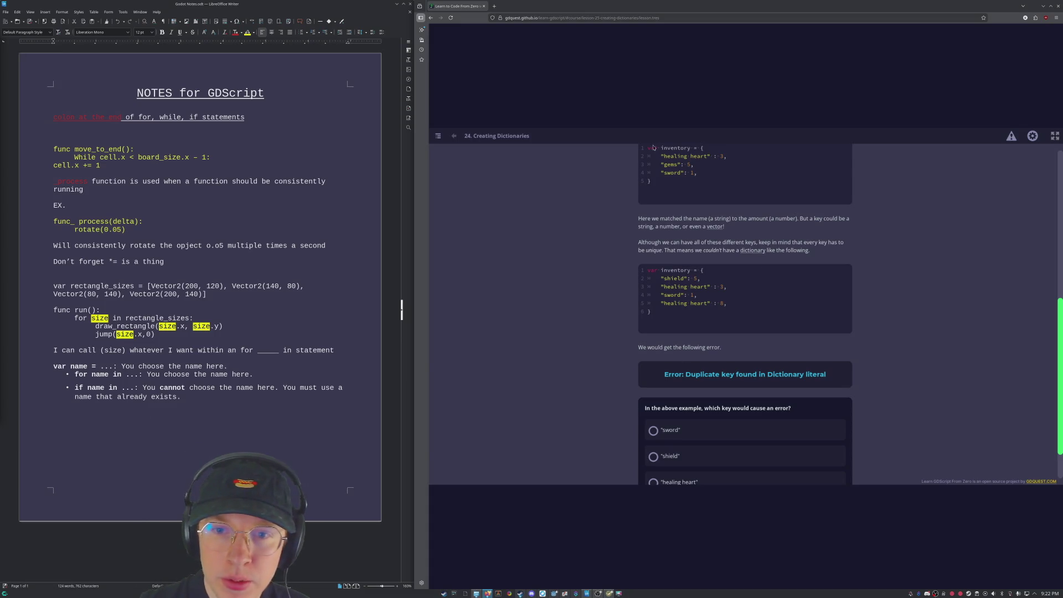
pyautogui.scroll(-2, 594, 335)
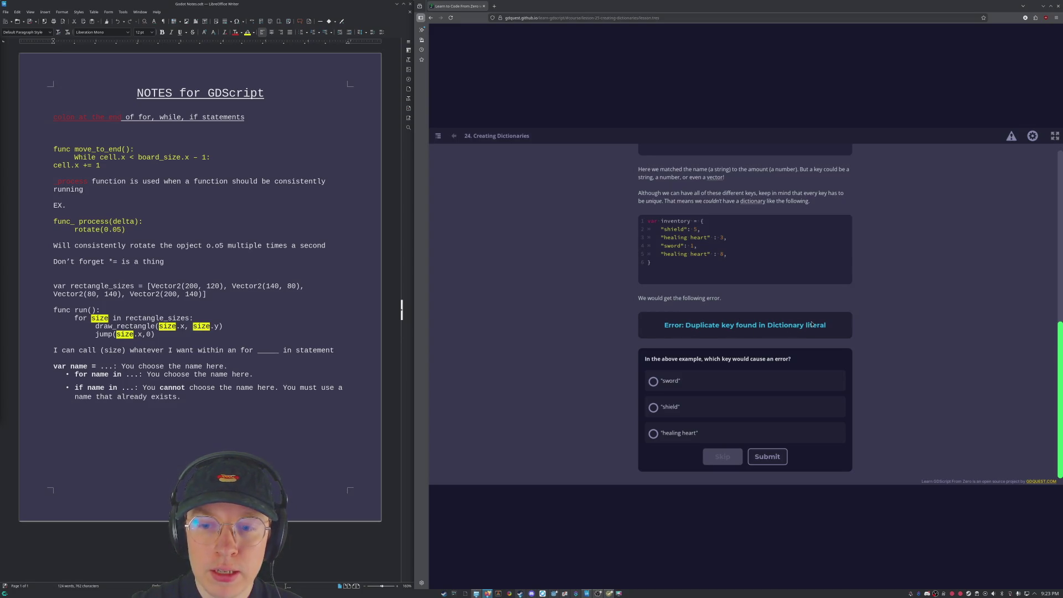
pyautogui.scroll(1, 761, 286)
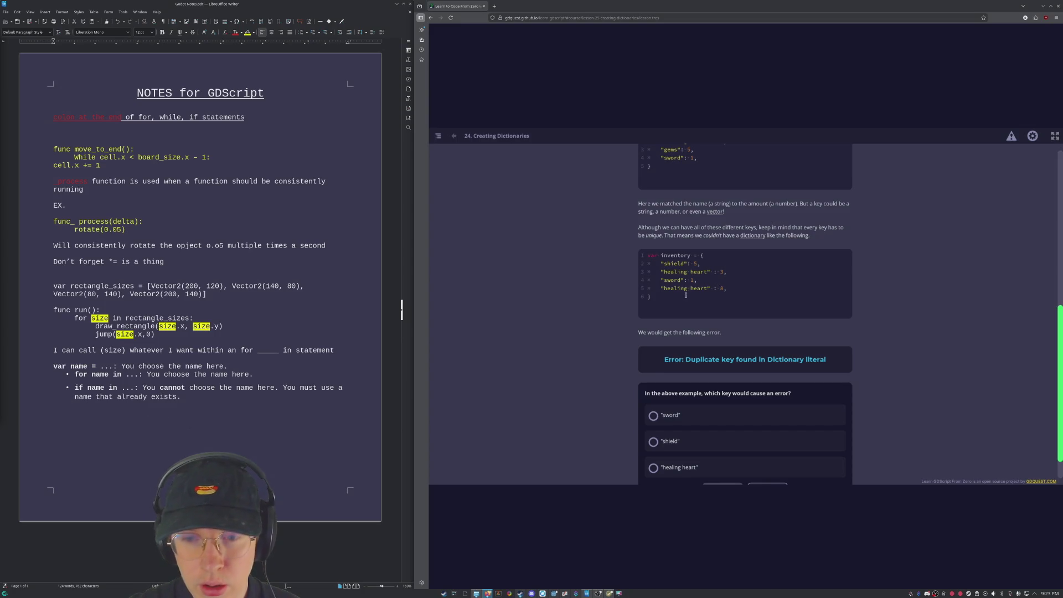
# Step: Highlight the repeated healing heart key, then select and submit 'healing heart' as the answer
pyautogui.moveTo(663, 288); pyautogui.dragTo(709, 288)
pyautogui.click(708, 289)
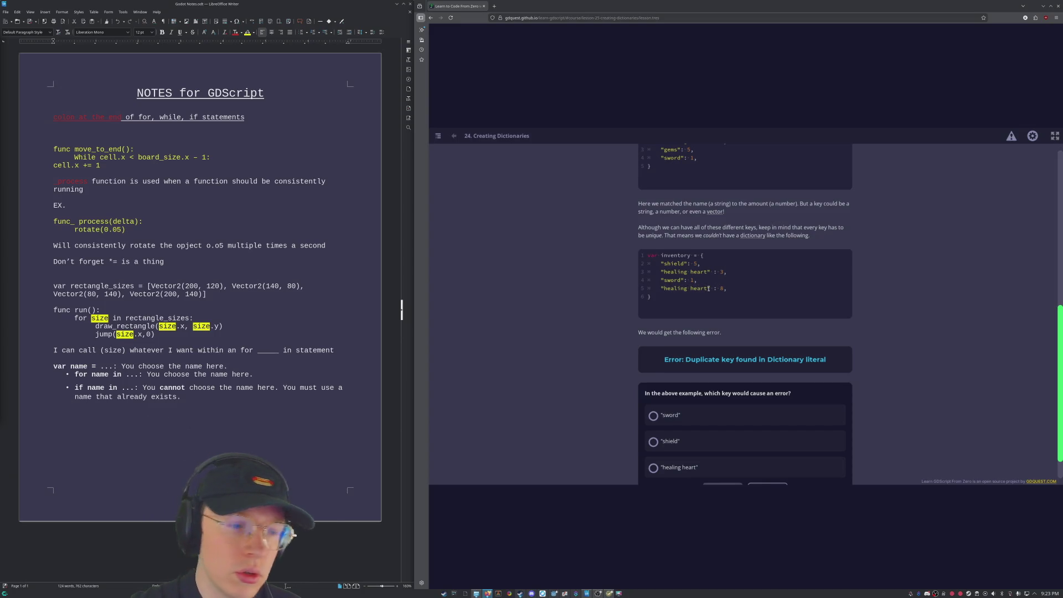
pyautogui.scroll(-1, 710, 290)
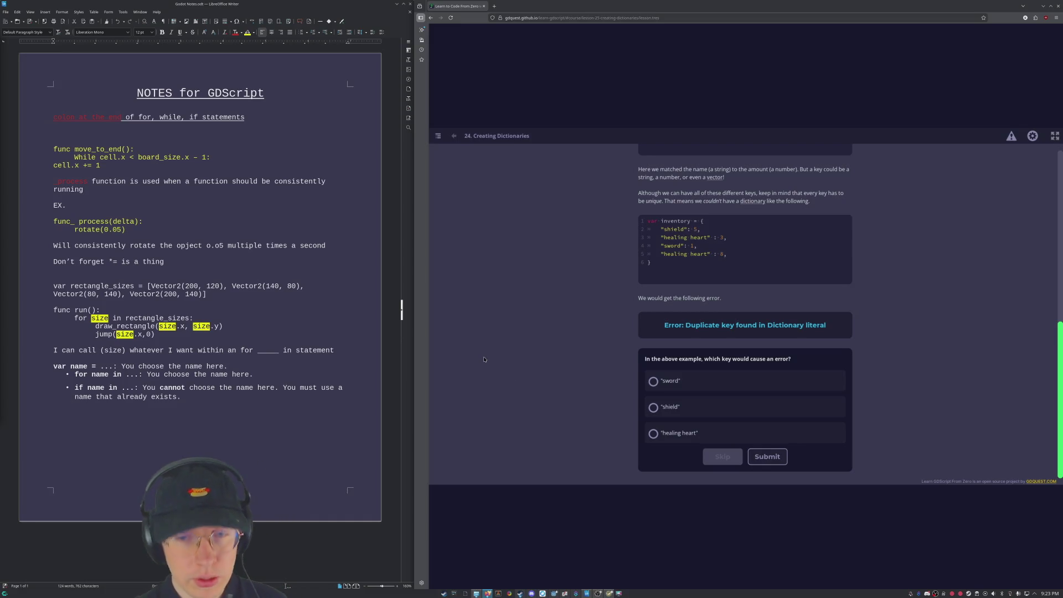
pyautogui.click(679, 432)
pyautogui.click(767, 457)
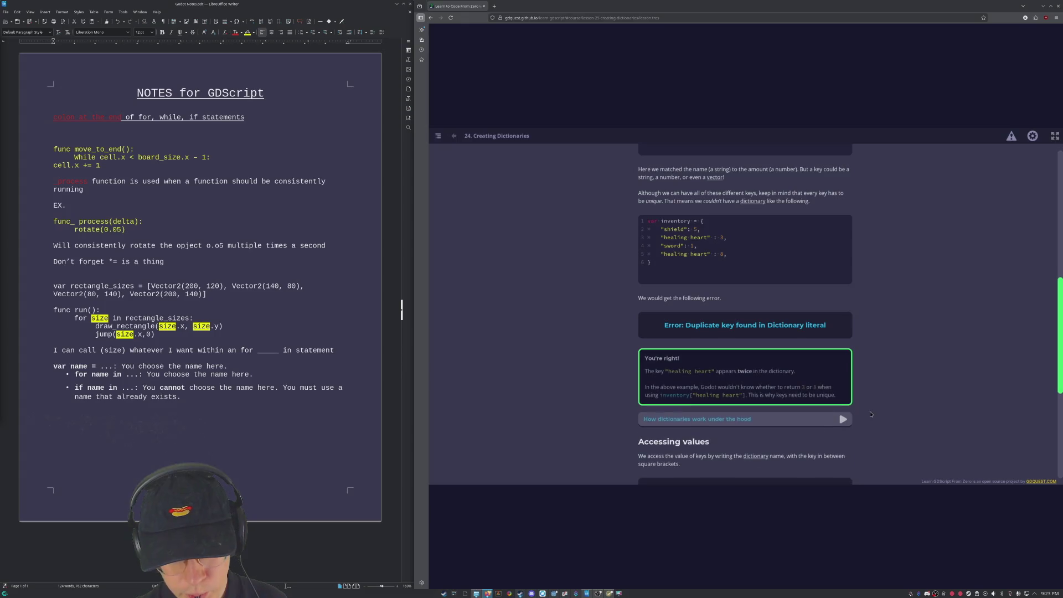
pyautogui.scroll(-3, 819, 427)
pyautogui.scroll(-3, 830, 421)
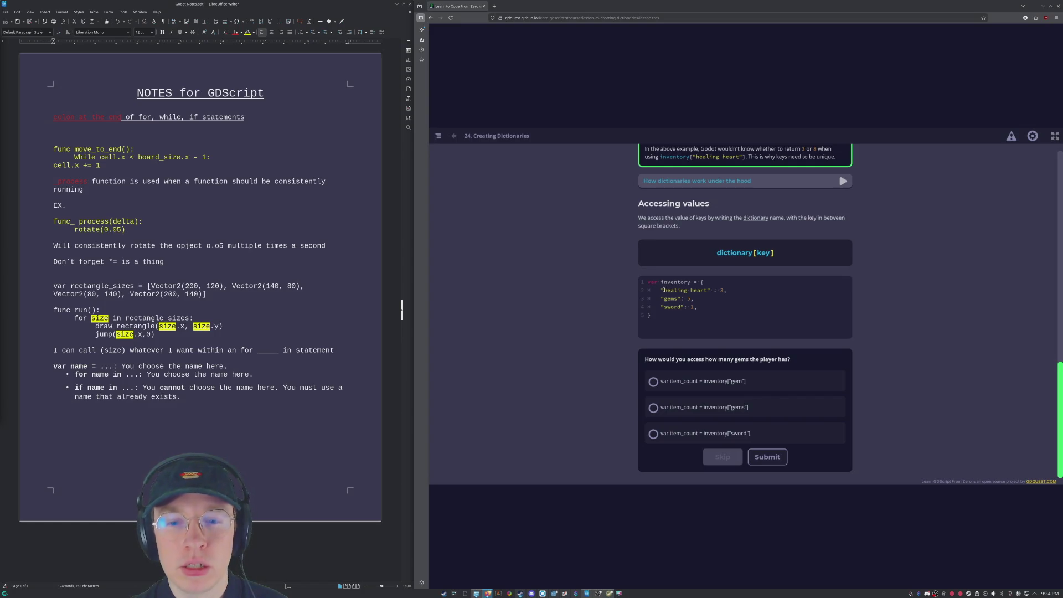
# Step: Highlight the example's key and variable, then select and submit var item_count = inventory["gems"]
pyautogui.moveTo(661, 291); pyautogui.dragTo(710, 290)
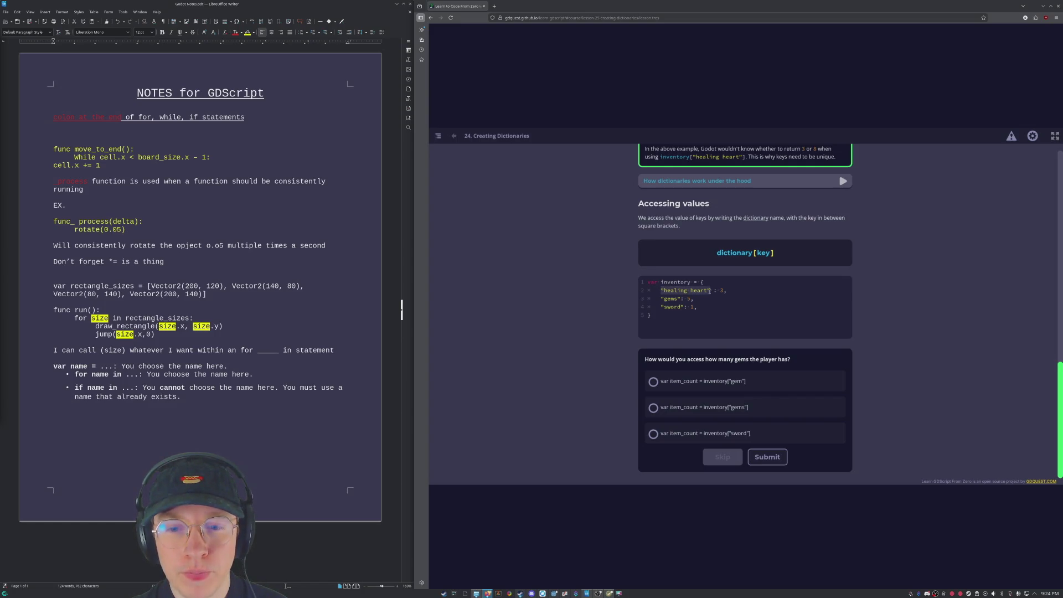
pyautogui.click(719, 291)
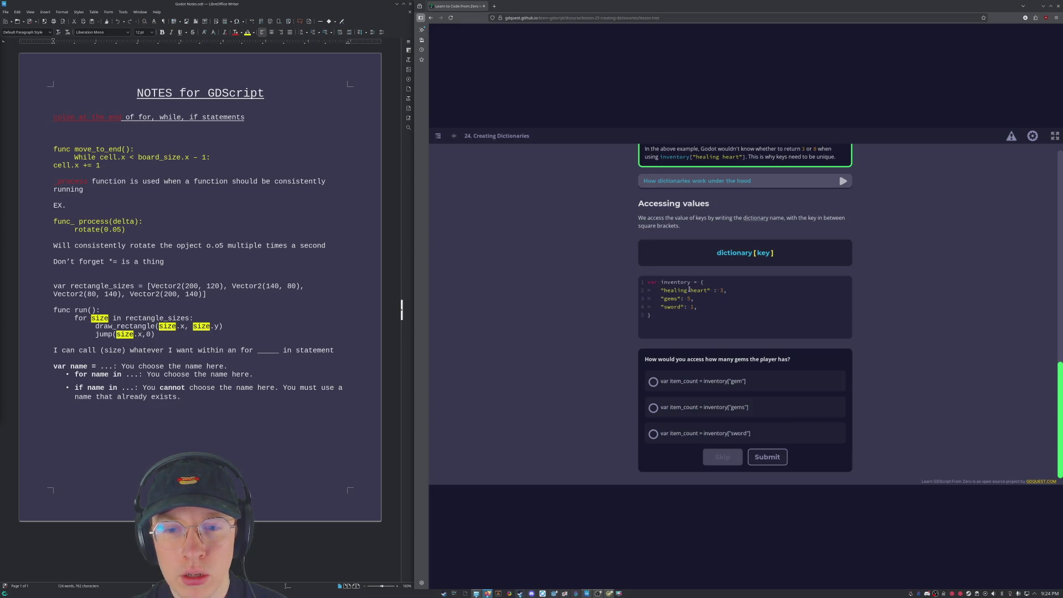
pyautogui.moveTo(662, 283); pyautogui.dragTo(710, 290)
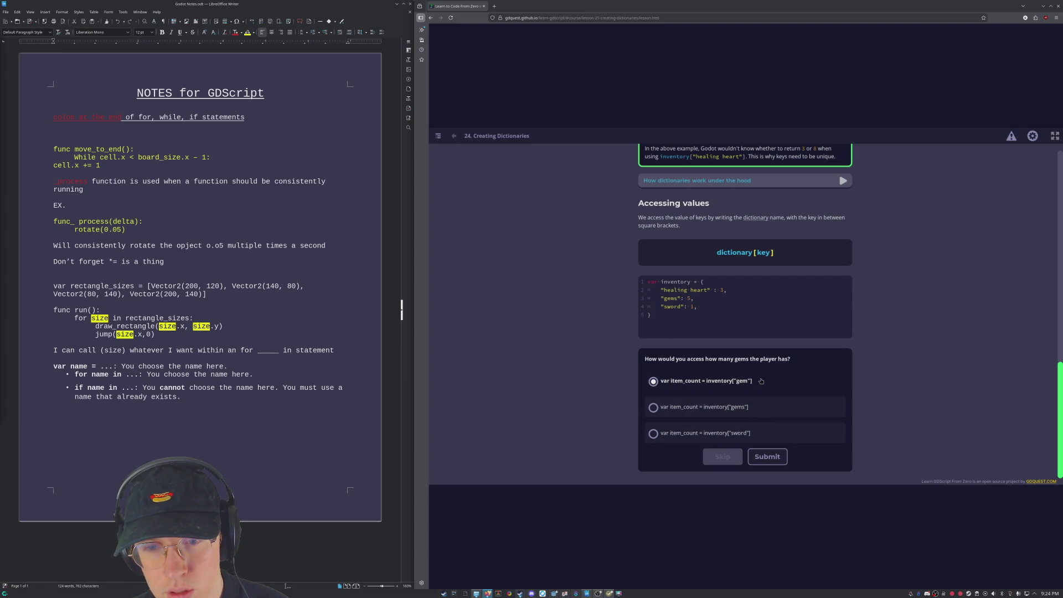
pyautogui.click(759, 406)
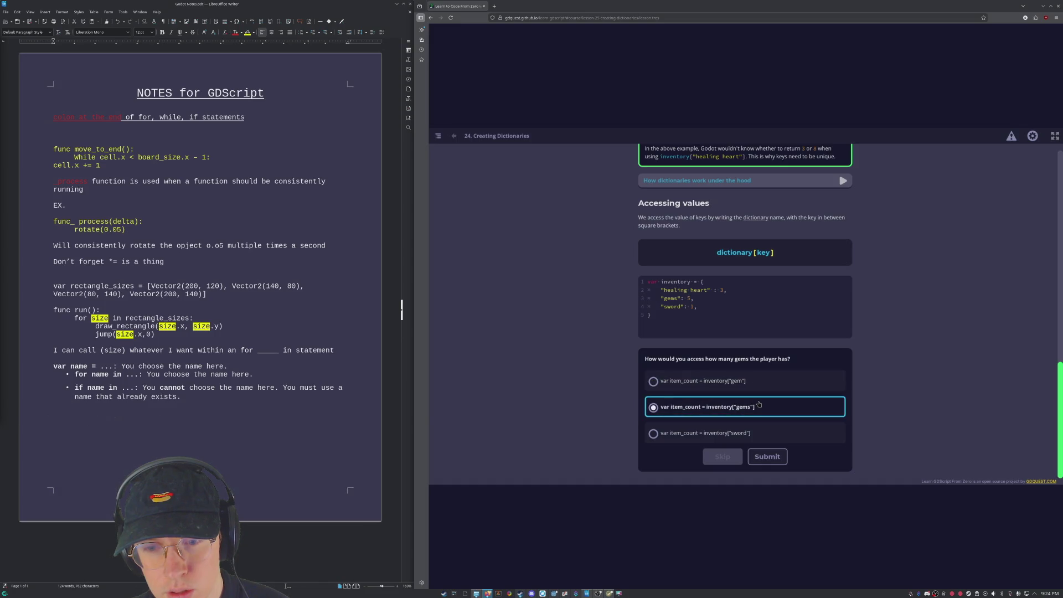
pyautogui.click(777, 456)
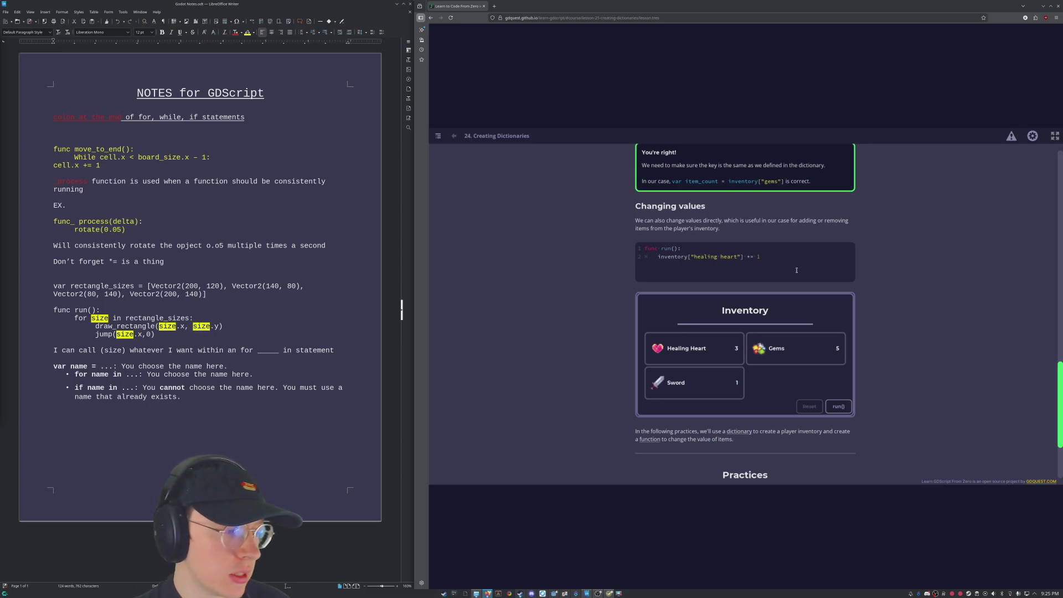
# Step: Scroll down to Practices and start Creating An Inventory Using A Dictionary
pyautogui.scroll(-1, 797, 270)
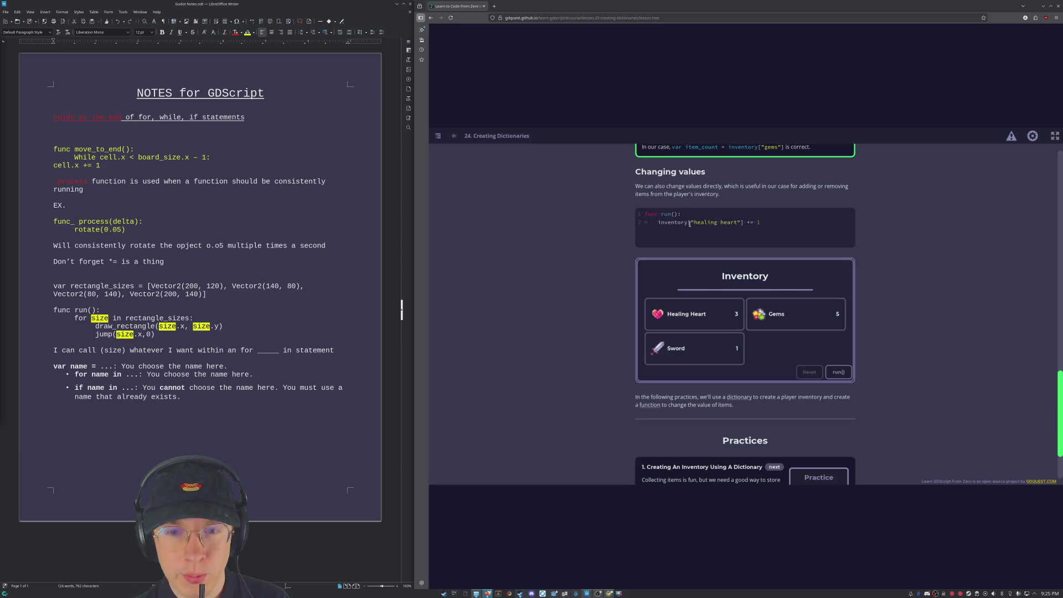
pyautogui.scroll(-2, 687, 230)
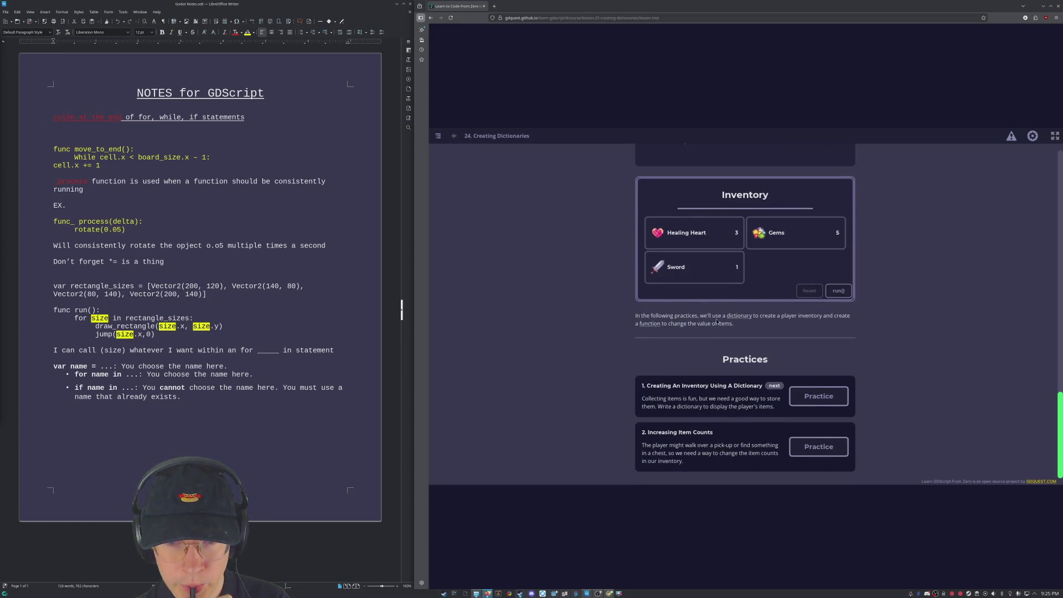
pyautogui.click(825, 397)
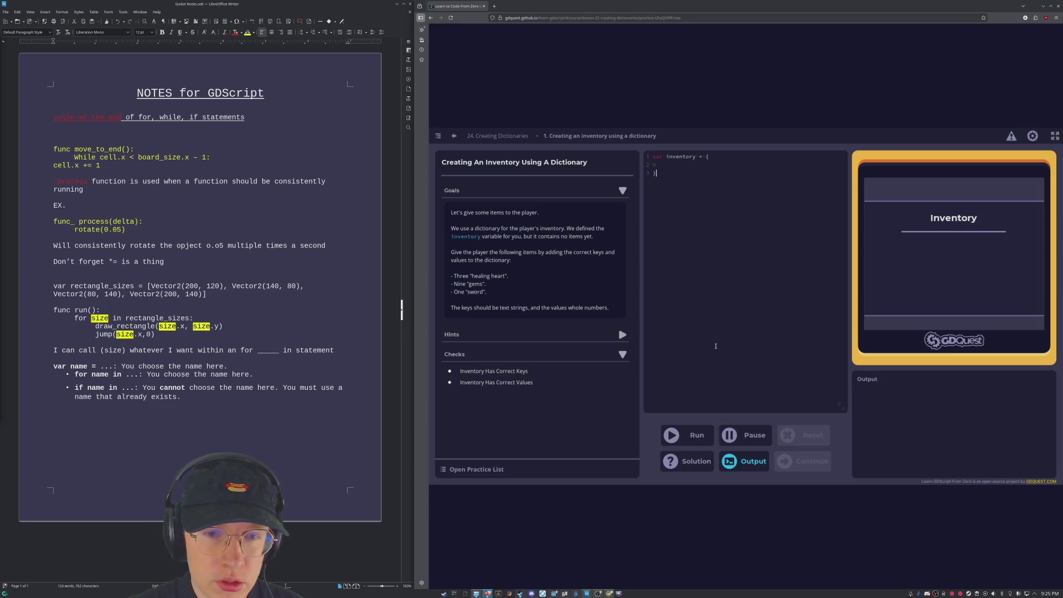
# Step: Check the goals, then type healing heart and gems entries into the inventory dictionary
pyautogui.moveTo(455, 274); pyautogui.dragTo(508, 285)
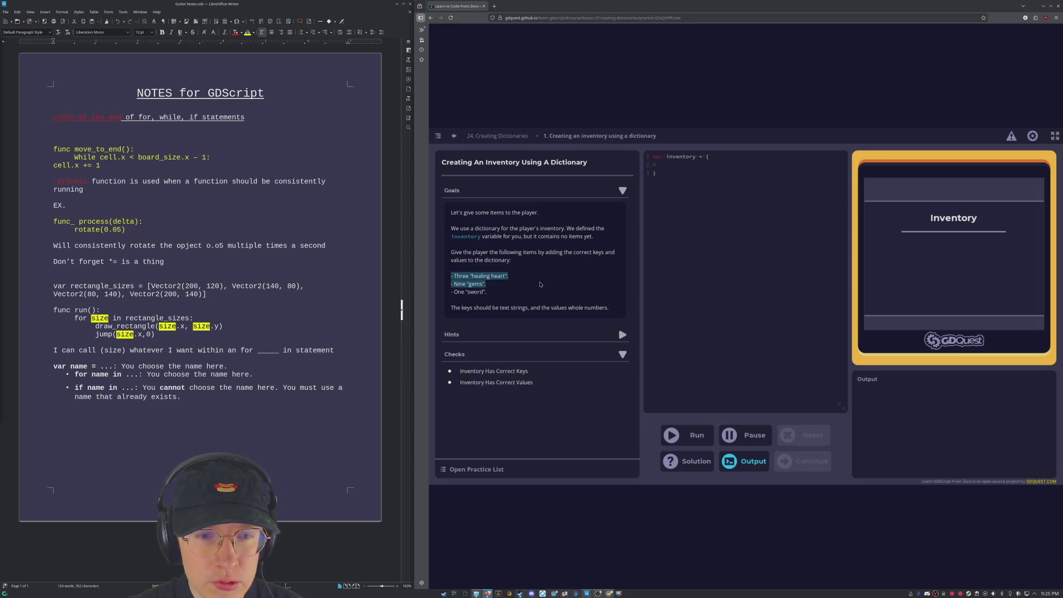
pyautogui.click(520, 285)
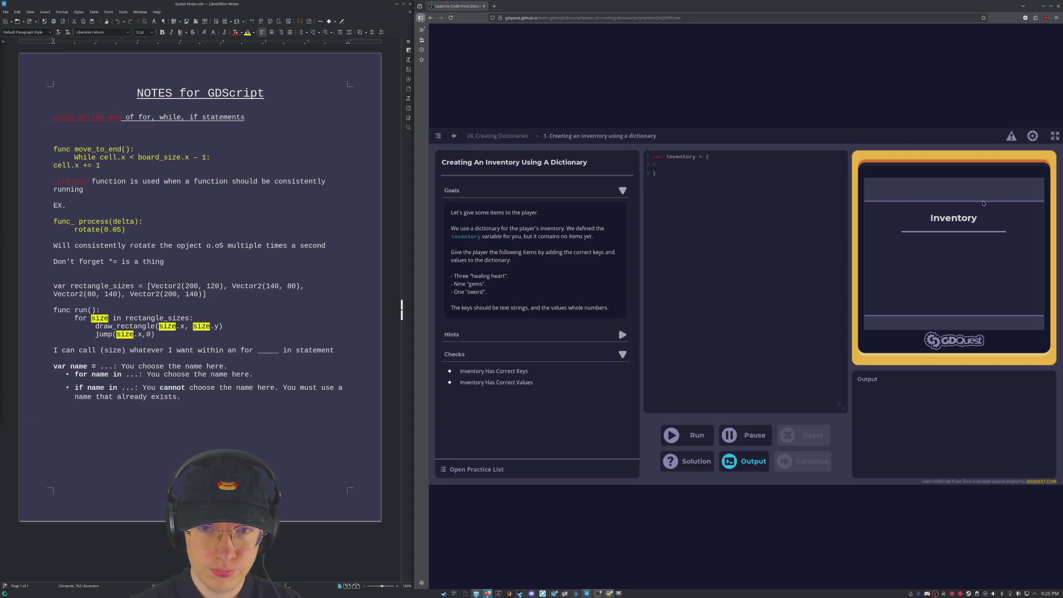
pyautogui.press('Return')
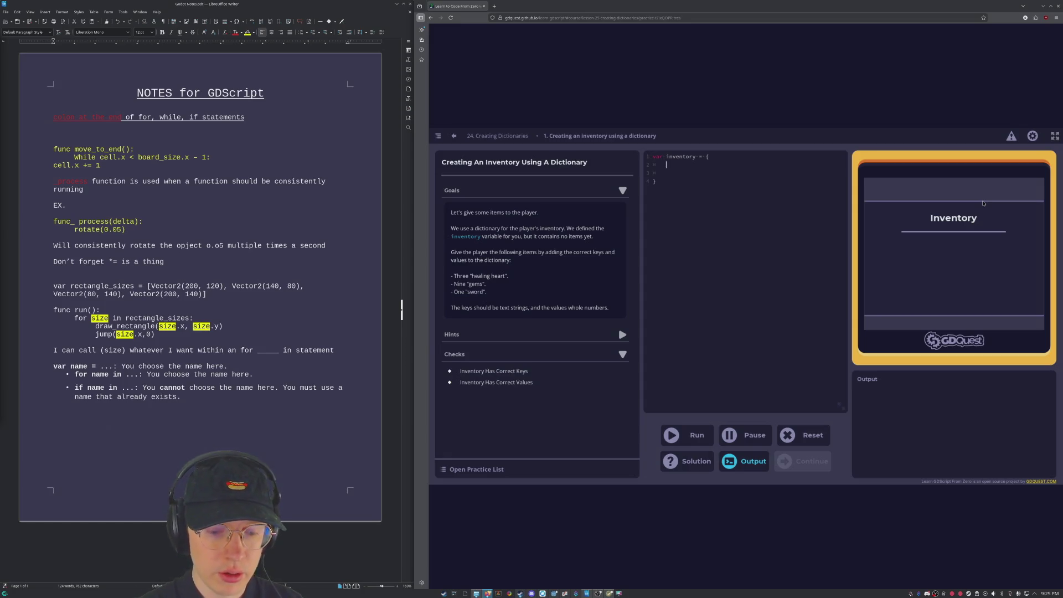
pyautogui.write('hea')
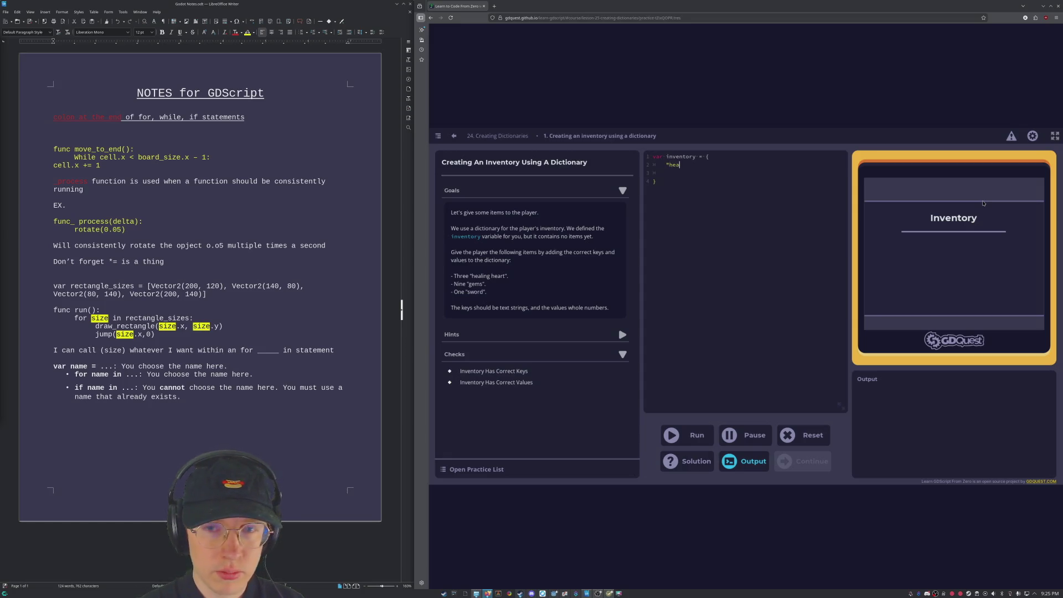
pyautogui.write('linghear')
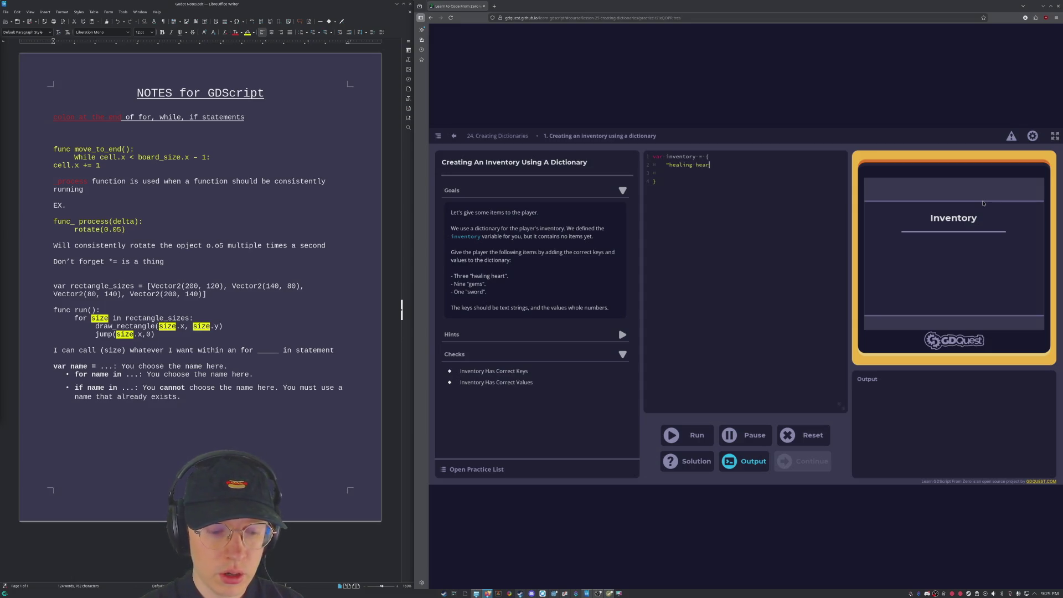
pyautogui.write('t": 2')
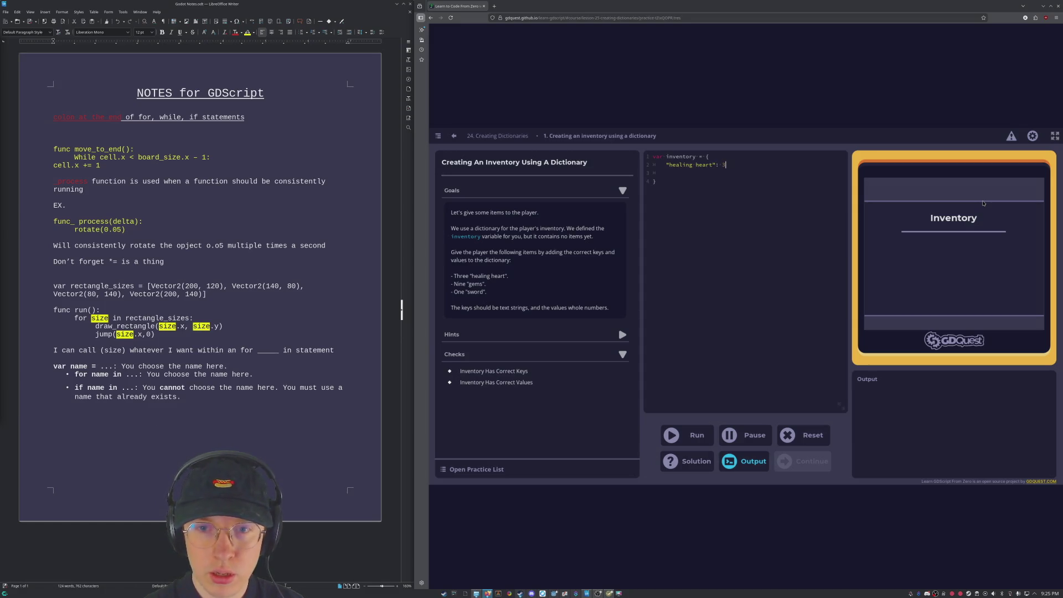
pyautogui.write(',')
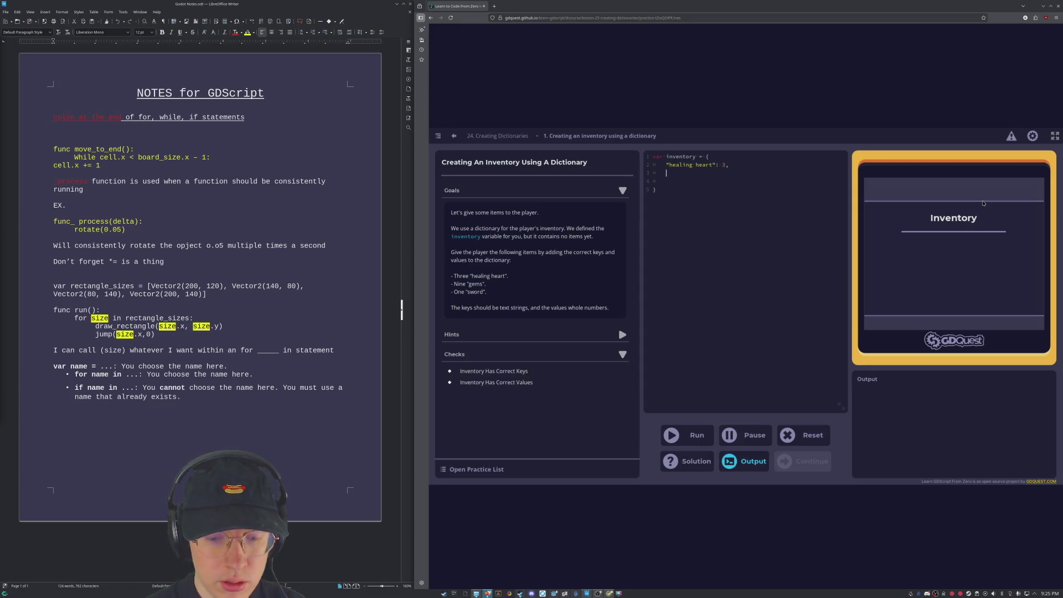
pyautogui.write('"gems')
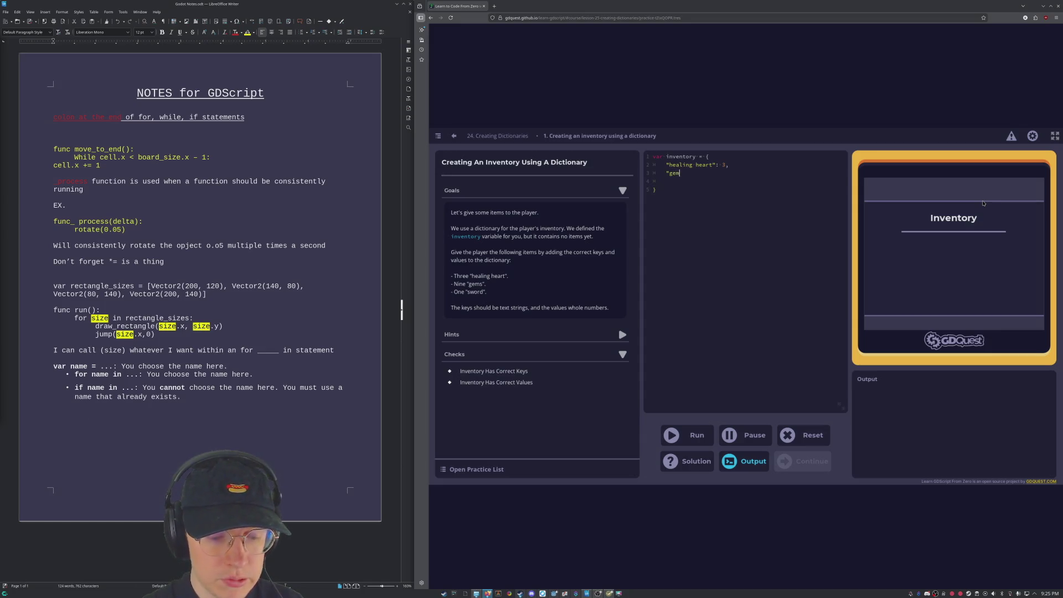
pyautogui.write('": 3,')
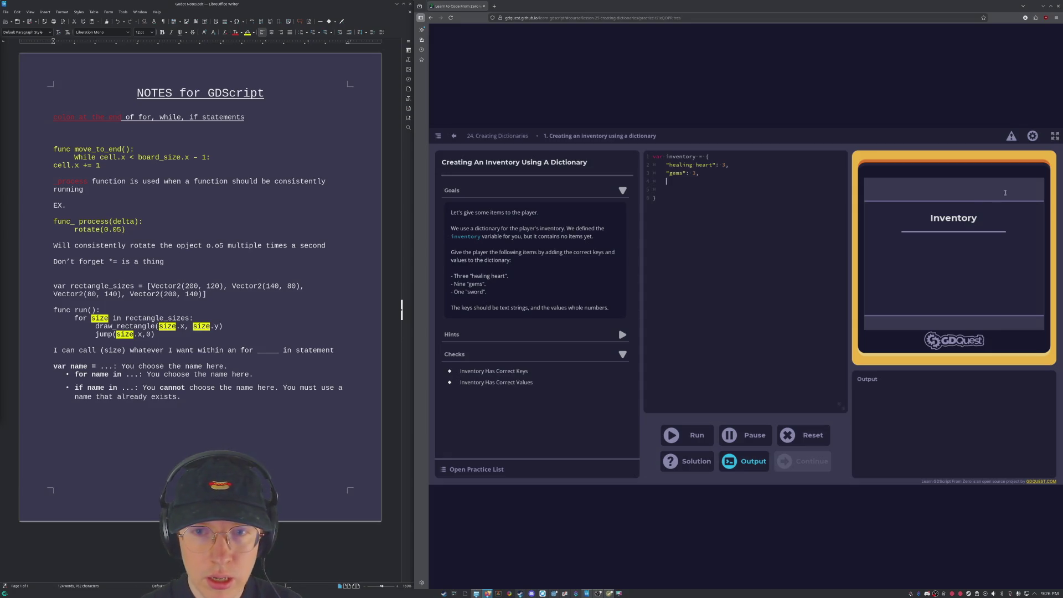
# Step: Change the gems count to 9, add a "sword": entry on line 4, and run the checks
pyautogui.click(698, 173)
pyautogui.press('BackSpace')
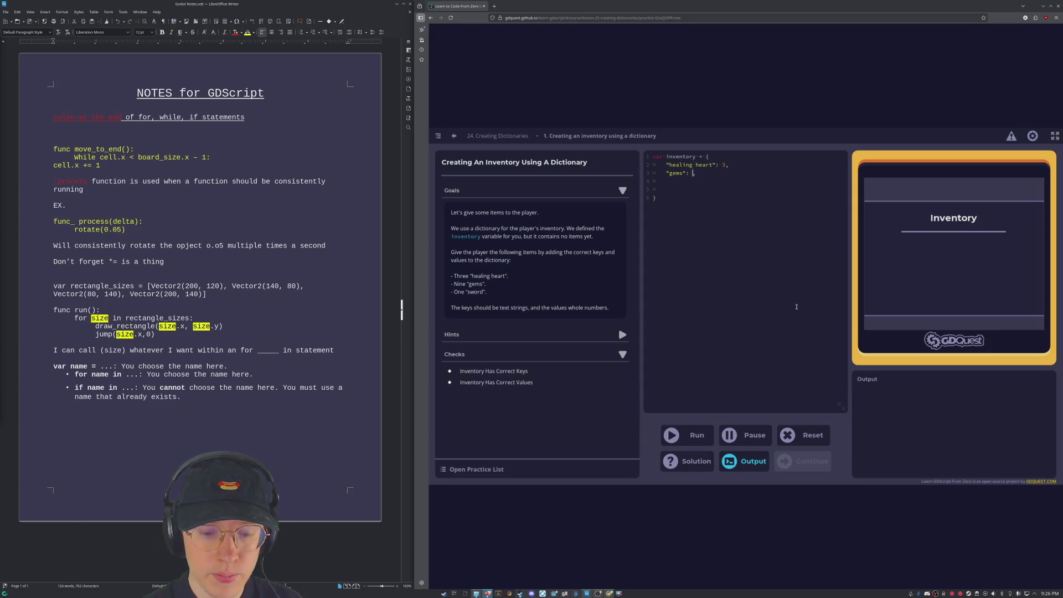
pyautogui.write('9,')
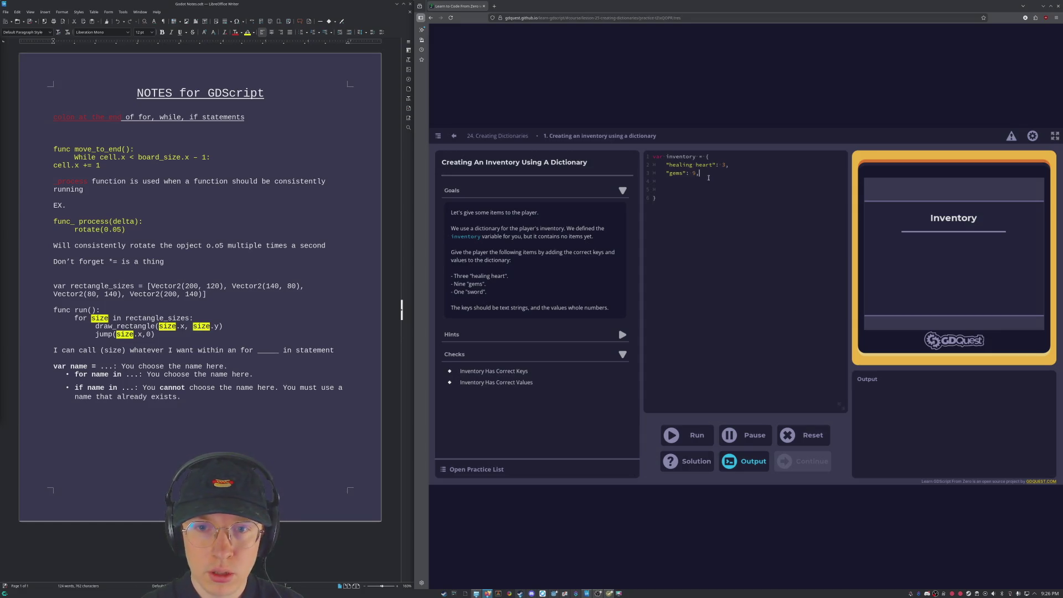
pyautogui.click(708, 177)
pyautogui.write('"sword')
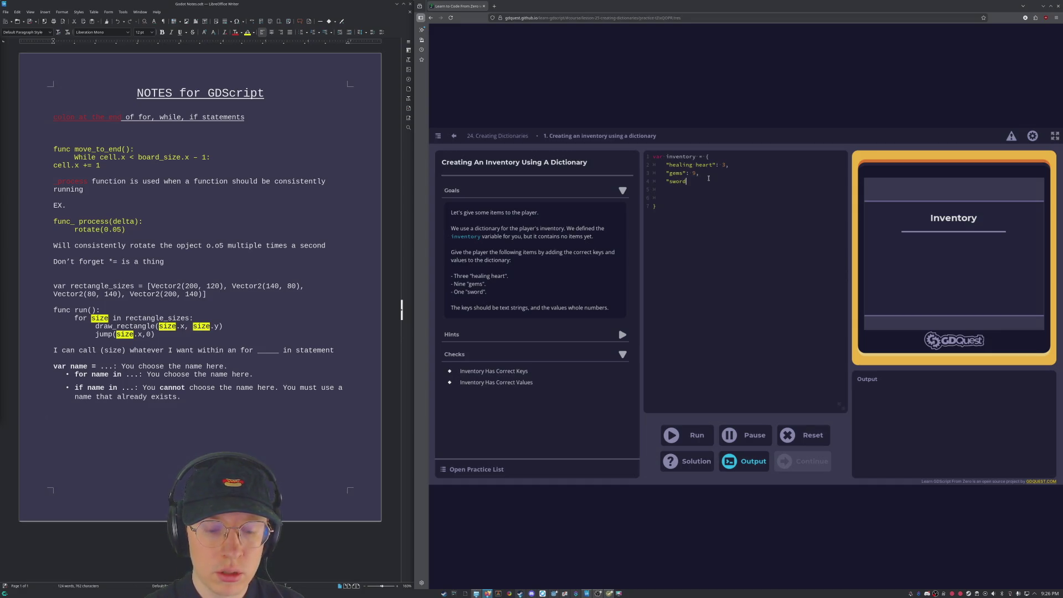
pyautogui.write('" 1')
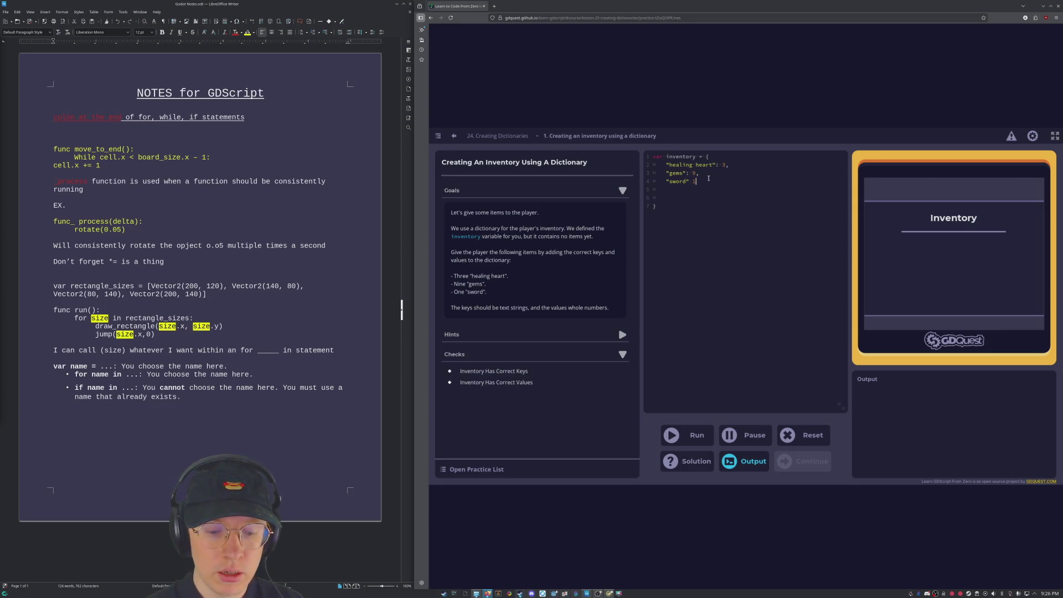
pyautogui.press('Left')
pyautogui.press('Left')
pyautogui.write(':')
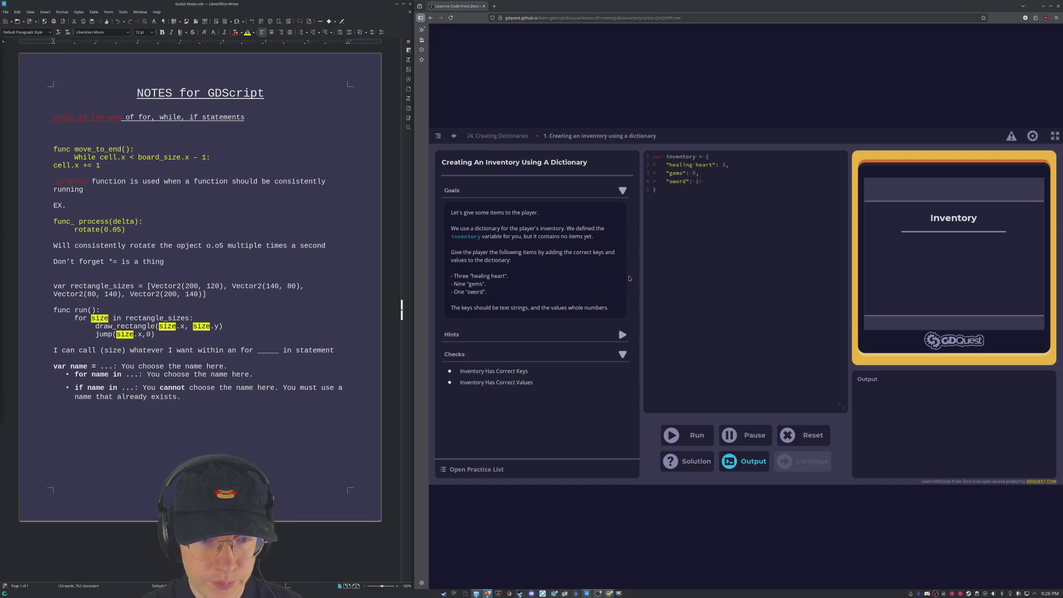
pyautogui.click(686, 435)
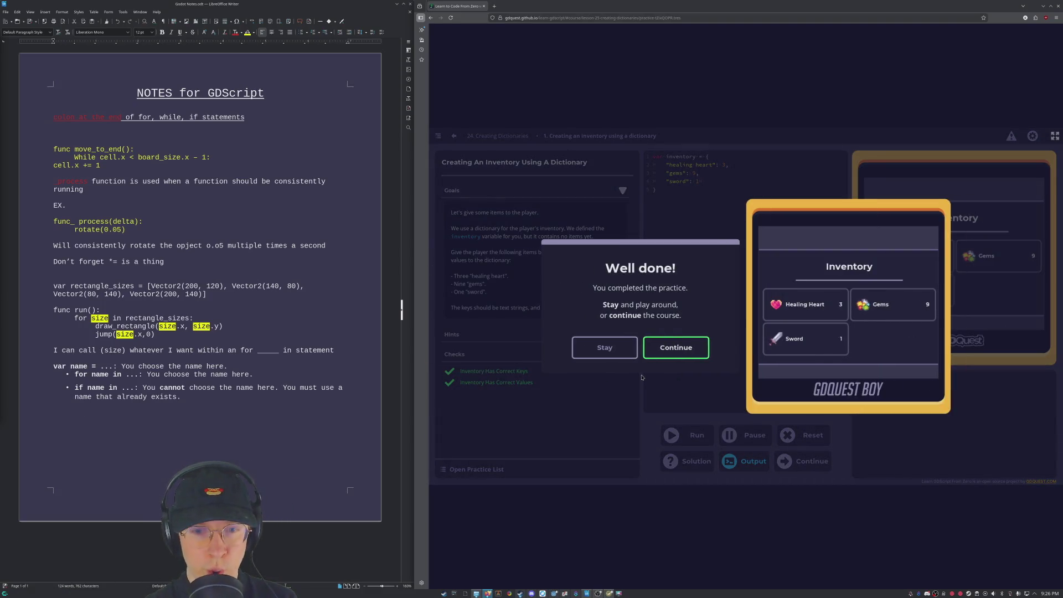
# Step: Stay on the practice, add a trailing comma after the sword entry, rerun, and continue to Increasing Item Counts
pyautogui.click(613, 345)
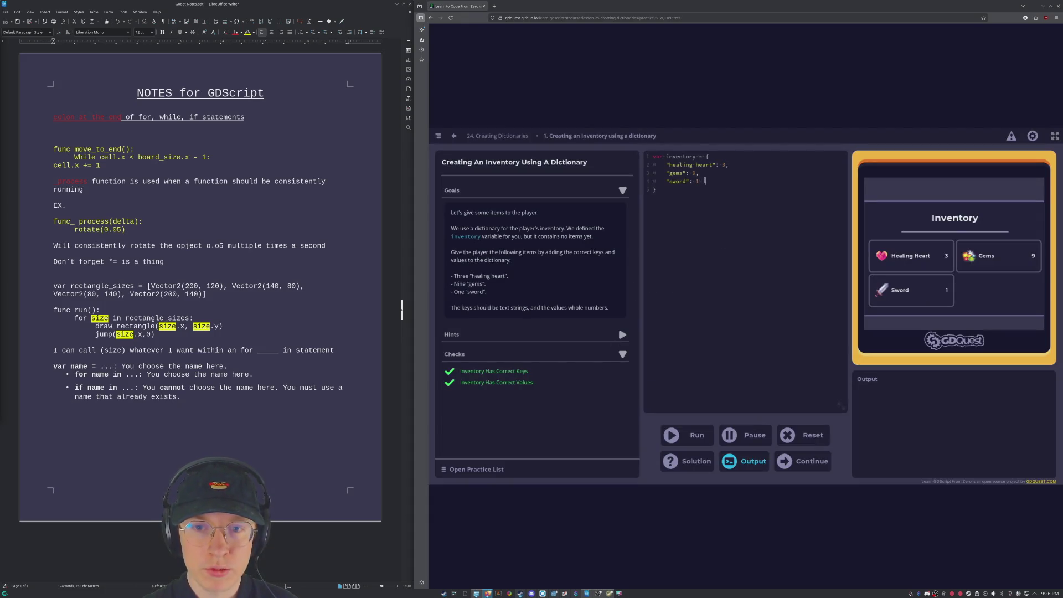
pyautogui.write(',')
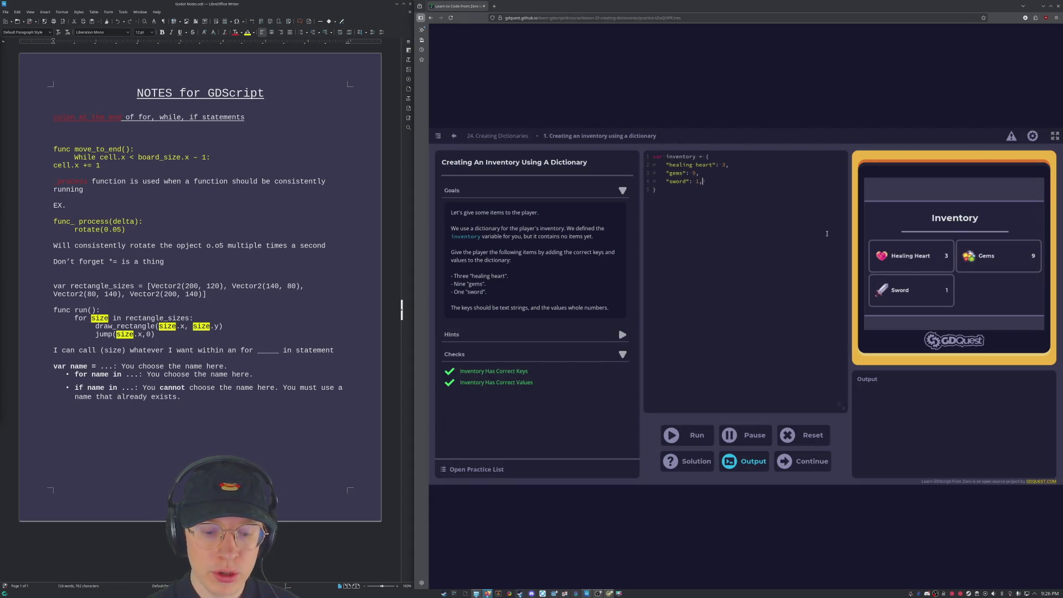
pyautogui.click(686, 434)
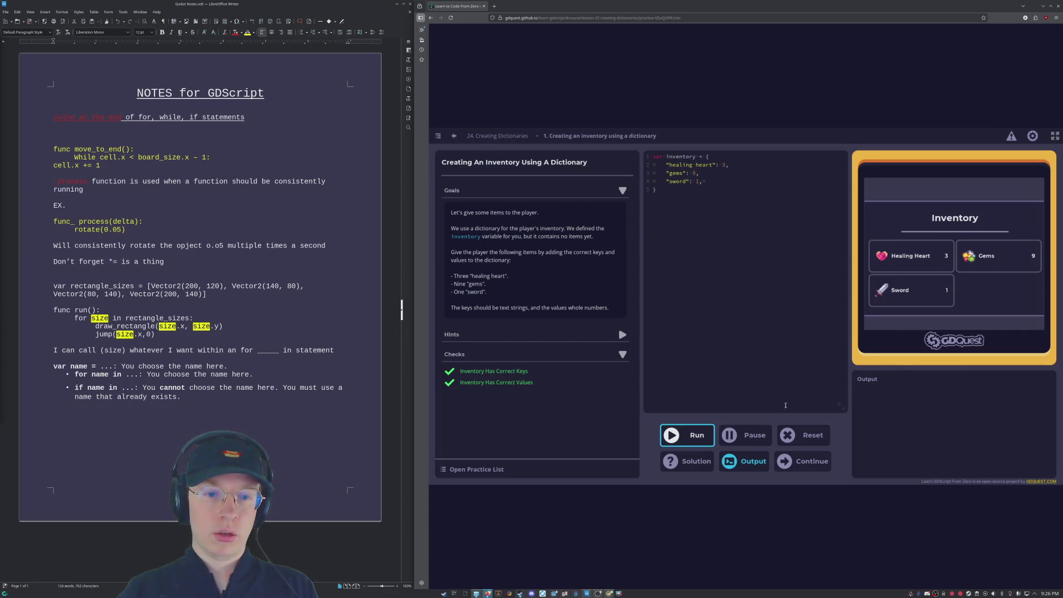
pyautogui.click(816, 466)
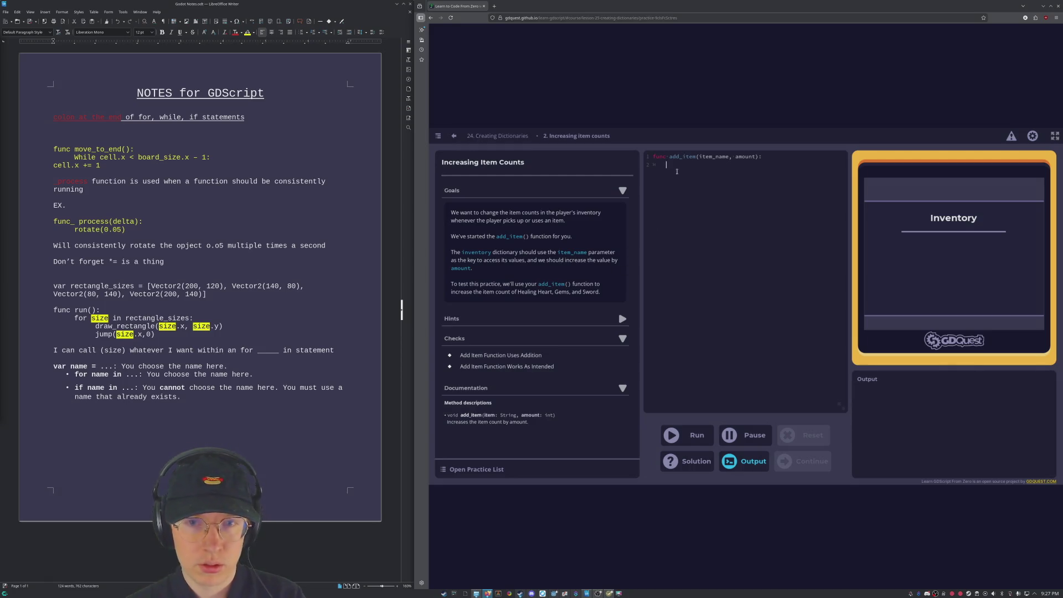
pyautogui.write('add_')
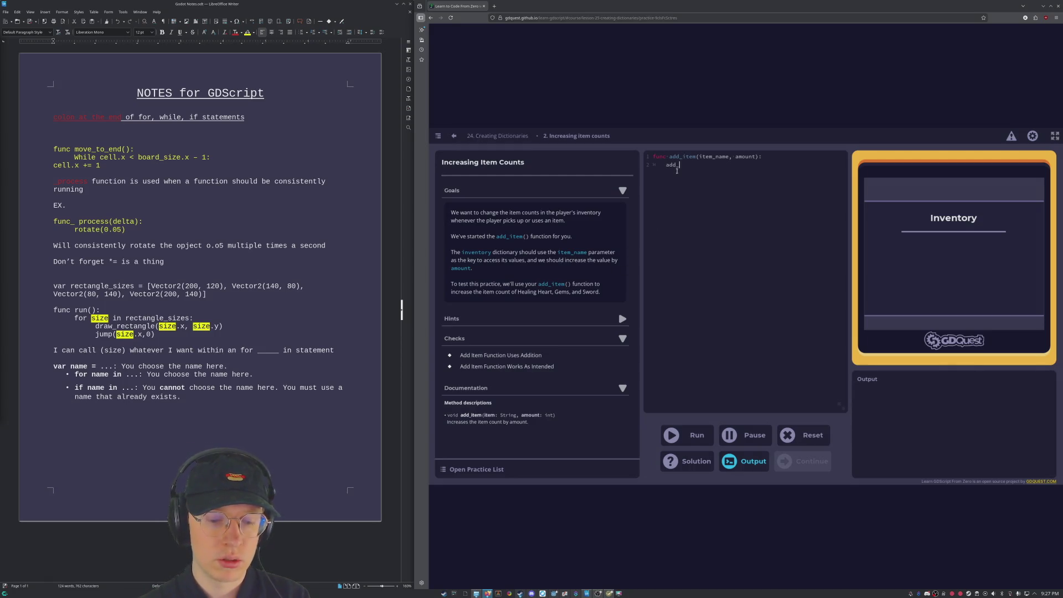
pyautogui.press('BackSpace')
pyautogui.press('BackSpace')
pyautogui.press('BackSpace')
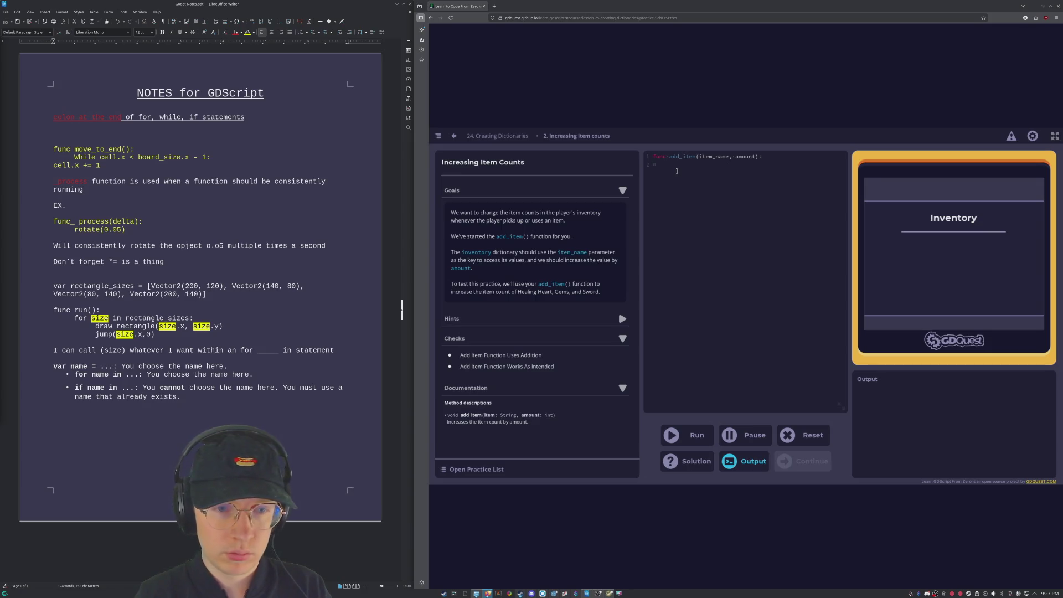
pyautogui.write('item_')
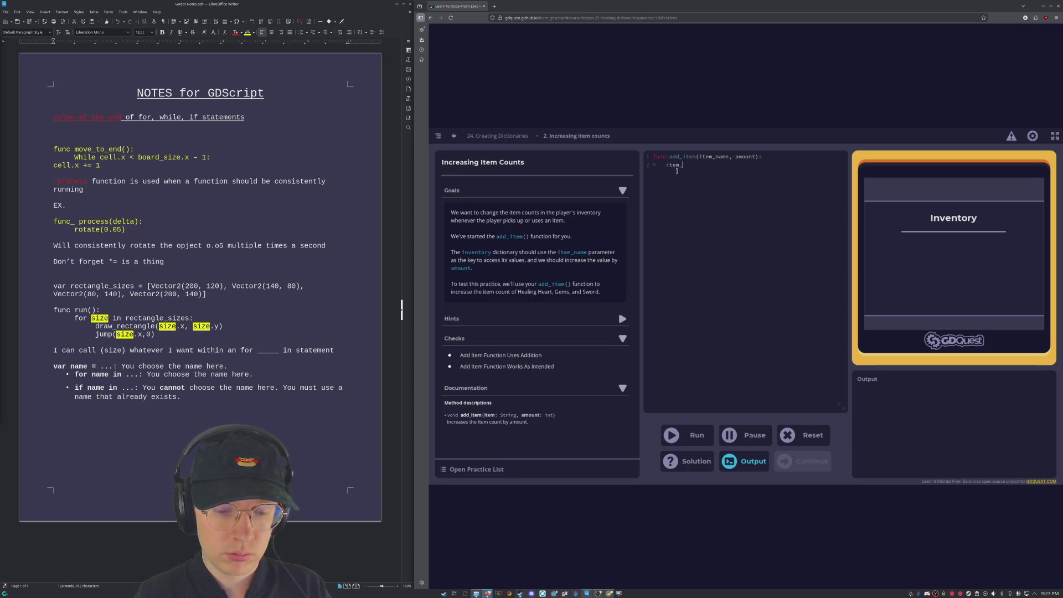
pyautogui.write('nam')
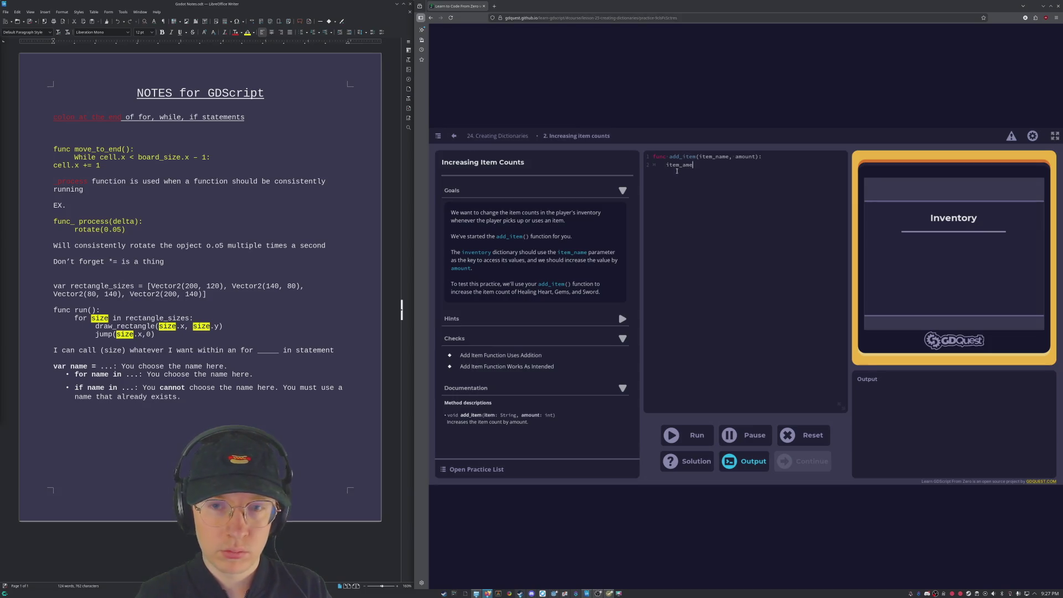
pyautogui.write('e')
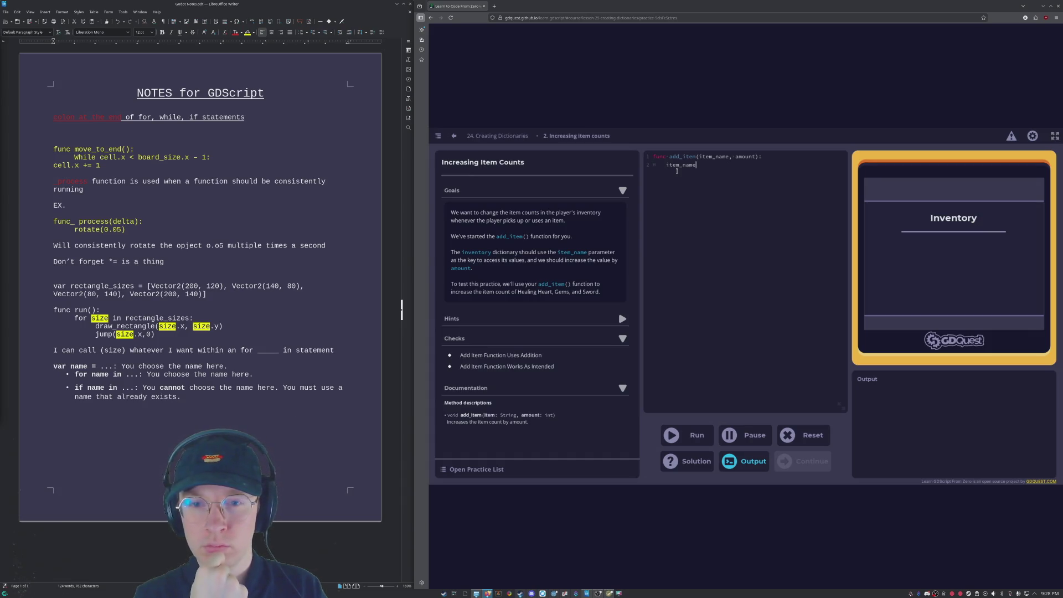
pyautogui.press('BackSpace')
pyautogui.press('BackSpace')
pyautogui.press('BackSpace')
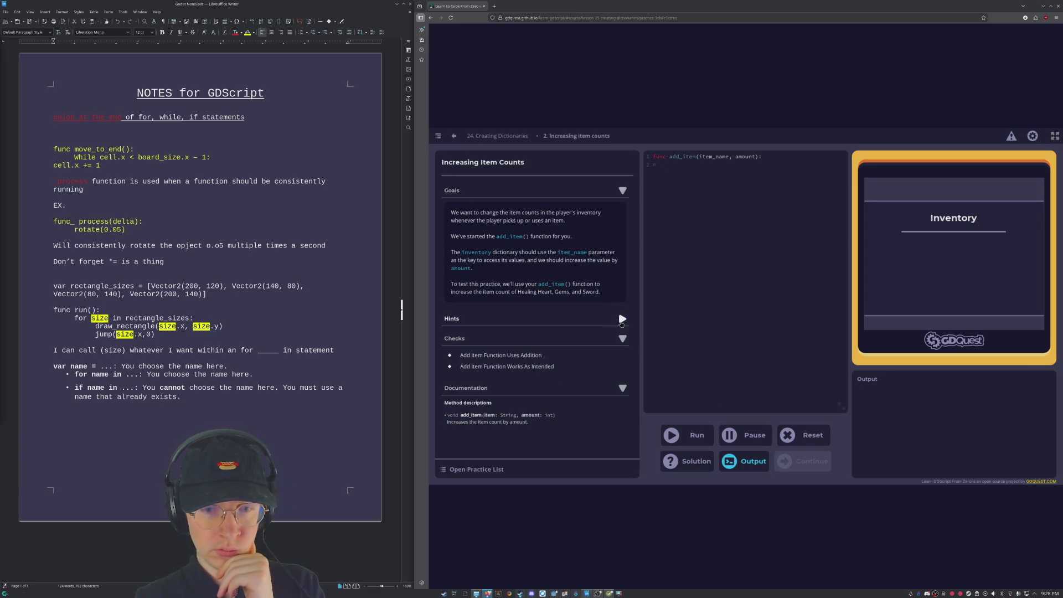
# Step: Reveal Hint 1, write inventory["Healing Heart"] on line 2 of add_item, and run the checks
pyautogui.click(471, 319)
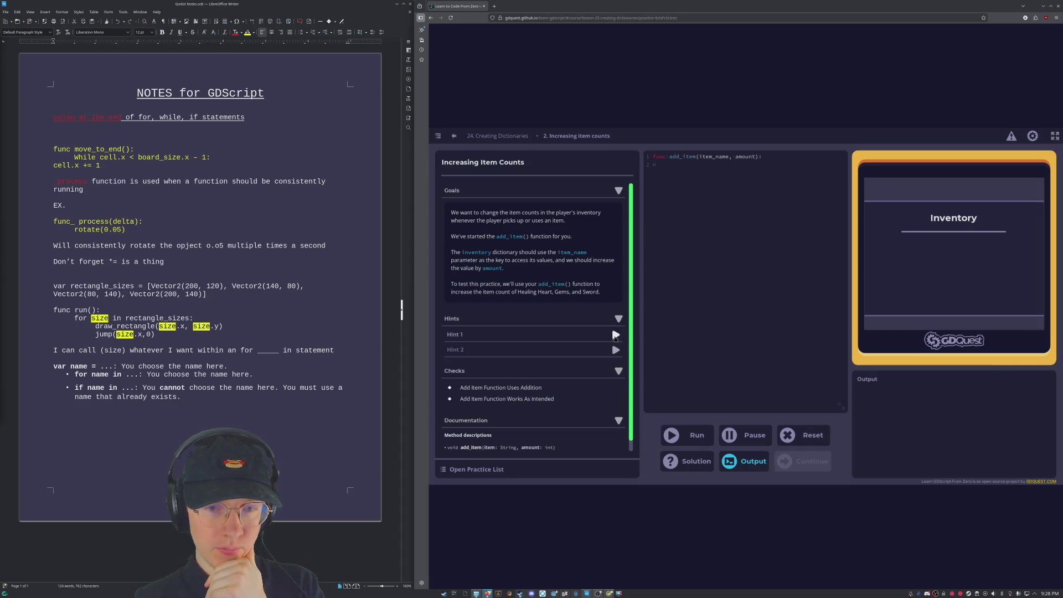
pyautogui.click(615, 335)
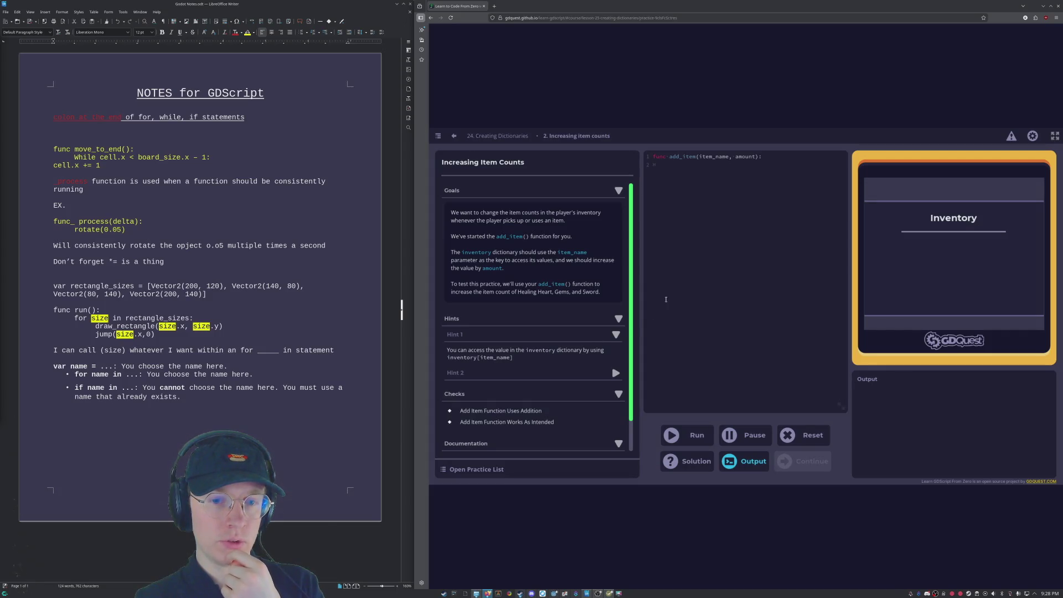
pyautogui.click(711, 168)
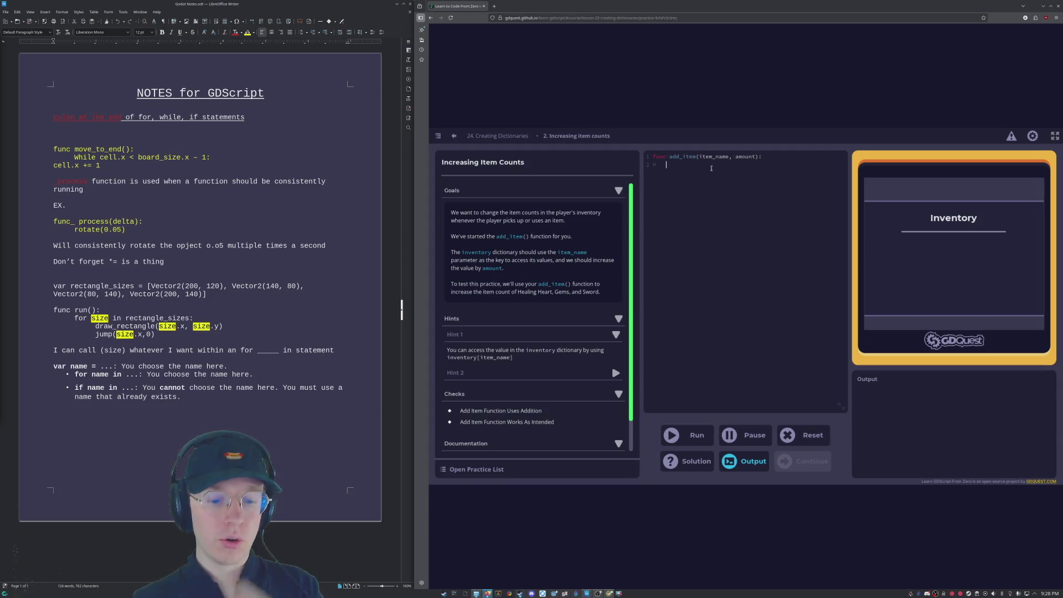
pyautogui.write('inventory')
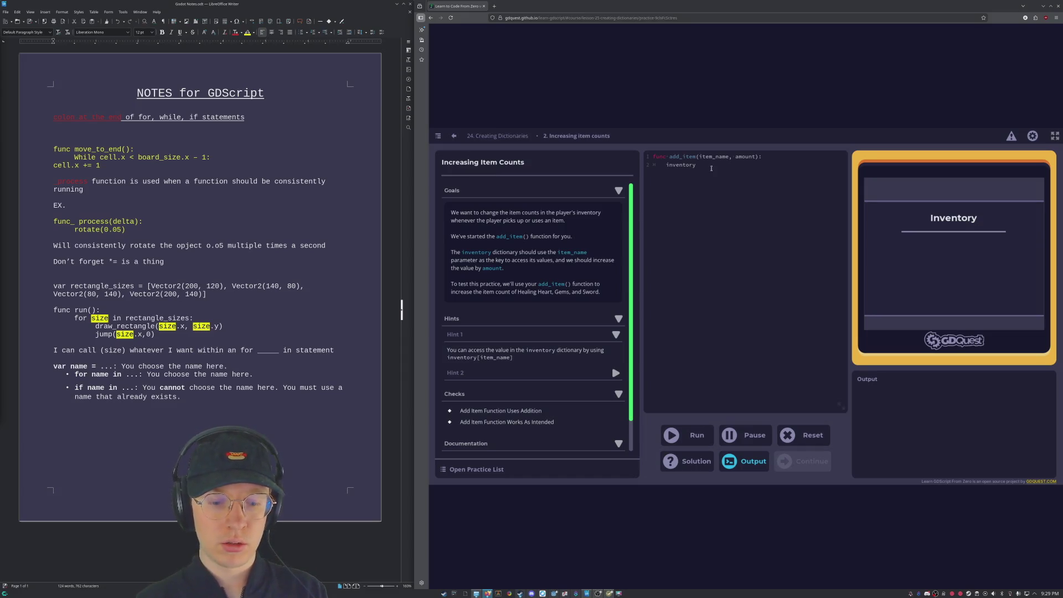
pyautogui.write('[')
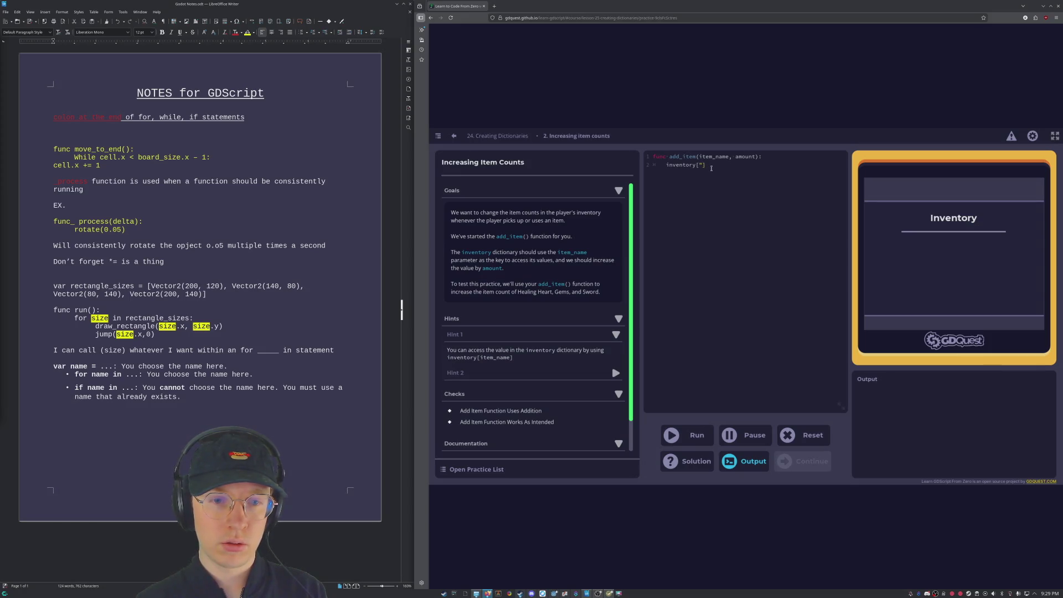
pyautogui.write('H')
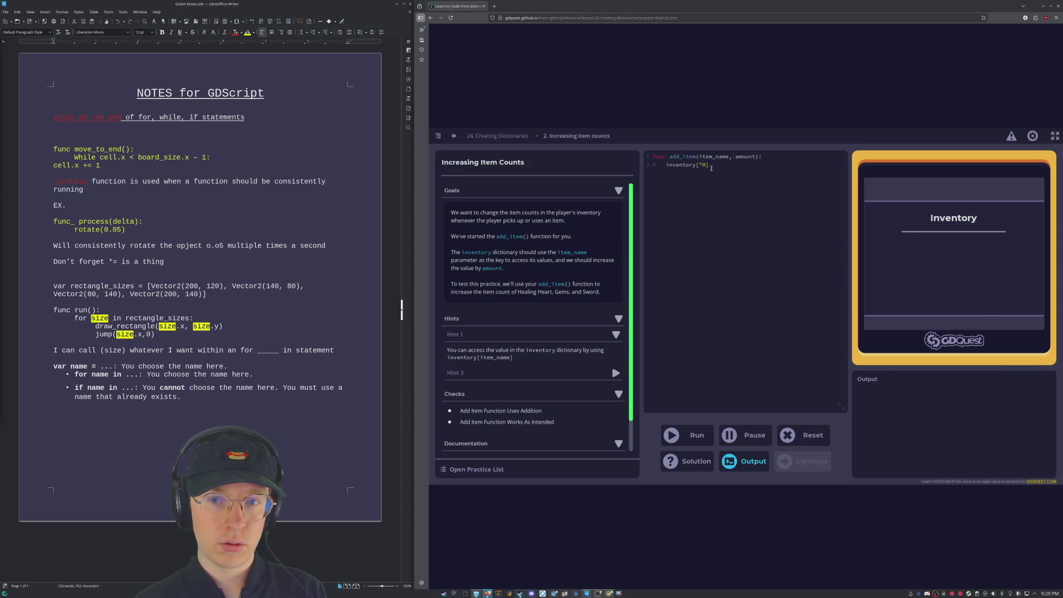
pyautogui.write('ealing')
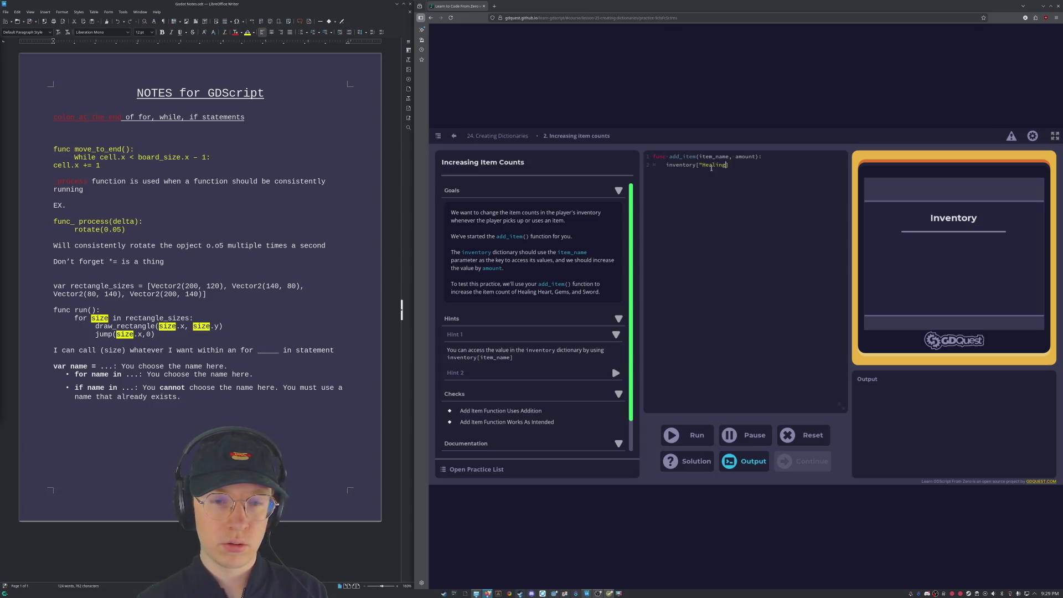
pyautogui.write(' Heart"')
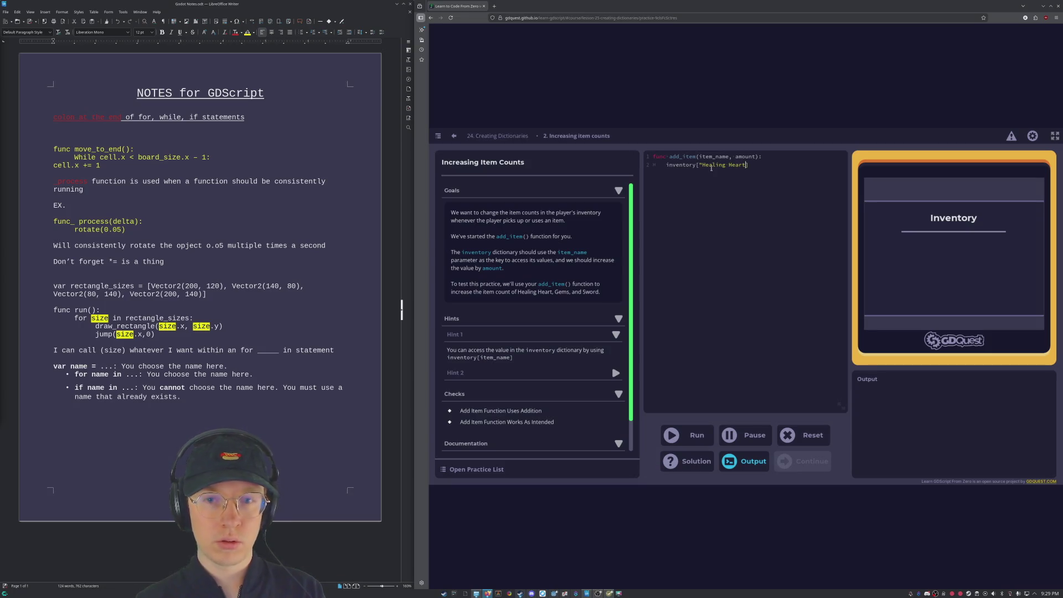
pyautogui.write('"')
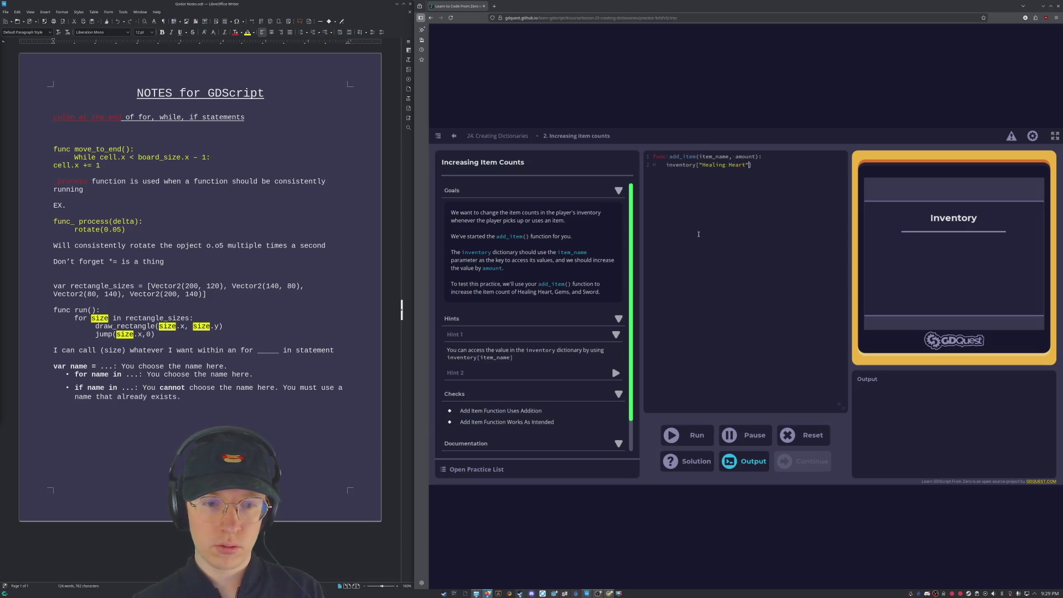
pyautogui.click(687, 435)
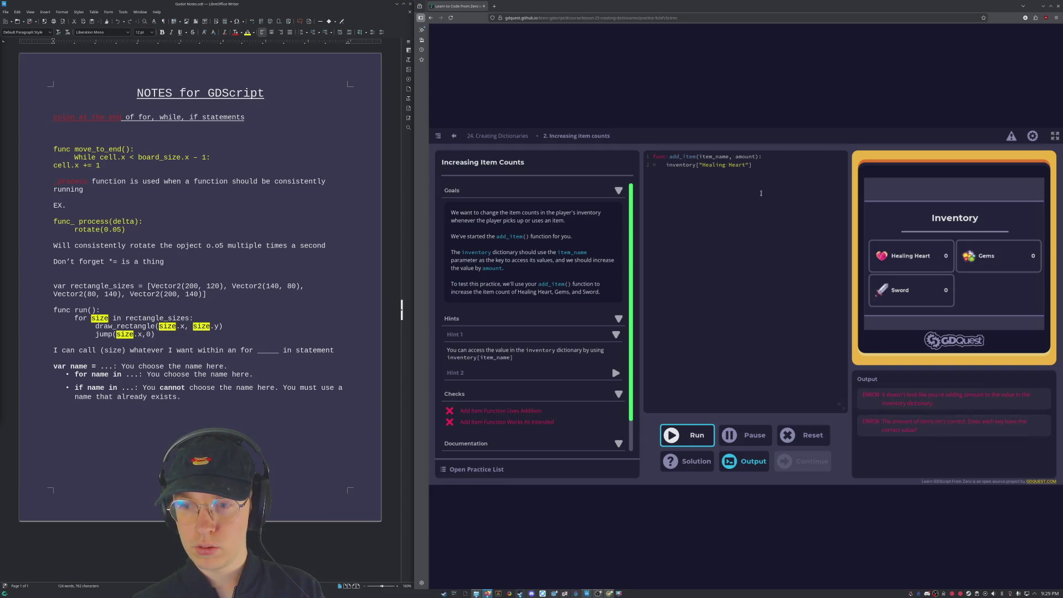
# Step: Append += to the end of line 2 and run the checks
pyautogui.click(748, 164)
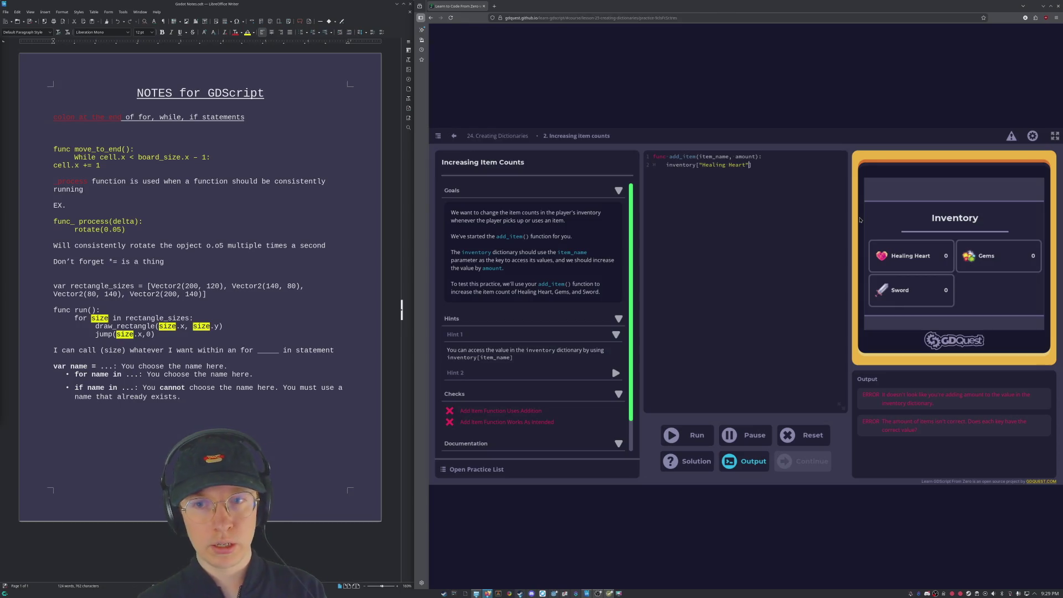
pyautogui.write('+')
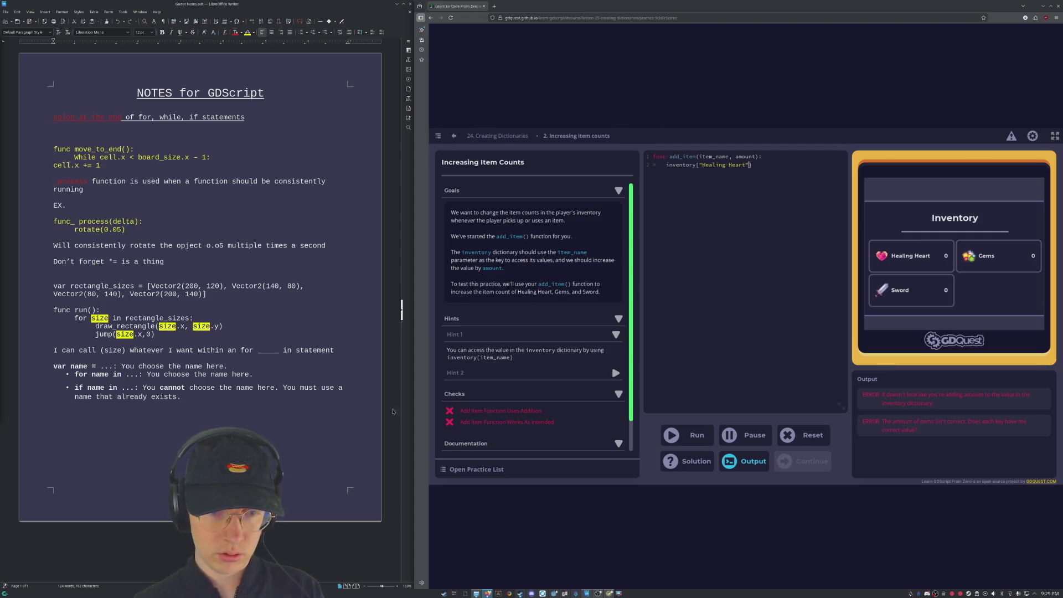
pyautogui.scroll(-1, 474, 368)
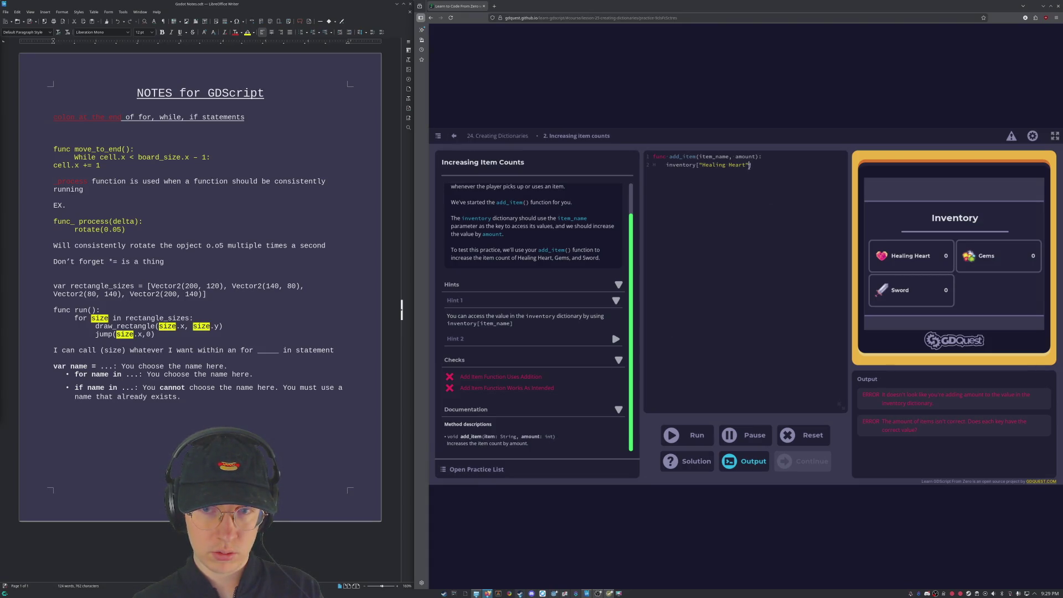
pyautogui.write('+=')
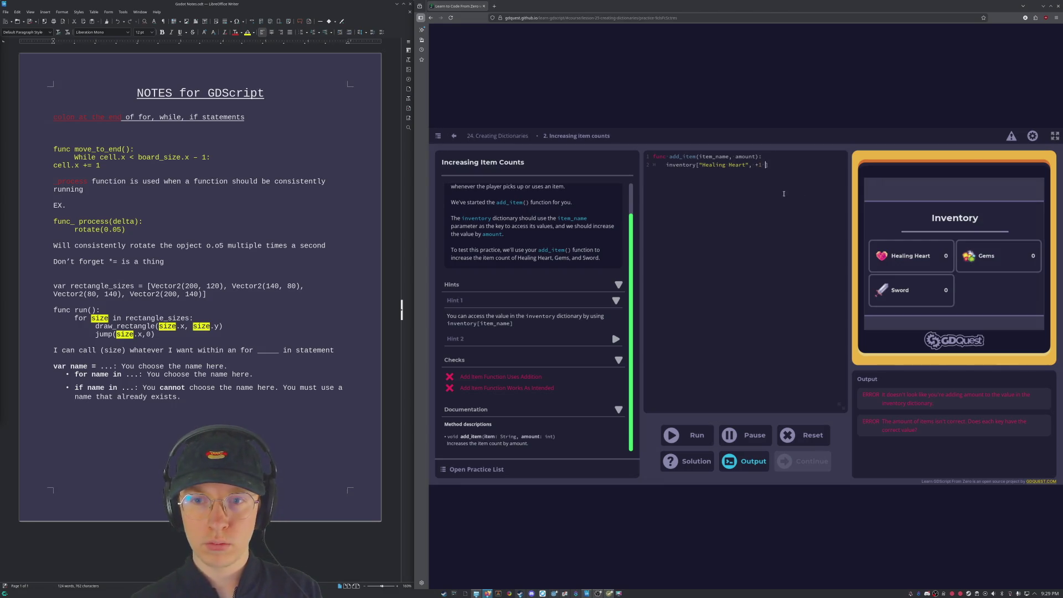
pyautogui.click(699, 437)
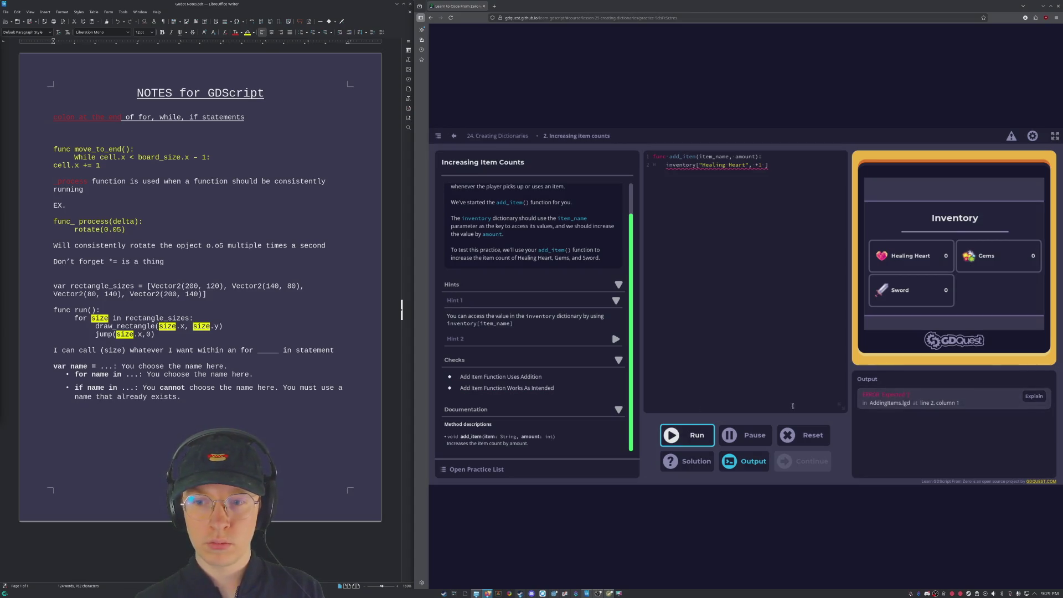
# Step: Fix line 2 to inventory["Healing Heart"] +1 by removing the stray space and comma, then rerun the tests
pyautogui.click(766, 165)
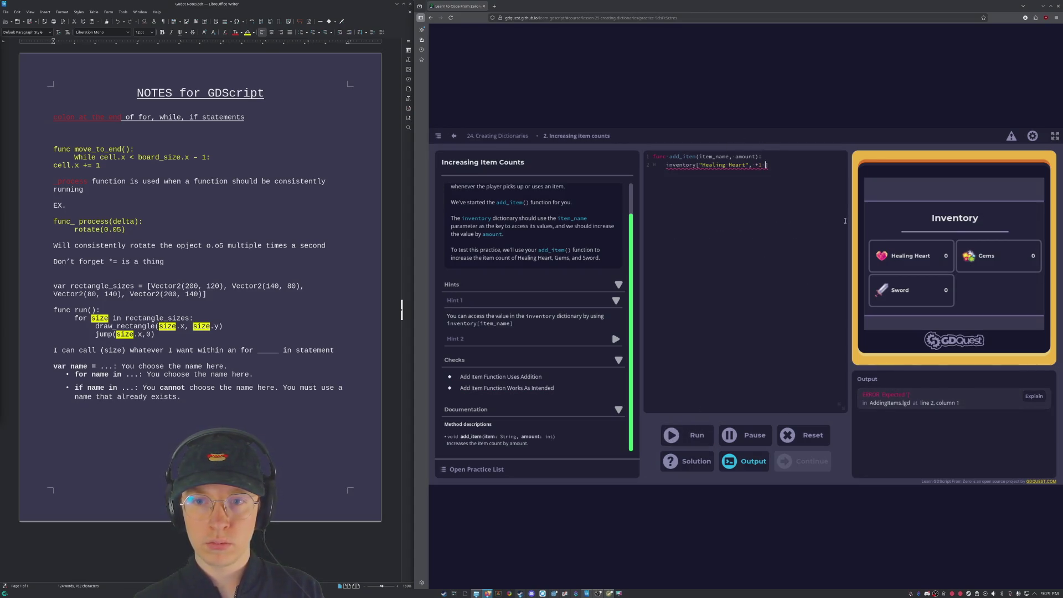
pyautogui.press('BackSpace')
pyautogui.hotkey('ctrl', 'Return')
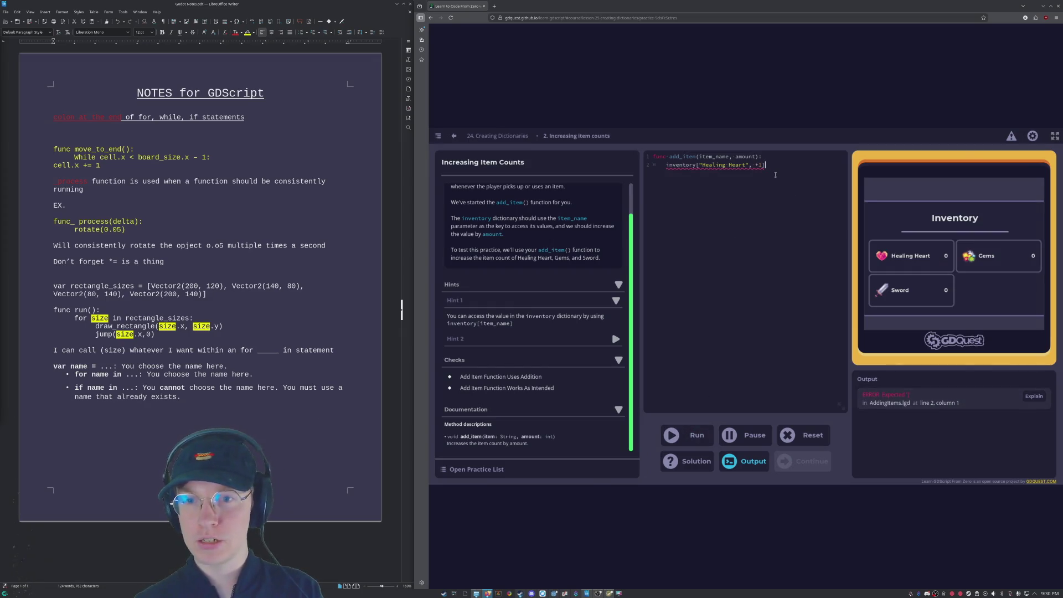
pyautogui.press('BackSpace')
pyautogui.press('BackSpace')
pyautogui.press('BackSpace')
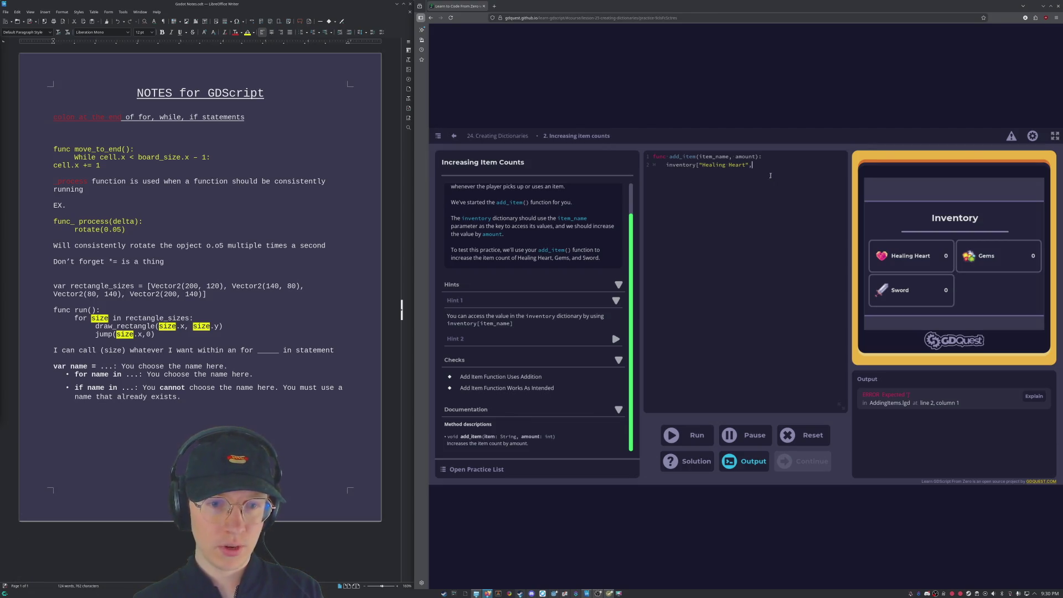
pyautogui.press('BackSpace')
pyautogui.write(']')
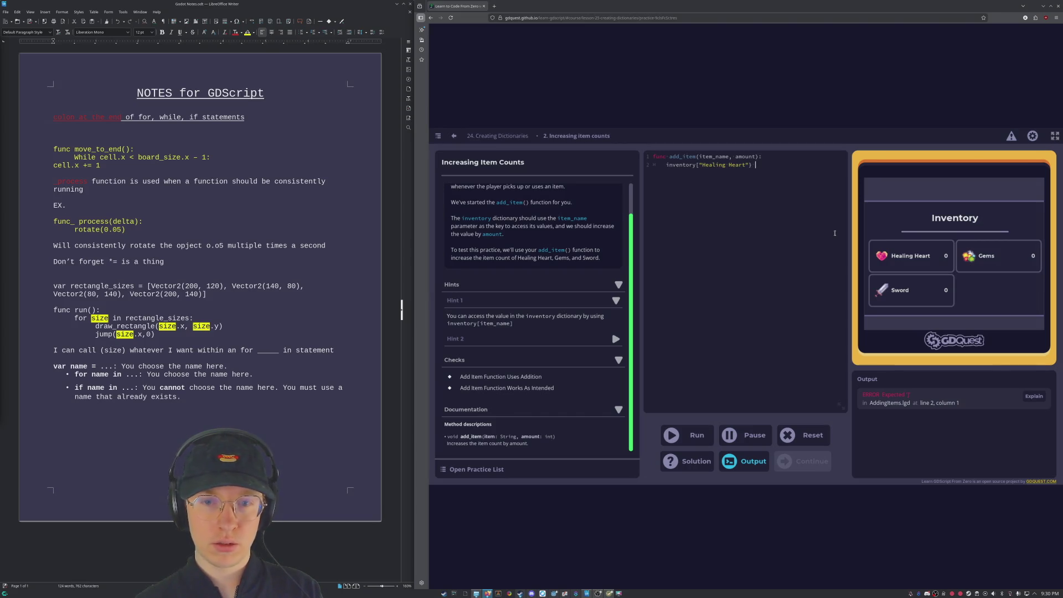
pyautogui.write(' +')
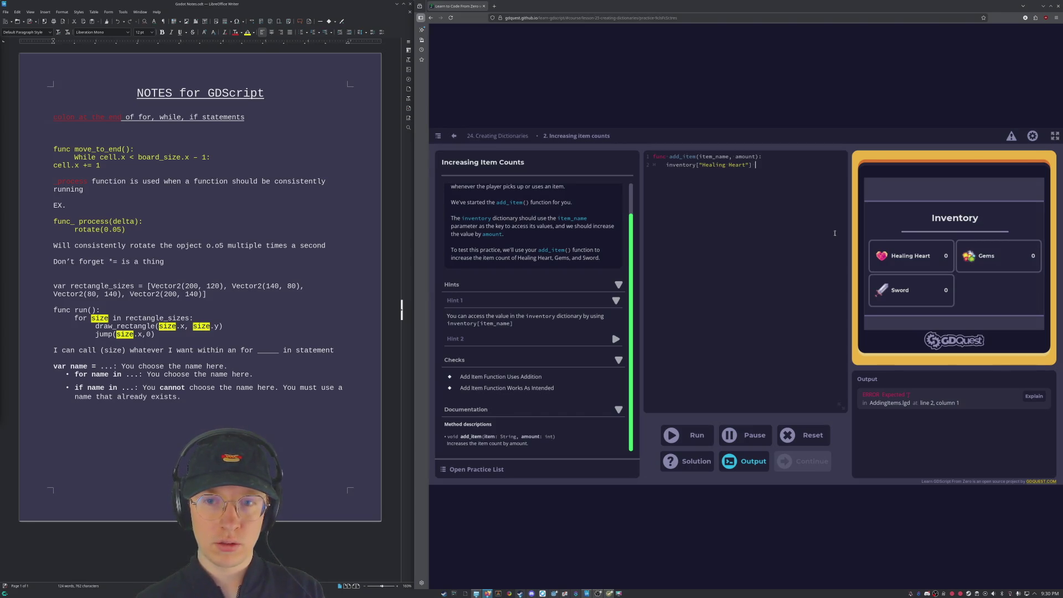
pyautogui.write('1')
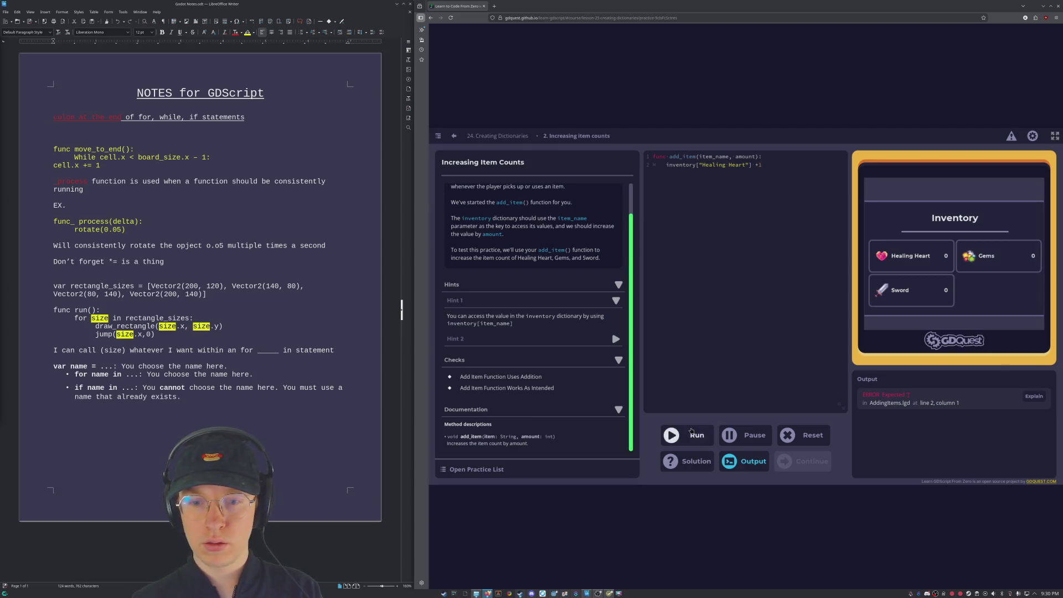
pyautogui.click(689, 431)
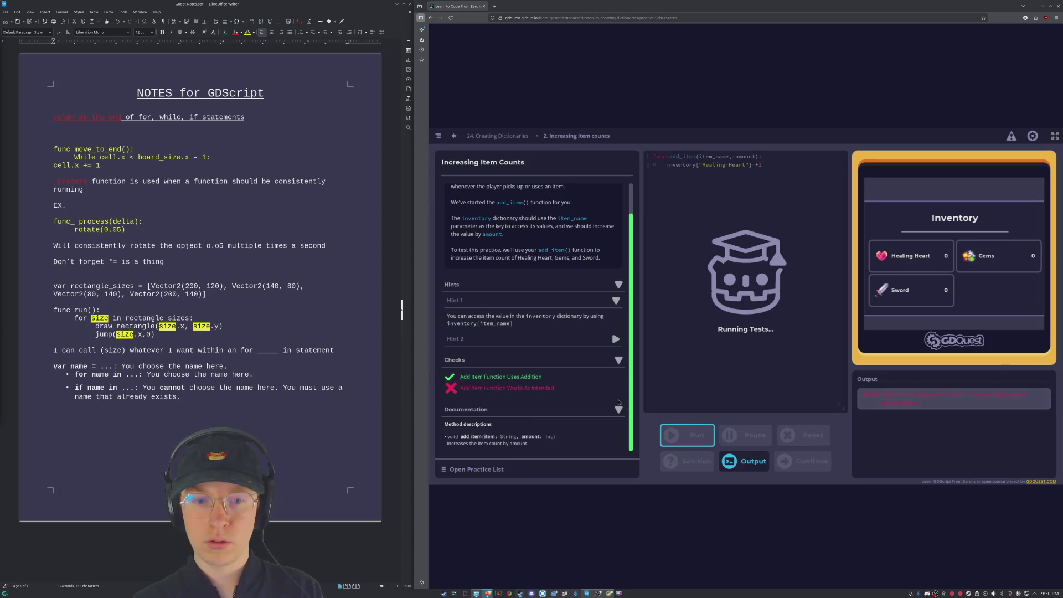
# Step: Add inventory["Gems"] + 1 and an inventory Sword + 1 line below Healing Heart, then run the tests
pyautogui.click(781, 199)
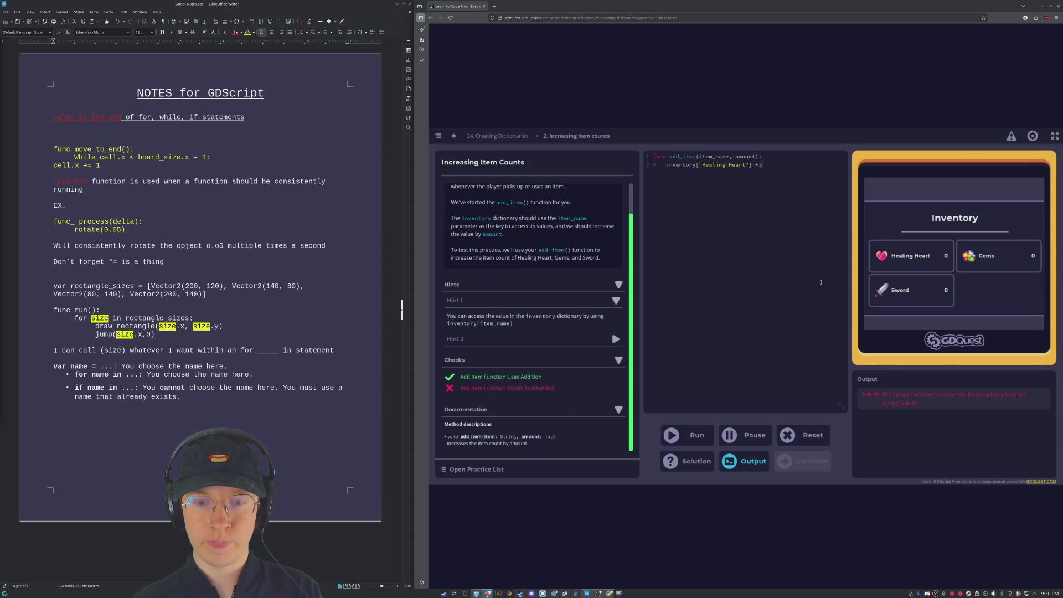
pyautogui.write('inven')
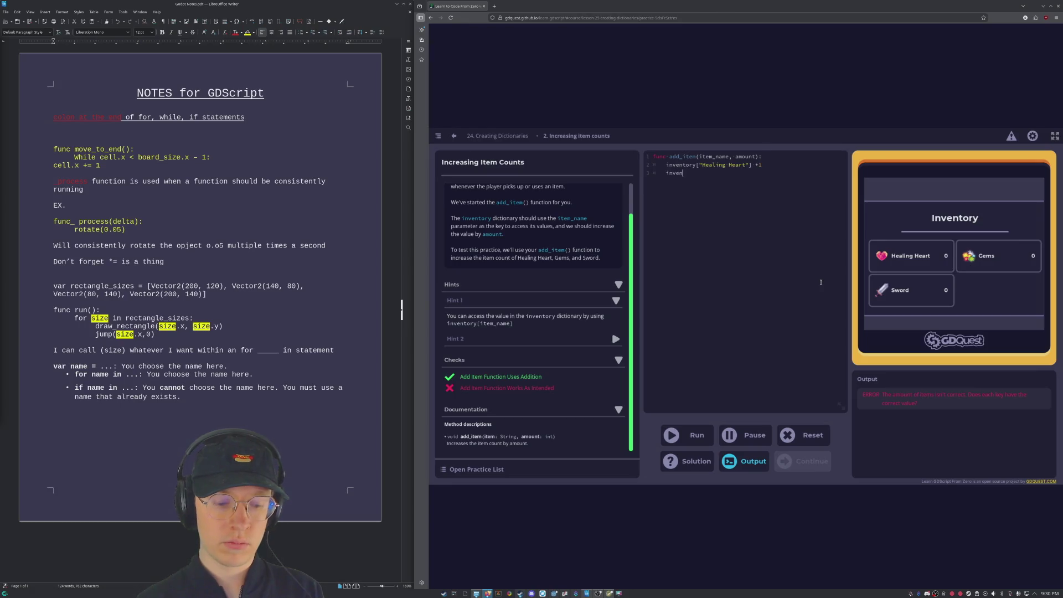
pyautogui.write('tory[')
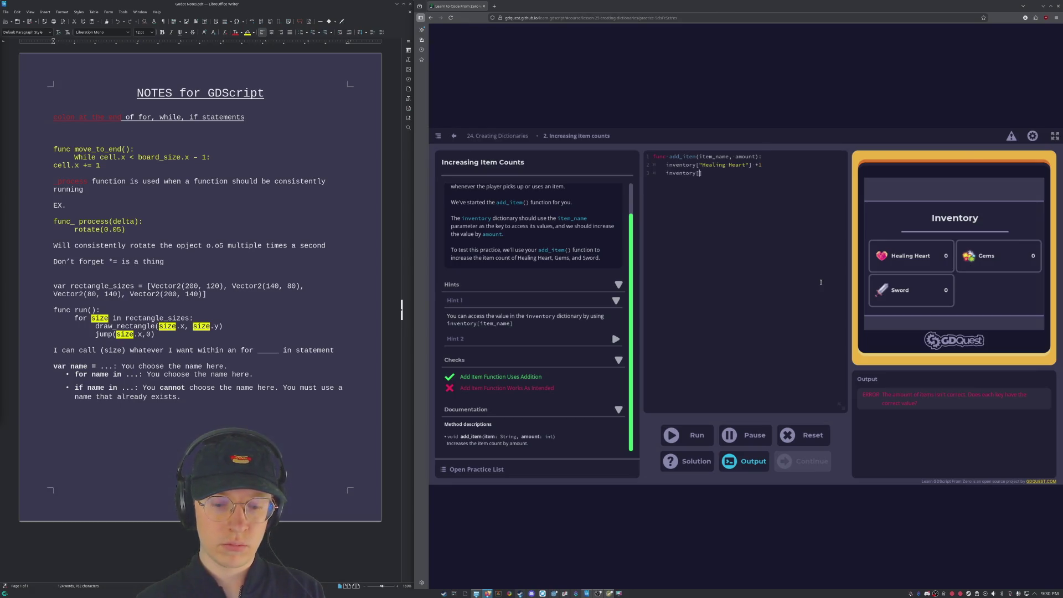
pyautogui.write('"')
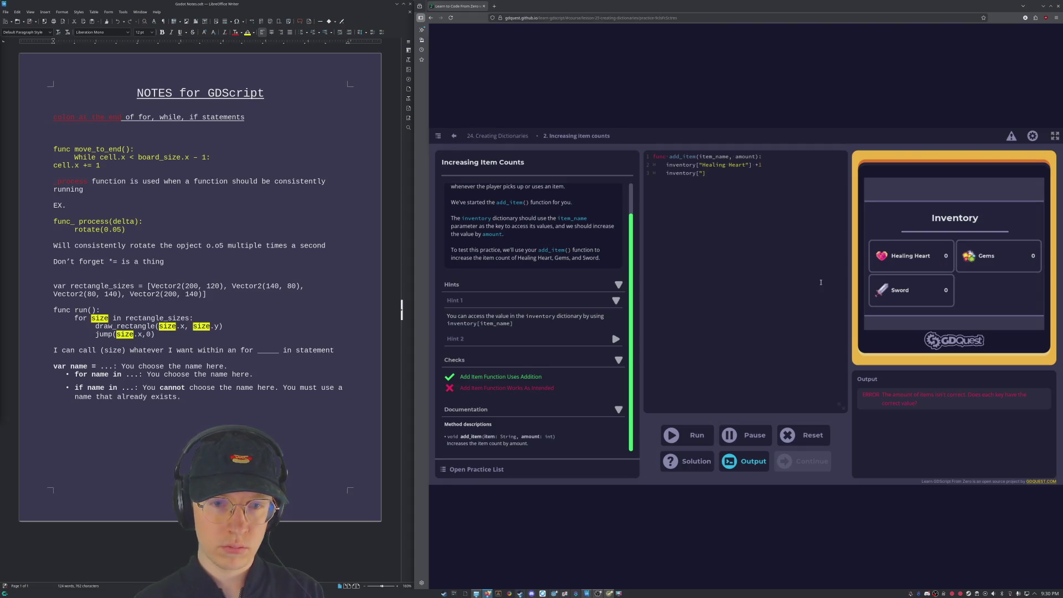
pyautogui.write('Gems')
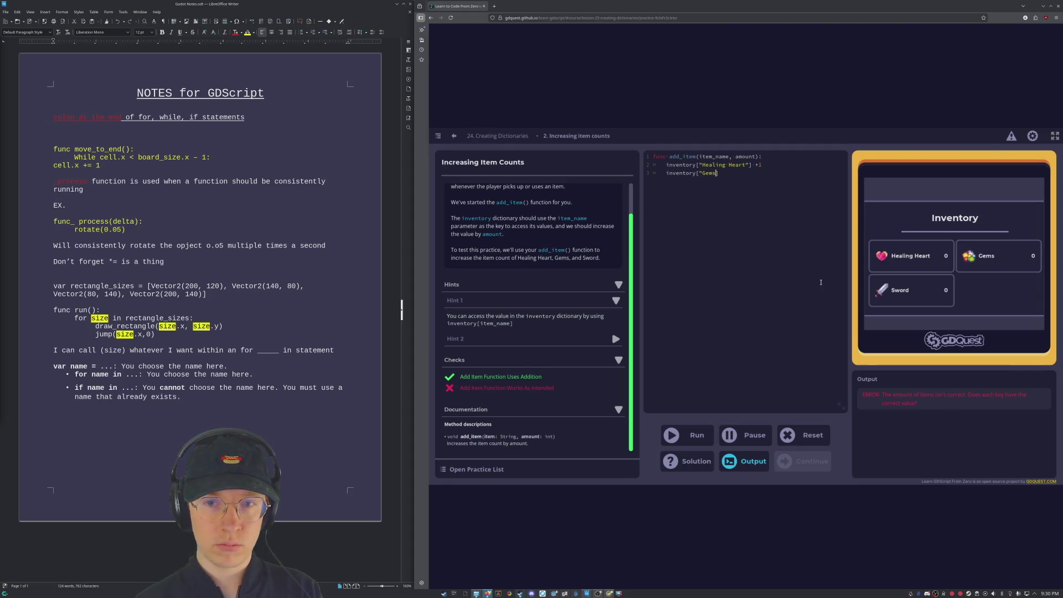
pyautogui.write('"] + 1')
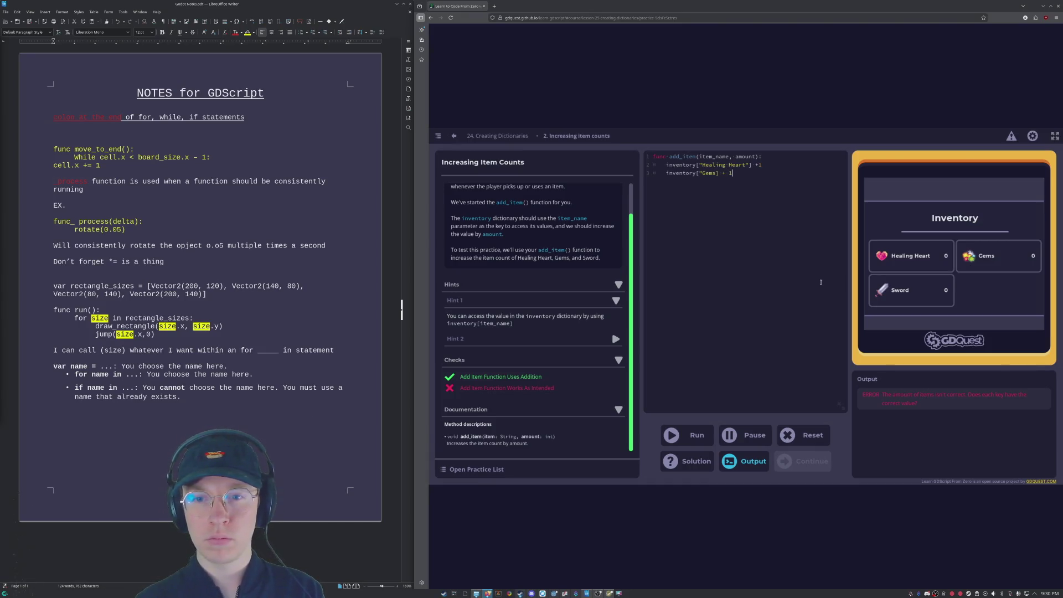
pyautogui.press('Left')
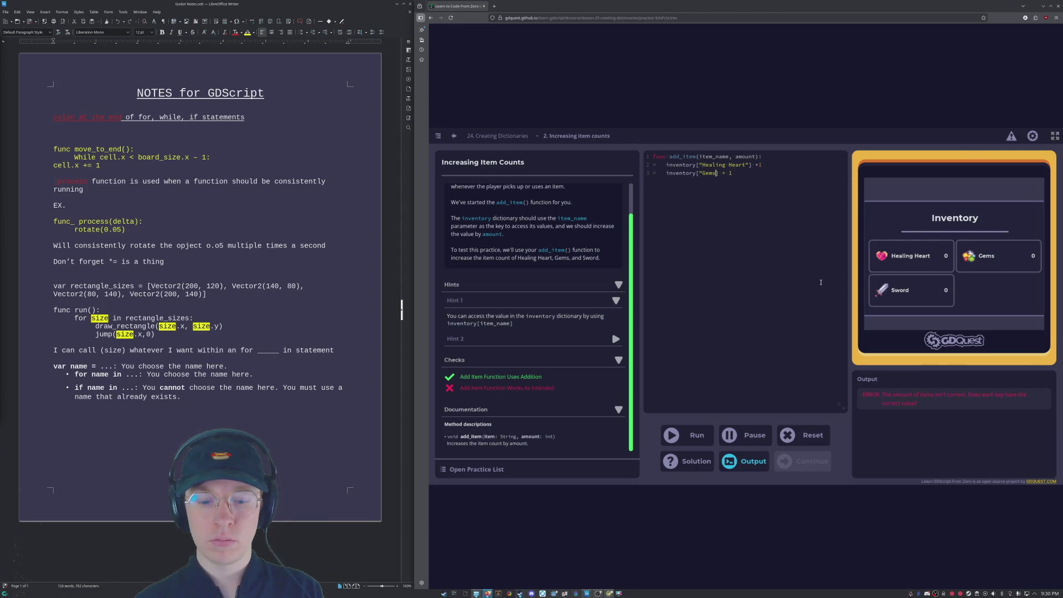
pyautogui.write('"')
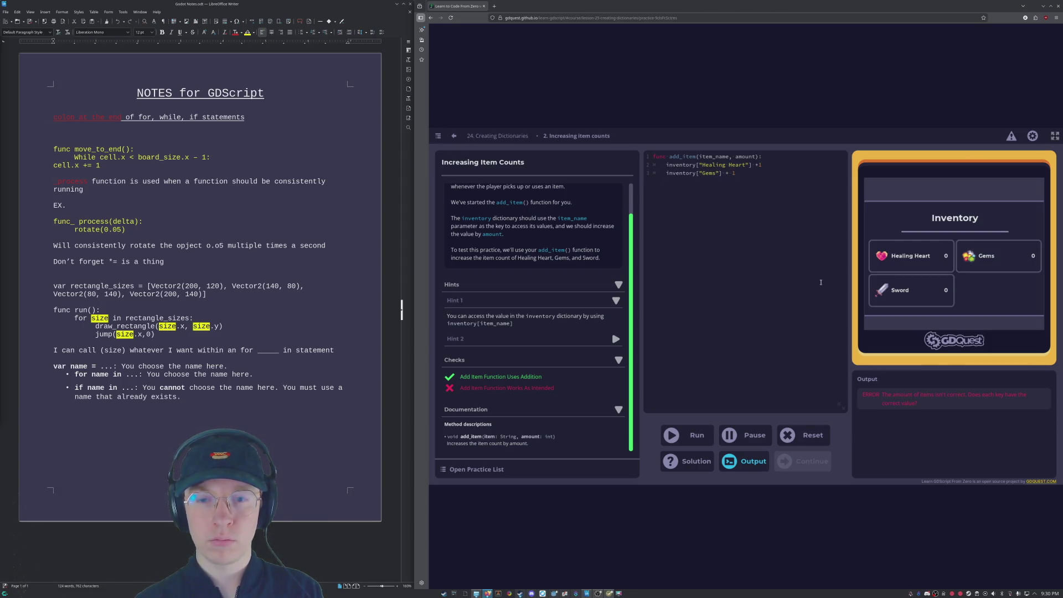
pyautogui.write('inventory')
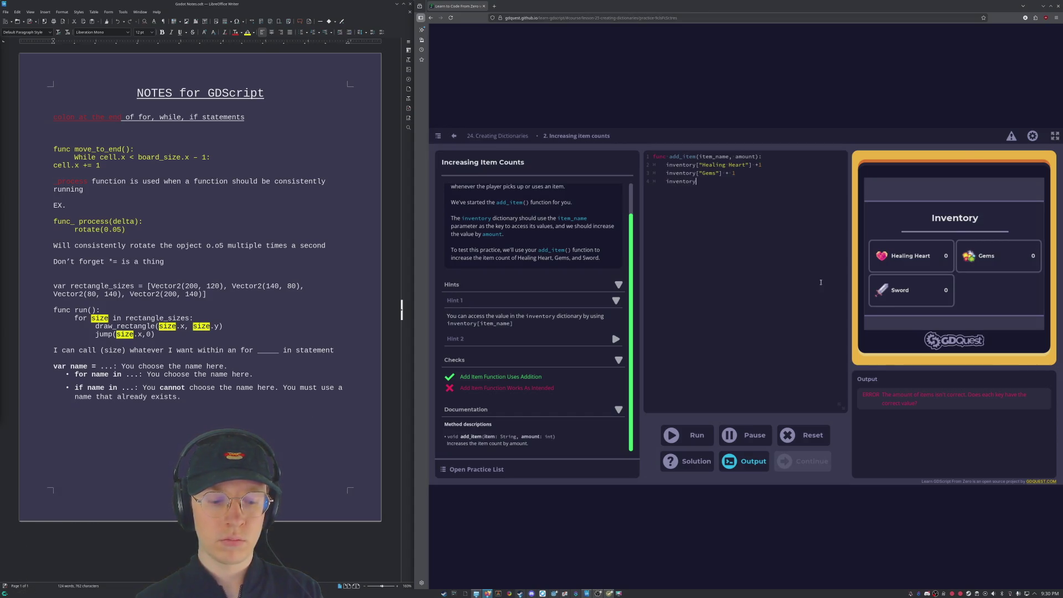
pyautogui.write('[')
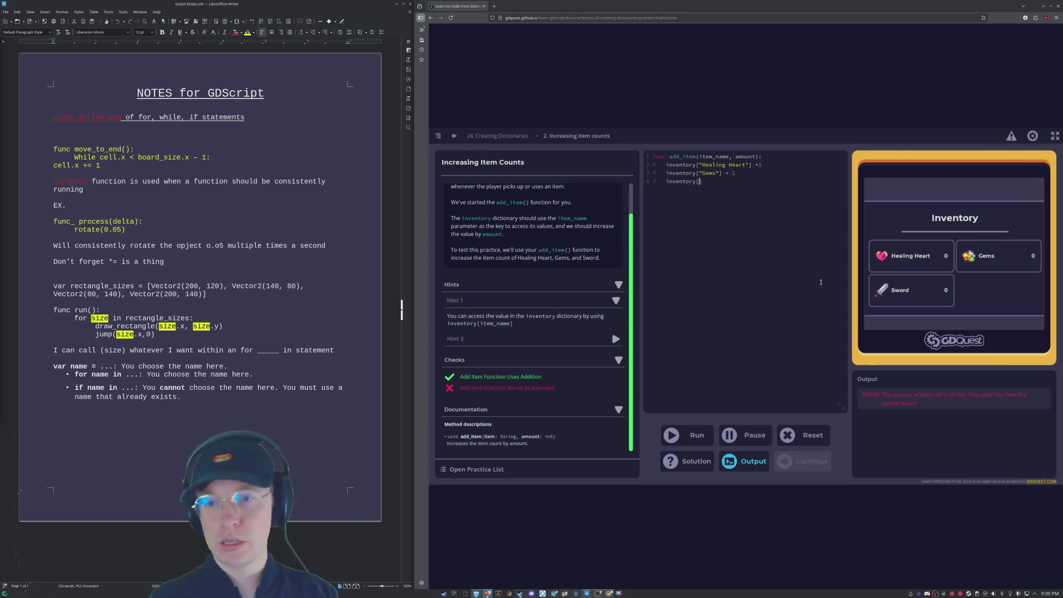
pyautogui.write('Swor')
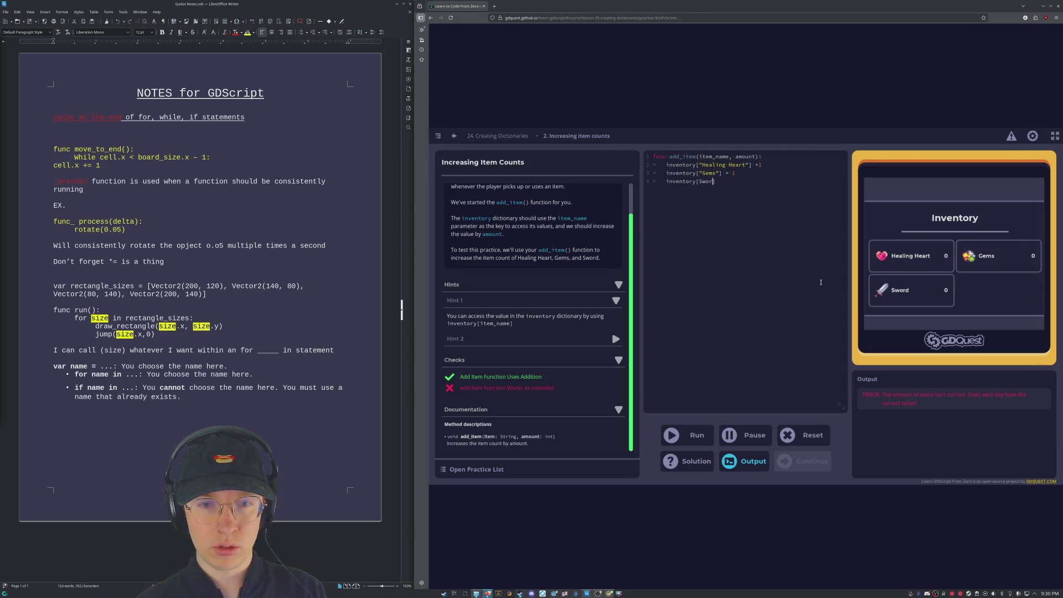
pyautogui.write('d"')
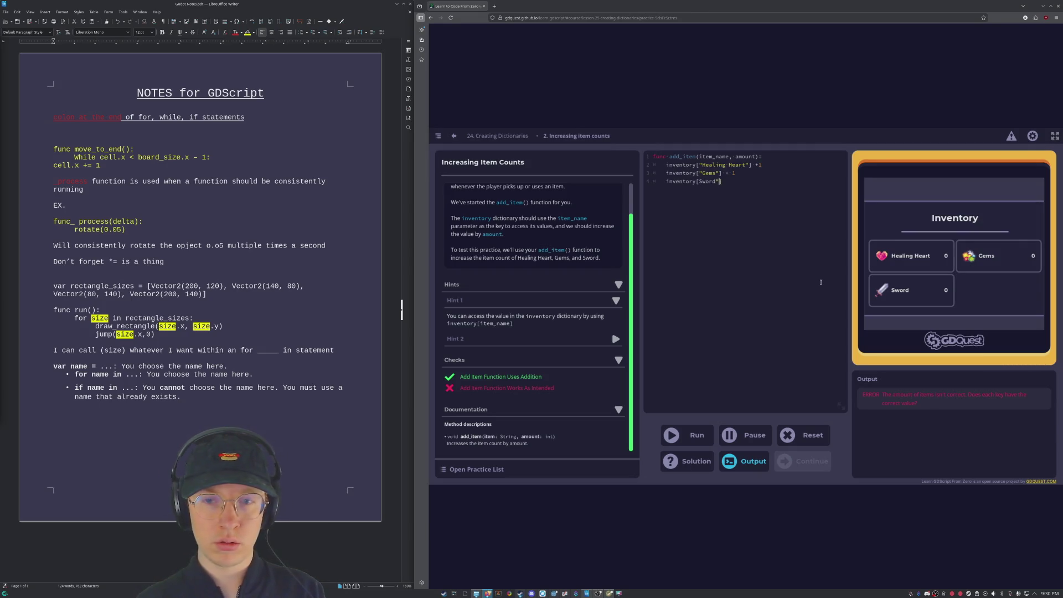
pyautogui.press('Left')
pyautogui.press('Left')
pyautogui.press('Left')
pyautogui.write('"]')
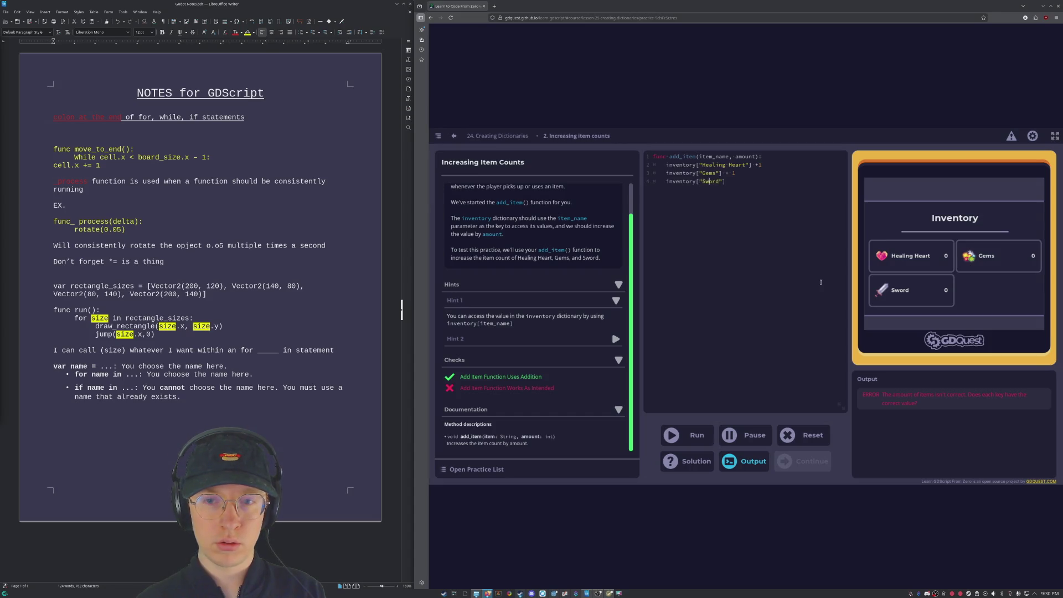
pyautogui.write(' + 1')
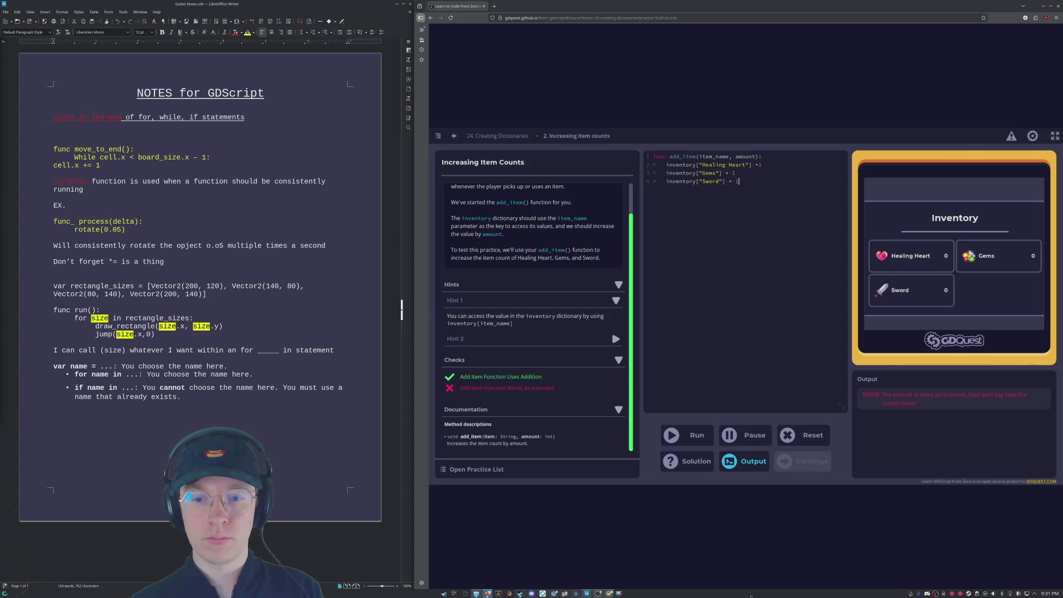
pyautogui.click(679, 430)
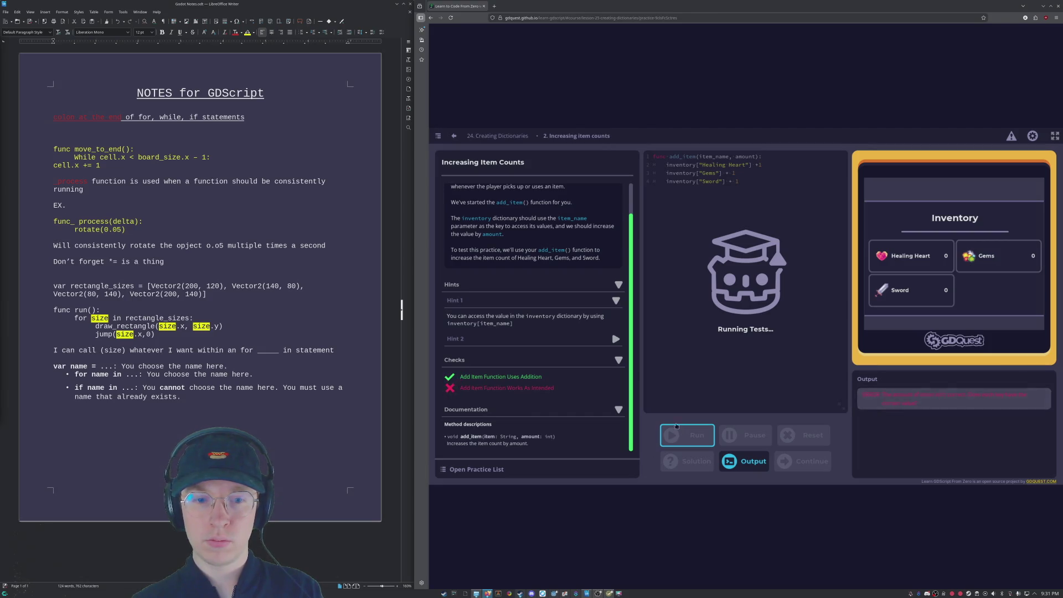
# Step: Strip the quotes from the Sword, Gems and Healing Heart keys
pyautogui.click(720, 181)
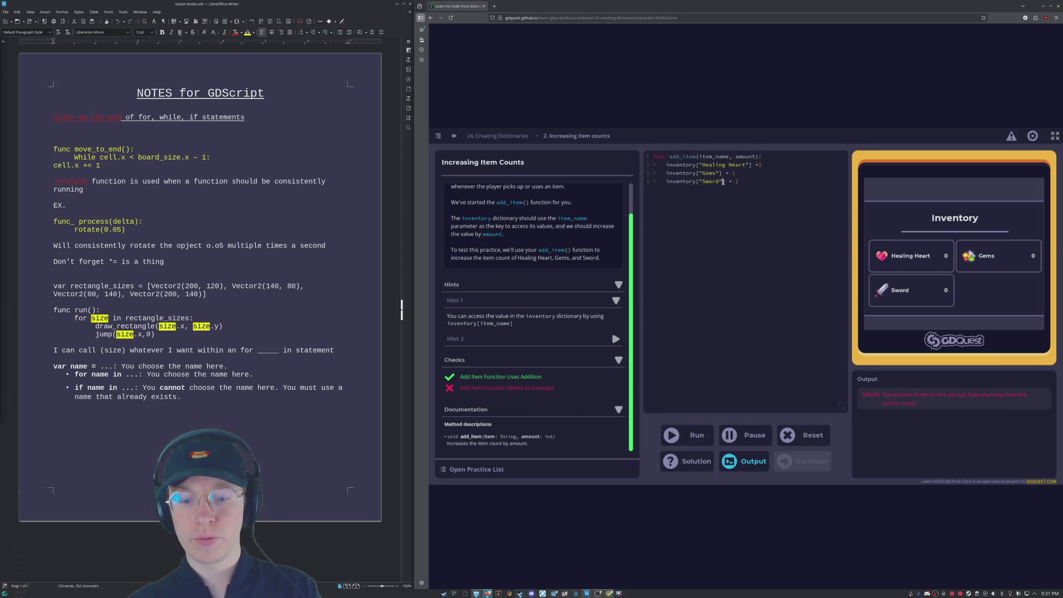
pyautogui.click(705, 182)
pyautogui.press('BackSpace')
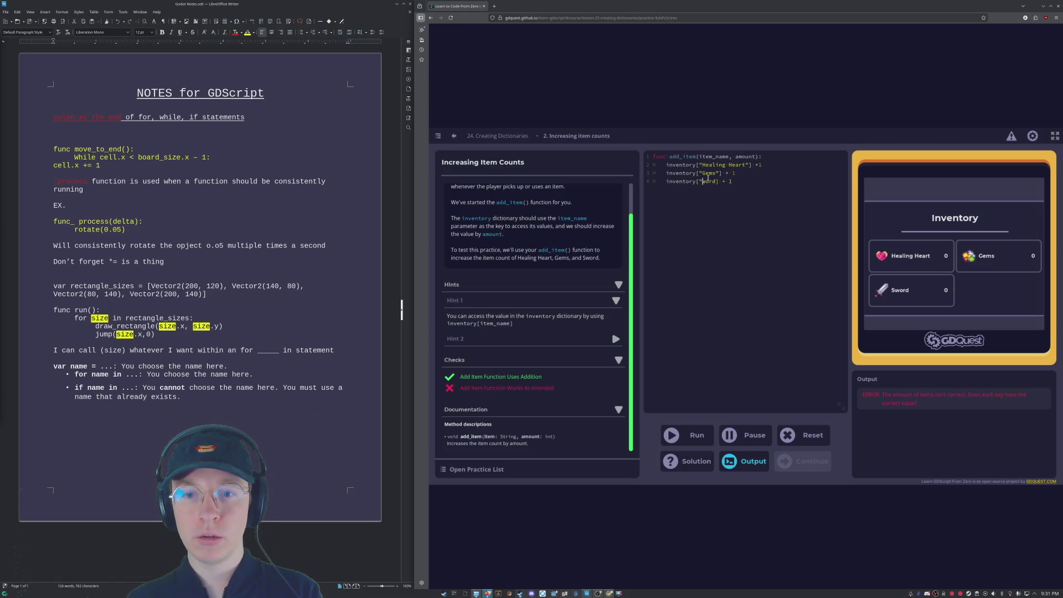
pyautogui.press('BackSpace')
pyautogui.write('S')
pyautogui.press('Up')
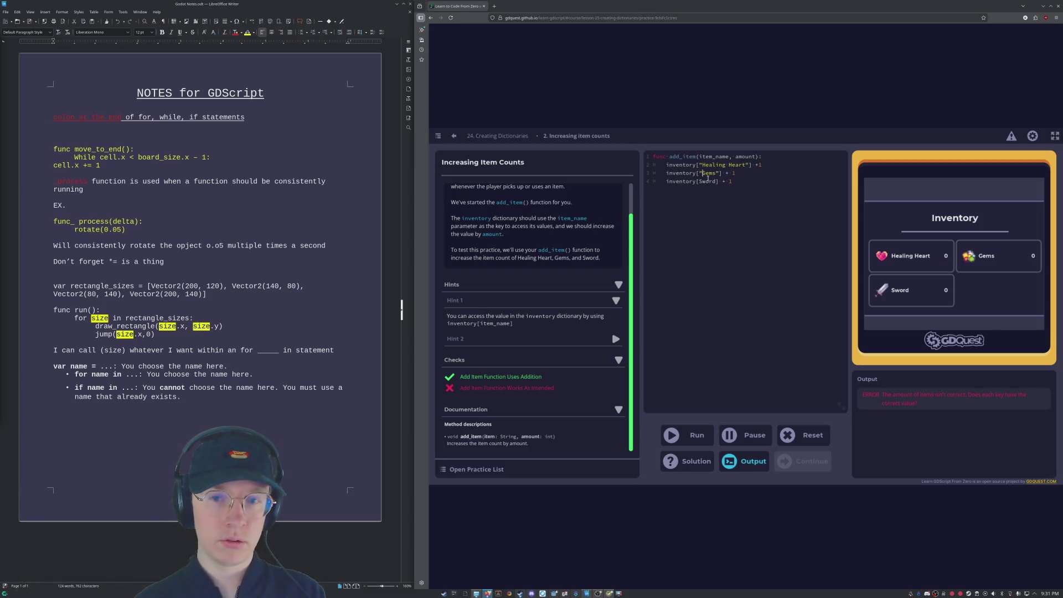
pyautogui.press('BackSpace')
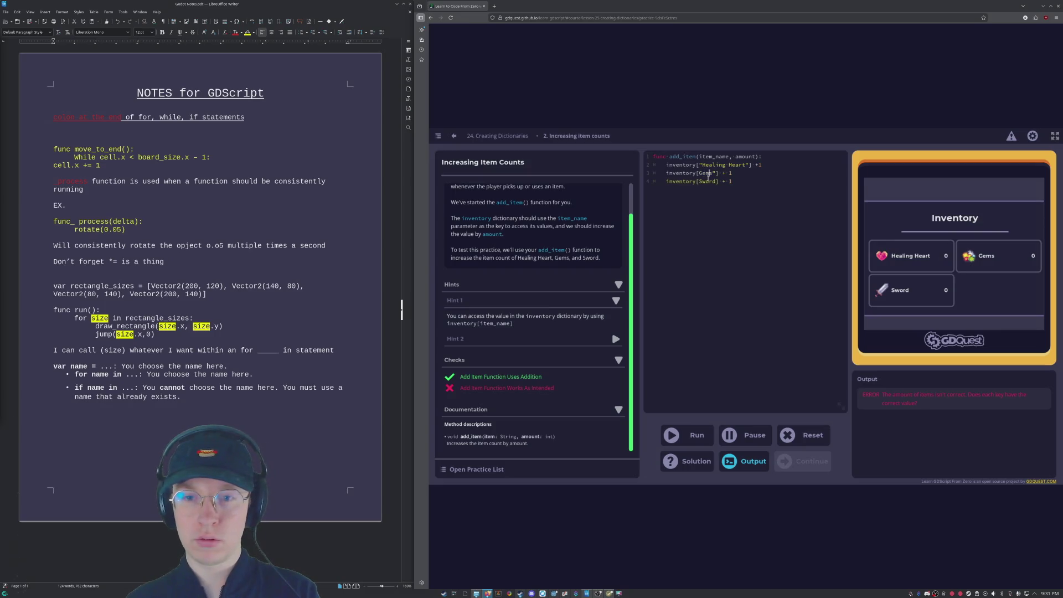
pyautogui.press('Right')
pyautogui.press('Right')
pyautogui.press('Right')
pyautogui.press('BackSpace')
pyautogui.press('Down')
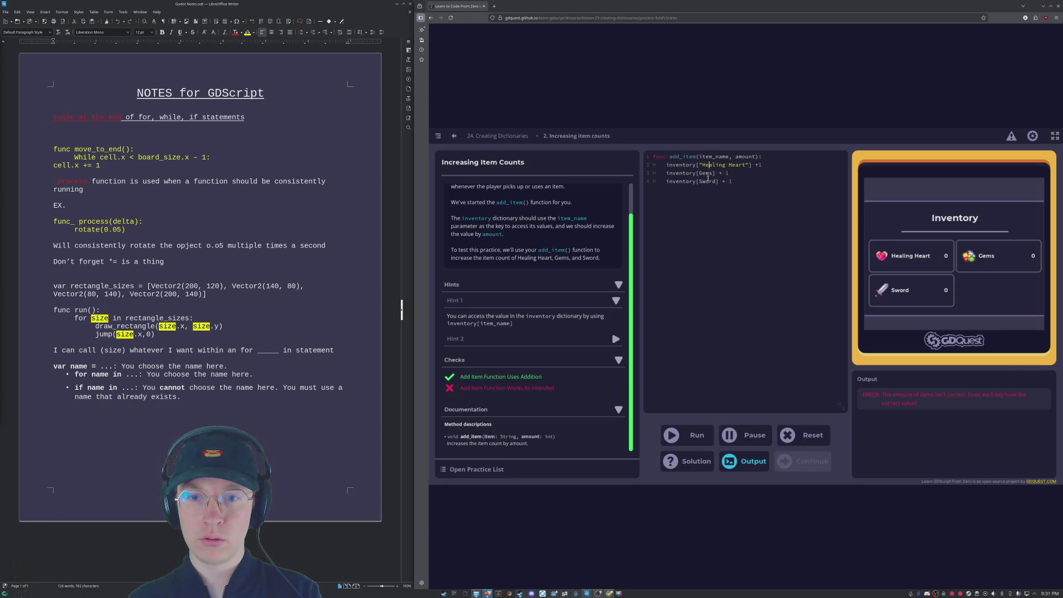
pyautogui.press('Left')
pyautogui.press('Left')
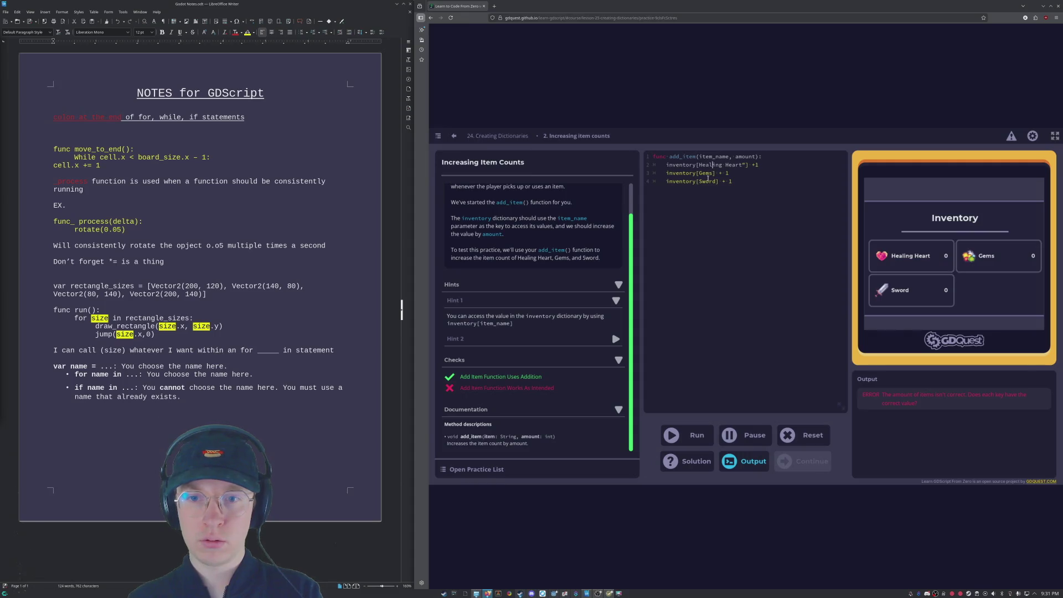
pyautogui.press('BackSpace')
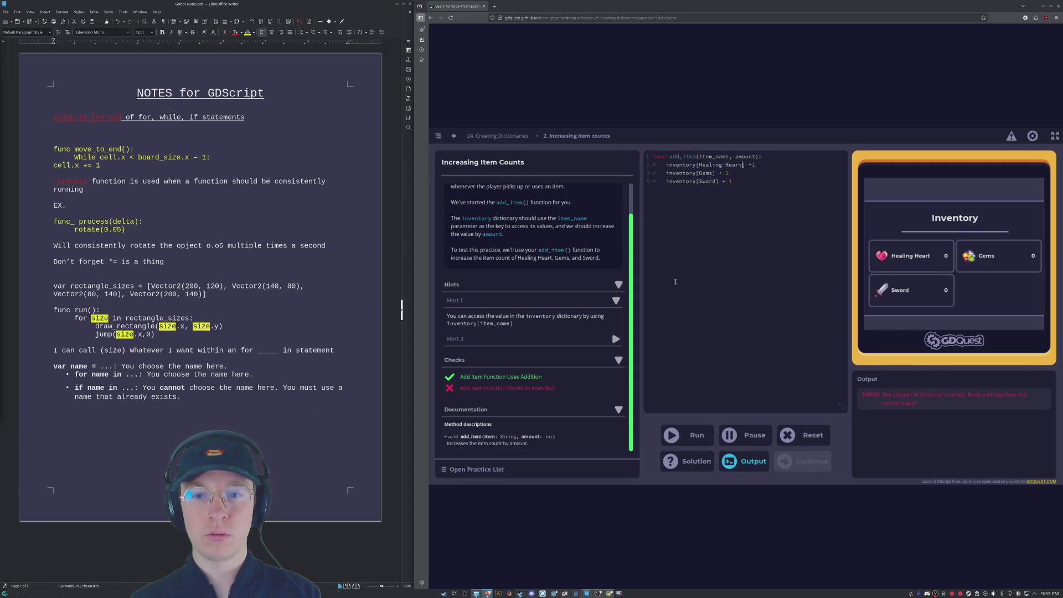
# Step: Rerun the add_item code and show the explanation of the line 2 syntax error
pyautogui.click(687, 441)
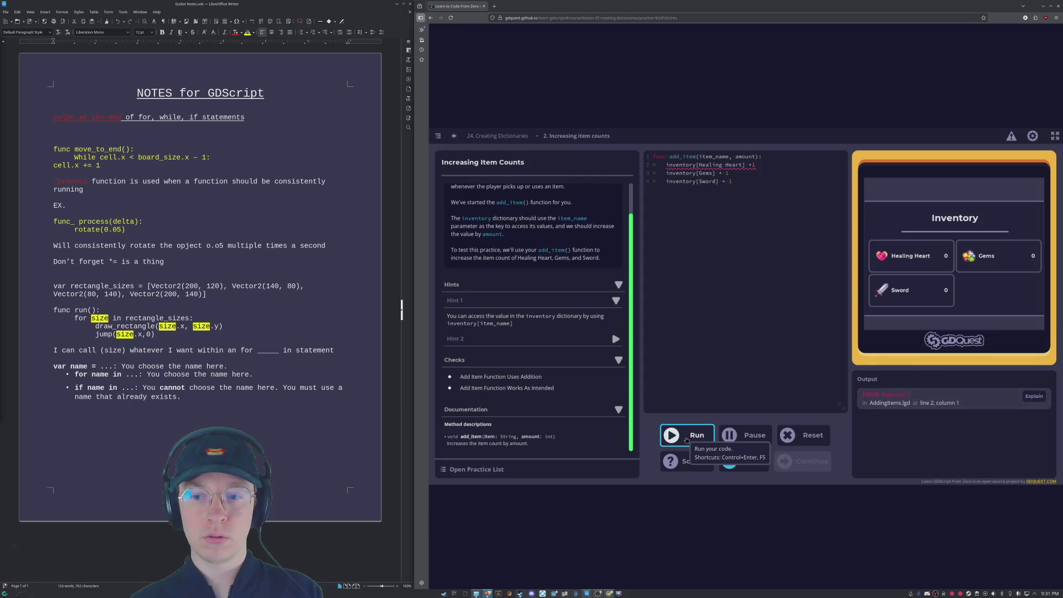
pyautogui.click(687, 441)
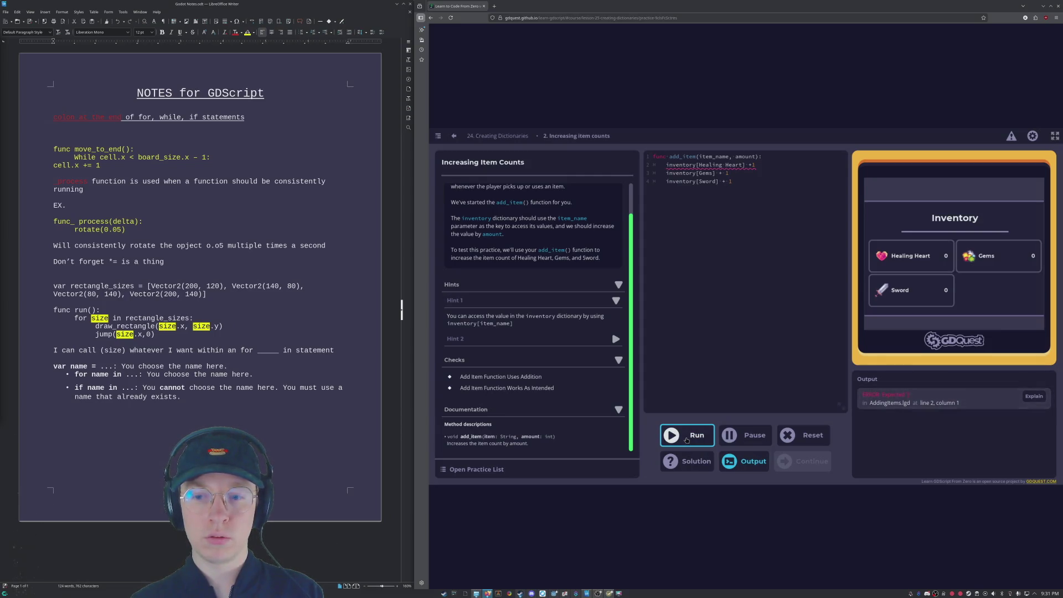
pyautogui.click(687, 441)
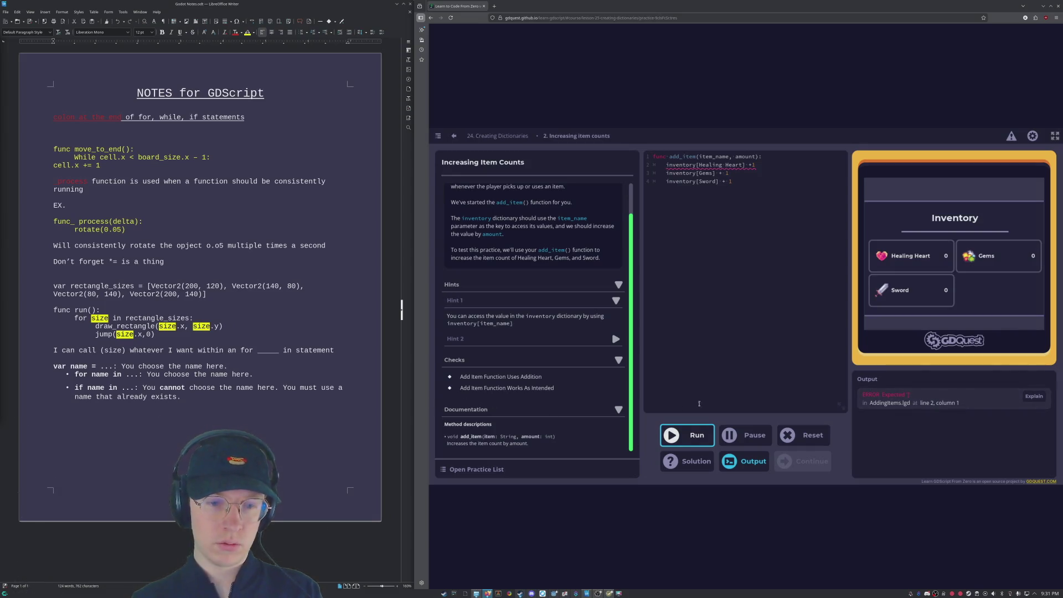
pyautogui.click(1038, 398)
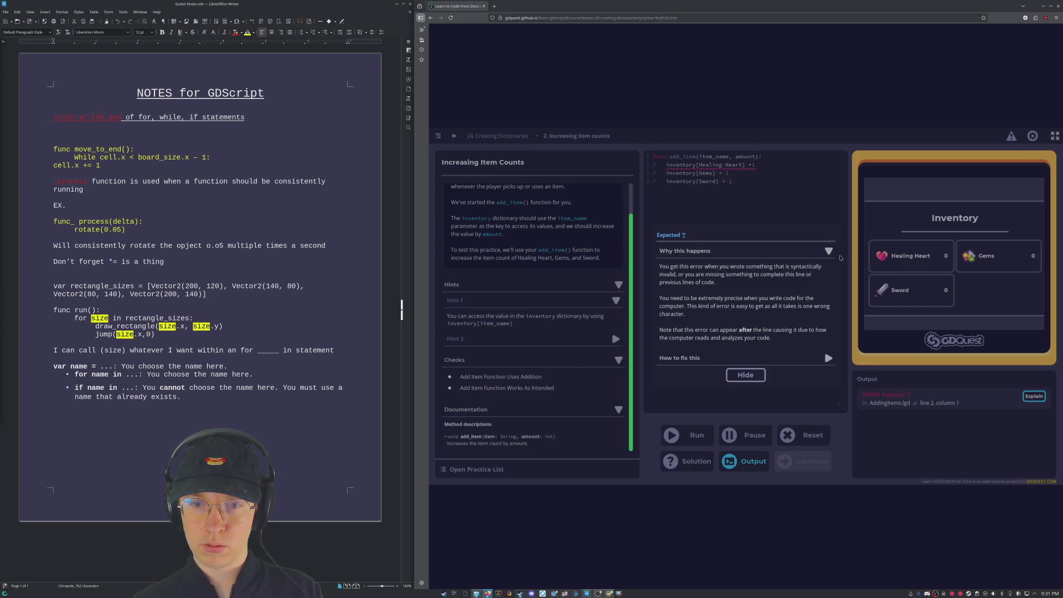
# Step: Collapse and hide the Expected ']' error explanation, then return to line 2 before Healing
pyautogui.click(829, 251)
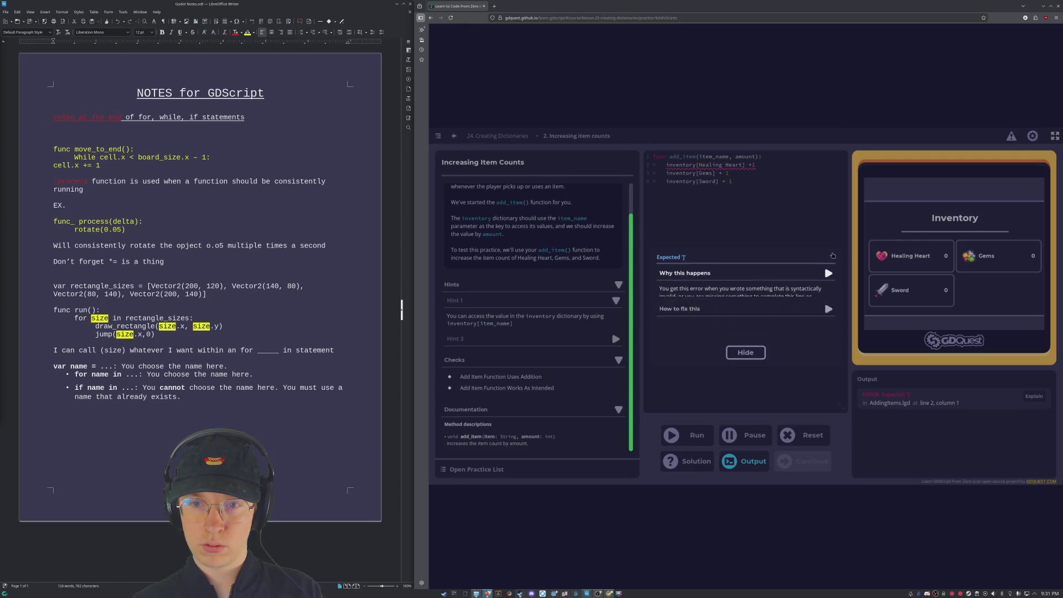
pyautogui.click(741, 357)
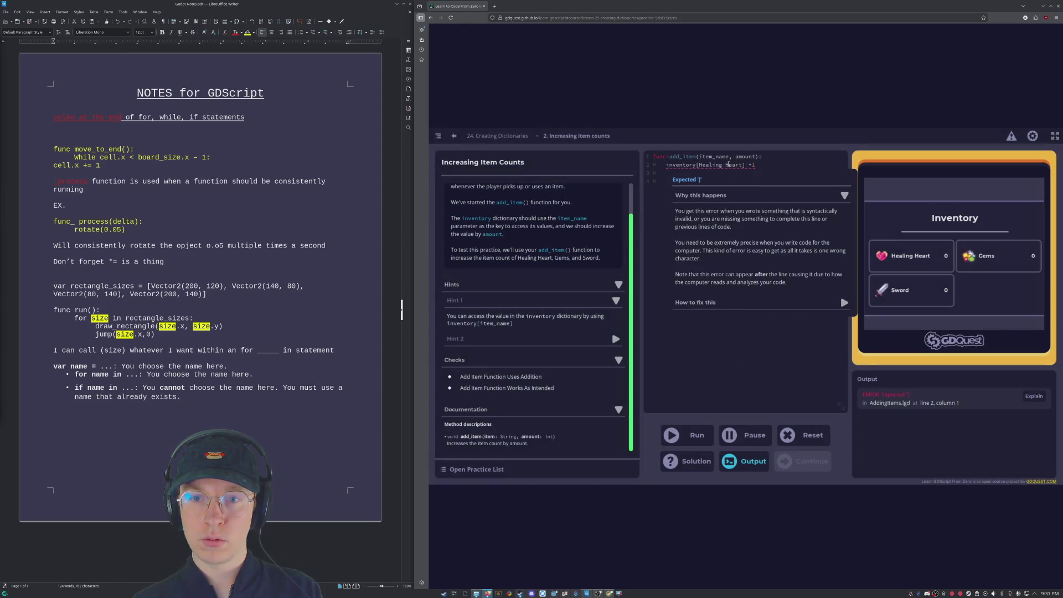
pyautogui.click(756, 164)
pyautogui.click(699, 164)
# Step: Put double quotes around the "Healing Heart", "Gems" and "Sword" keys
pyautogui.write('"')
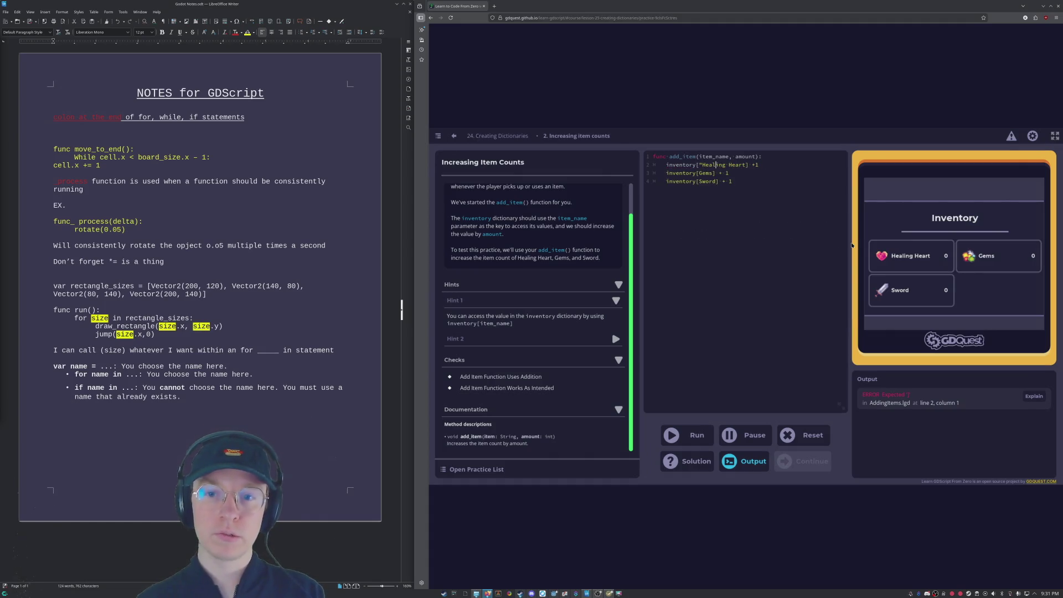
pyautogui.hotkey('ctrl', 'Right')
pyautogui.hotkey('ctrl', 'Right')
pyautogui.write('"')
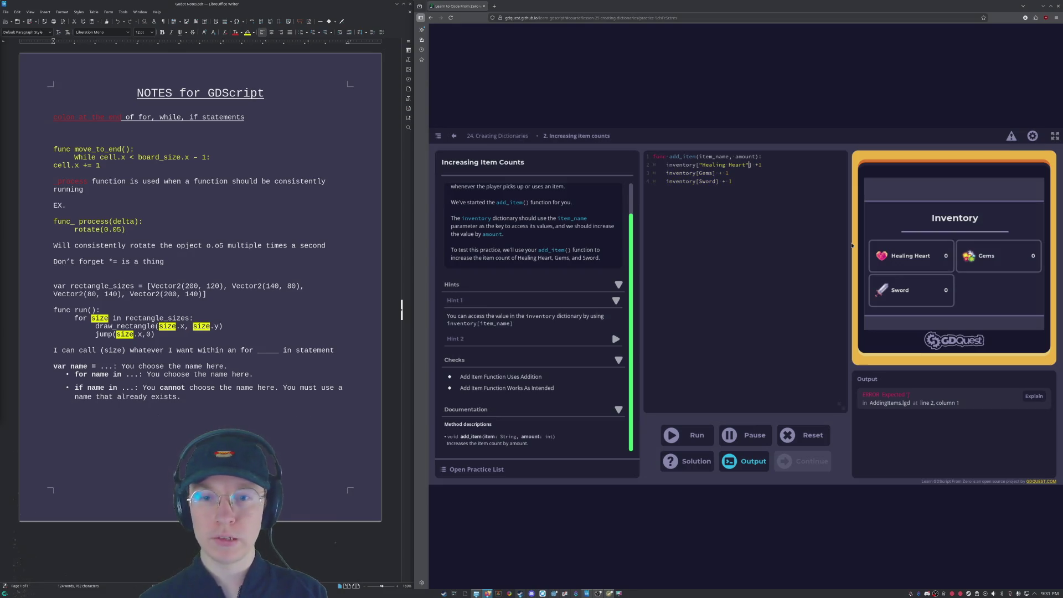
pyautogui.click(698, 173)
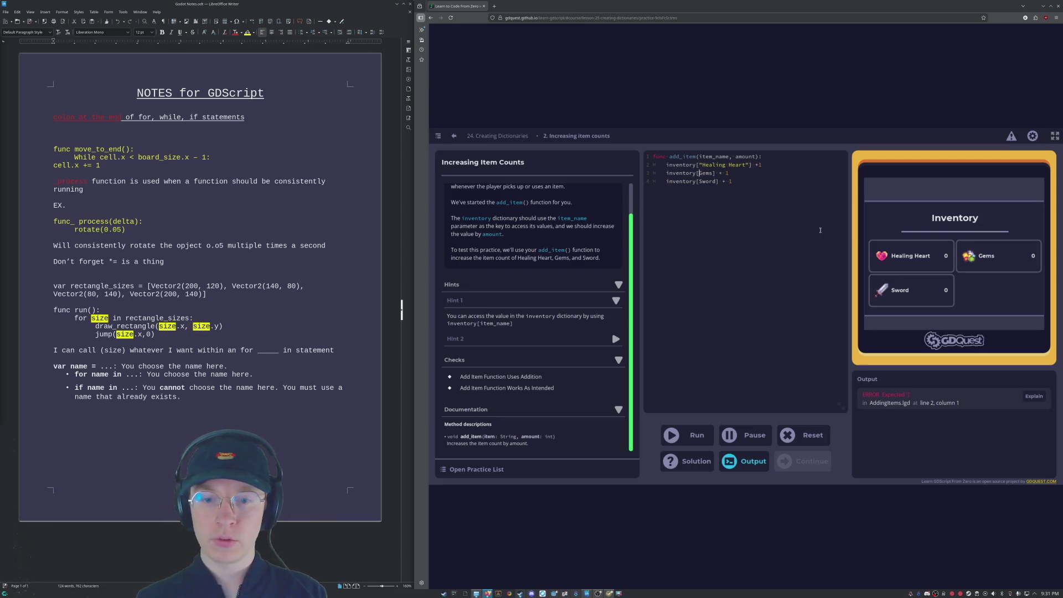
pyautogui.write('"')
pyautogui.press('Right')
pyautogui.press('Right')
pyautogui.write('"')
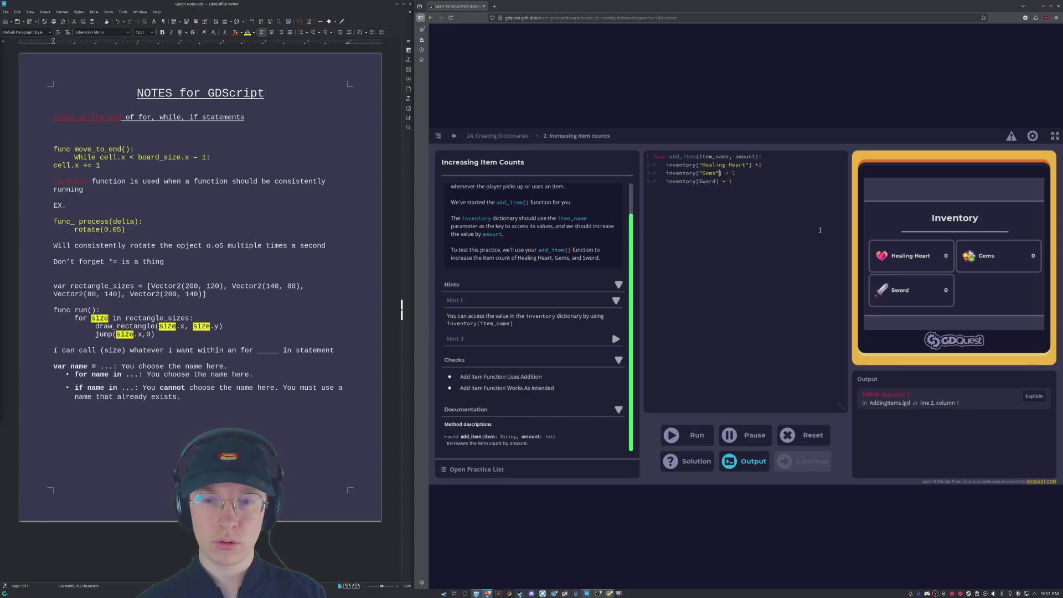
pyautogui.press('Down')
pyautogui.write('"')
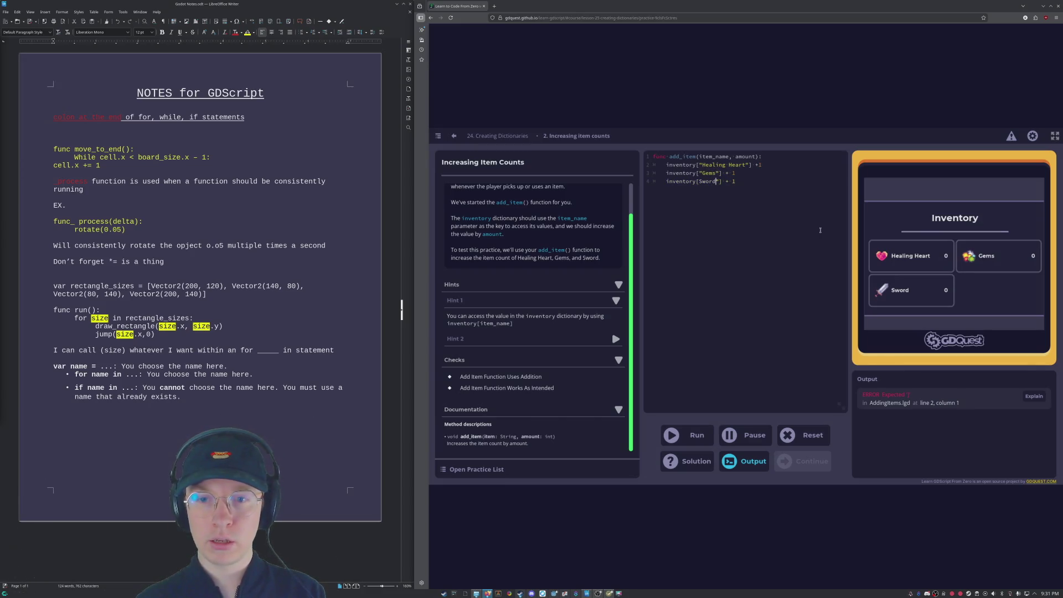
pyautogui.write('"')
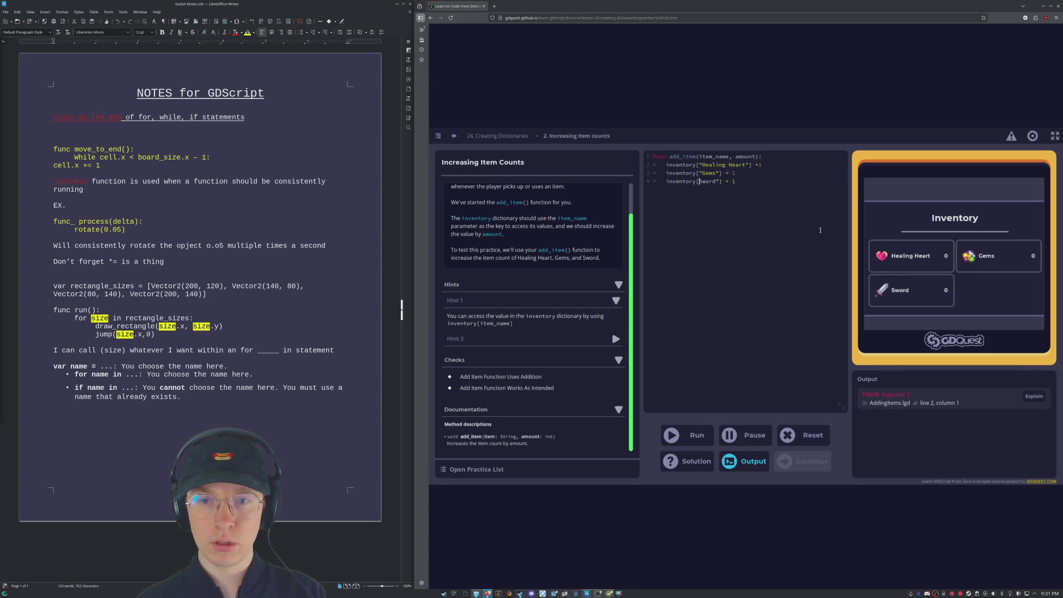
pyautogui.press('Right')
pyautogui.press('Right')
pyautogui.press('Right')
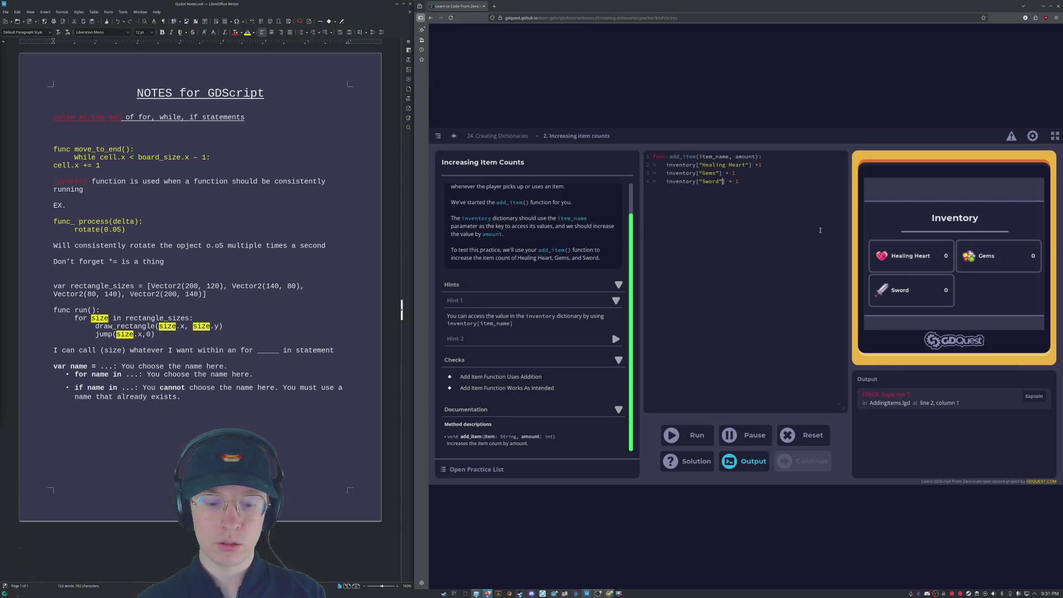
pyautogui.press('Right')
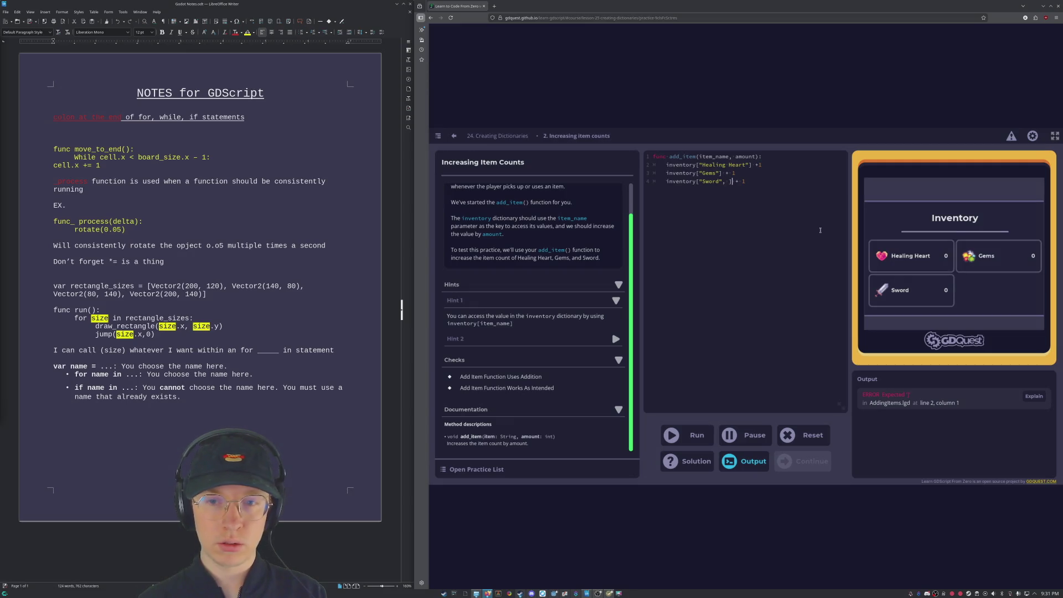
# Step: Move the + 1 inside the Sword line's bracket and run the code
pyautogui.hotkey('shift', 'End')
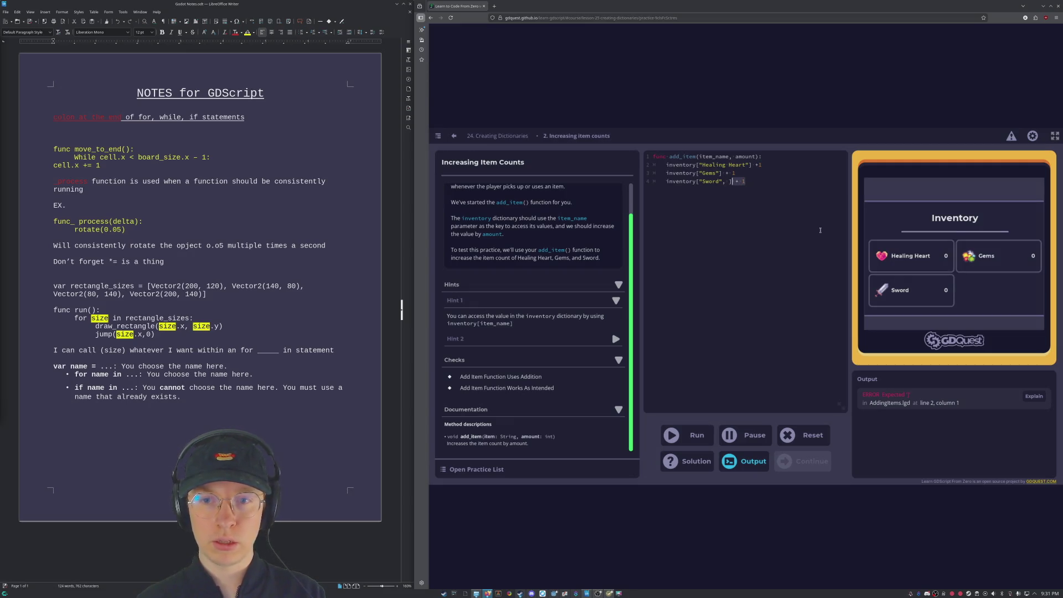
pyautogui.press('BackSpace')
pyautogui.press('Left')
pyautogui.write('+ 1')
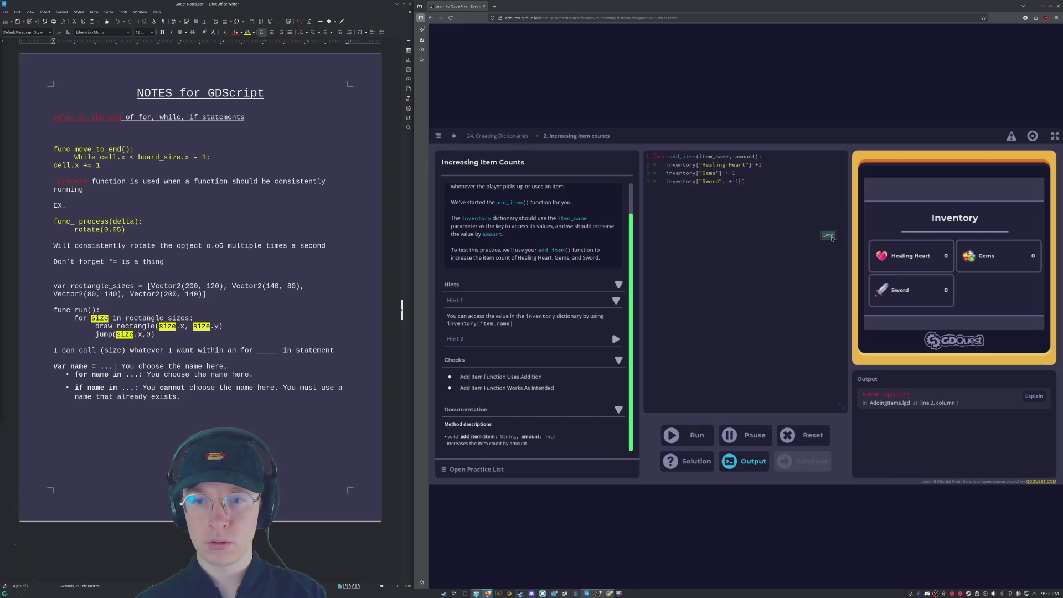
pyautogui.press('Delete')
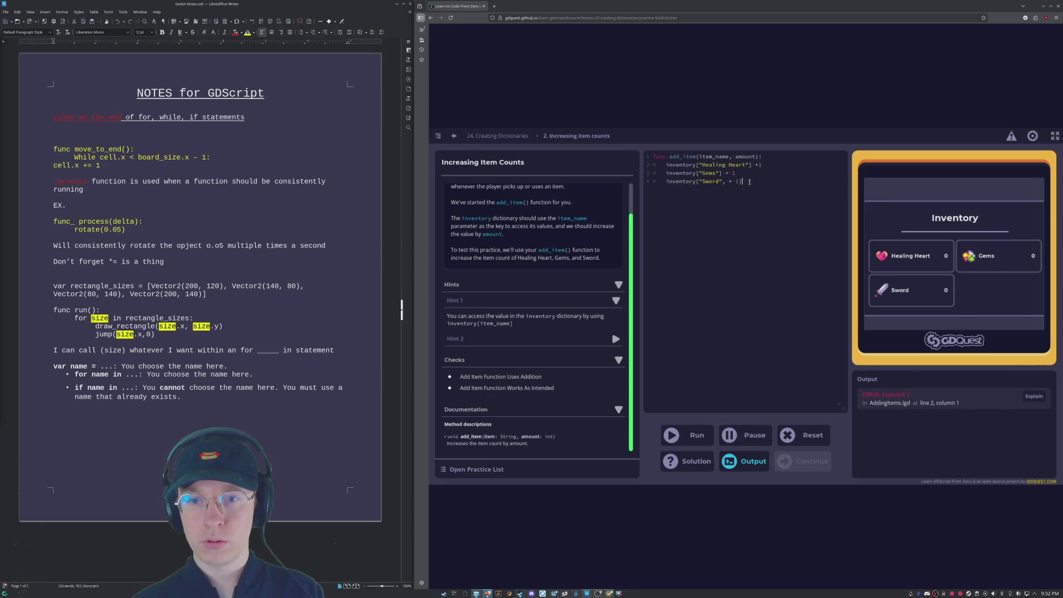
pyautogui.click(692, 433)
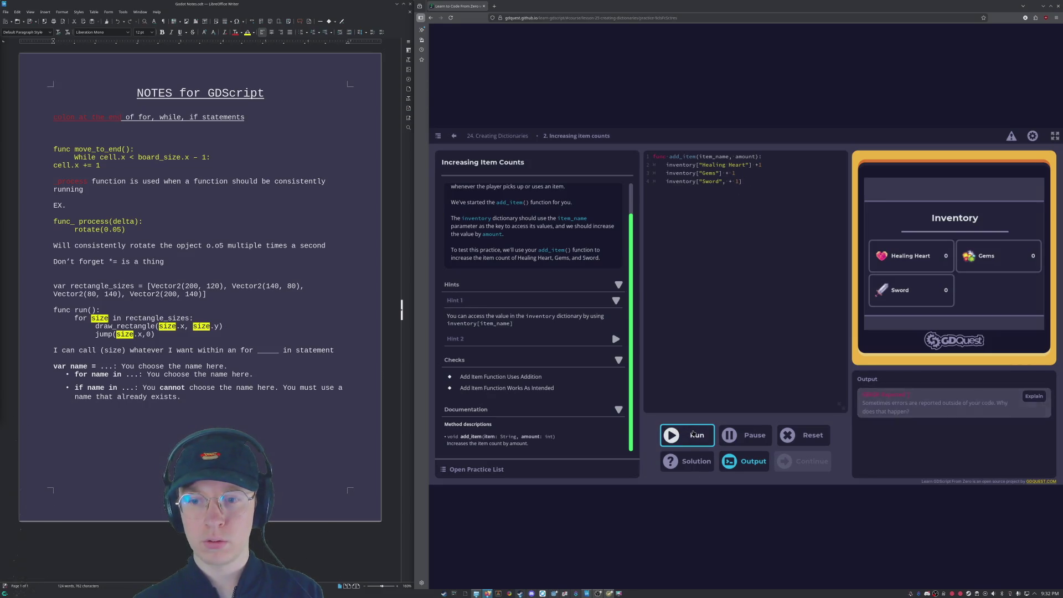
# Step: Delete the + 1 increments from lines 2, 3 and 4
pyautogui.click(744, 185)
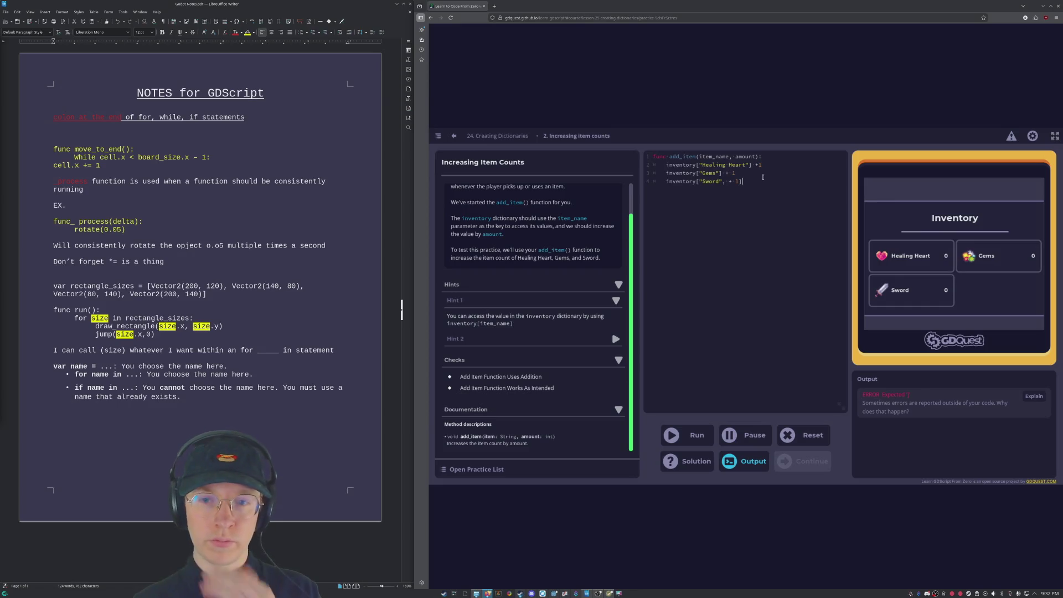
pyautogui.doubleClick(756, 179)
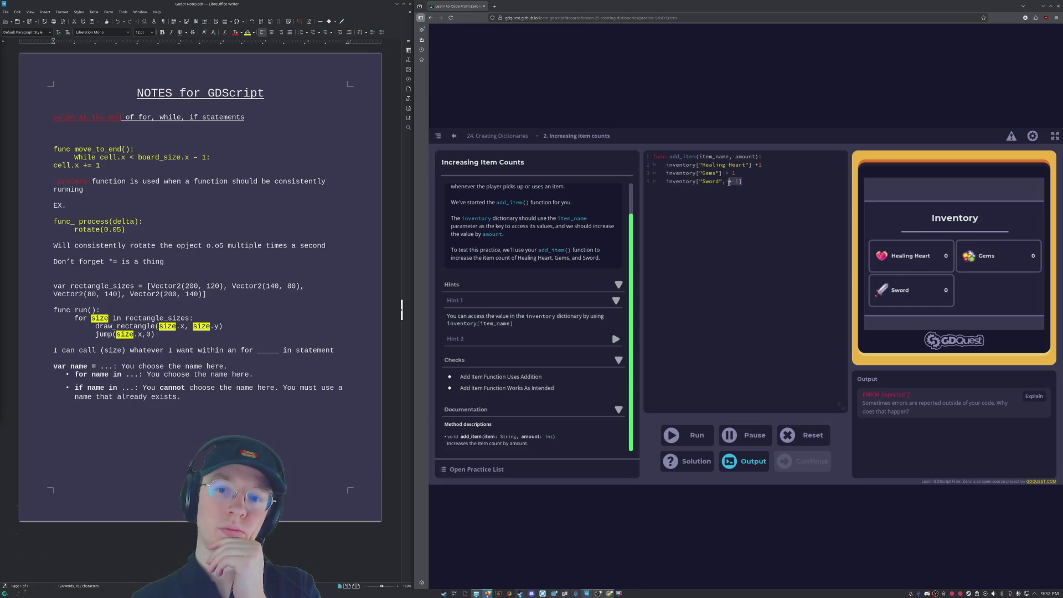
pyautogui.click(756, 196)
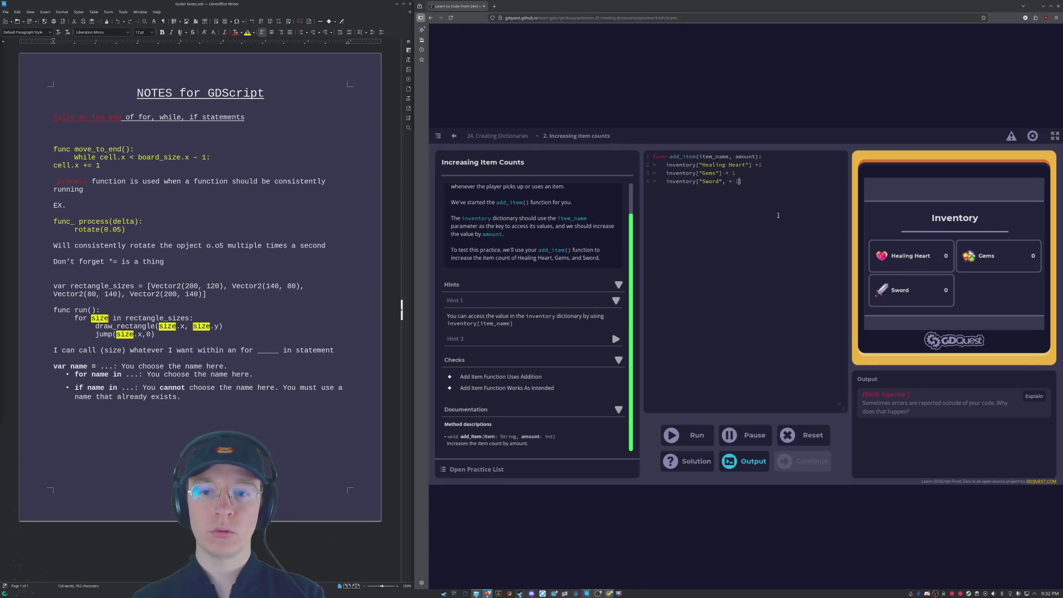
pyautogui.press('BackSpace')
pyautogui.press('BackSpace')
pyautogui.press('BackSpace')
pyautogui.click(739, 176)
pyautogui.press('BackSpace')
pyautogui.press('BackSpace')
pyautogui.press('BackSpace')
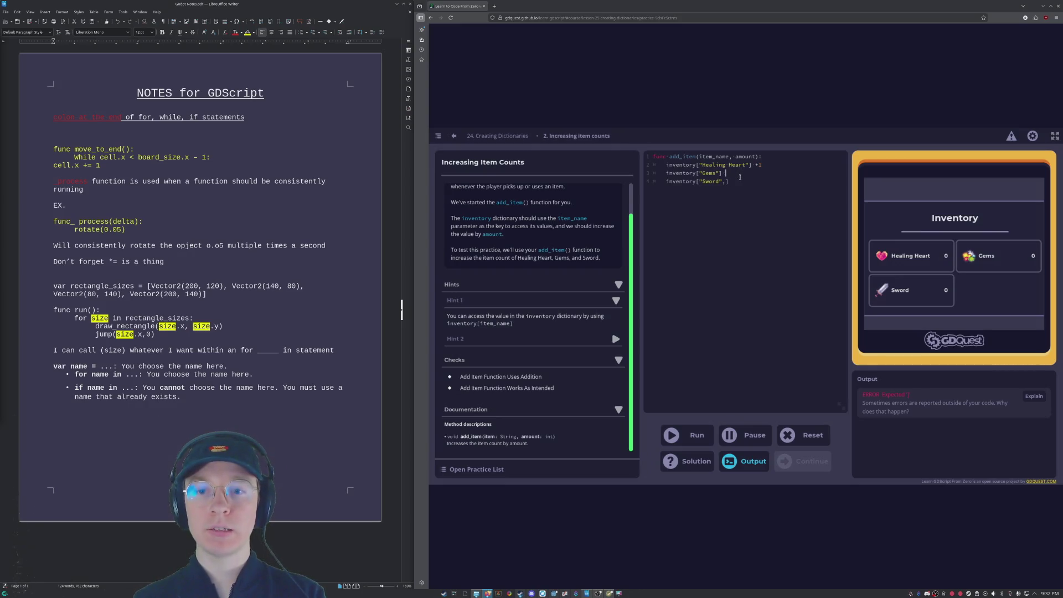
pyautogui.click(768, 164)
pyautogui.press('BackSpace')
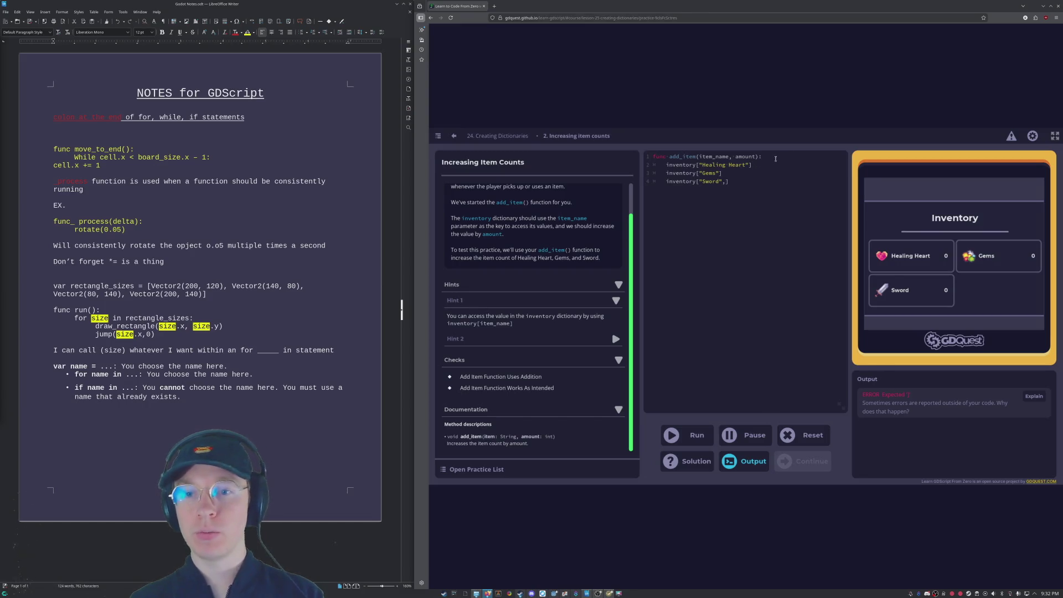
# Step: Write += operators on the Healing Heart and Gems lines, then run the updated code
pyautogui.write(' += 1')
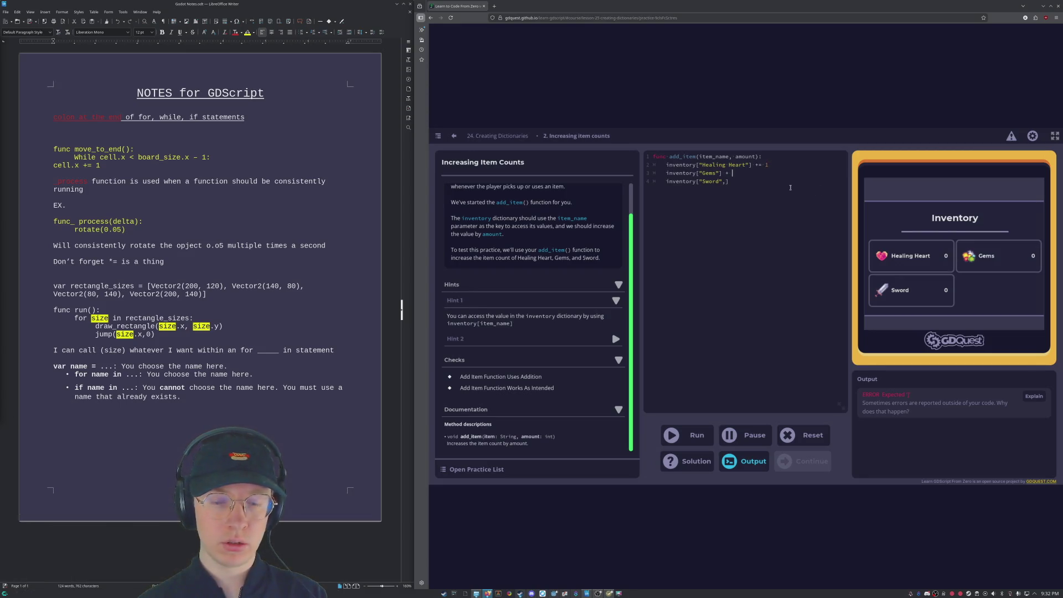
pyautogui.press('Right')
pyautogui.press('Right')
pyautogui.press('Right')
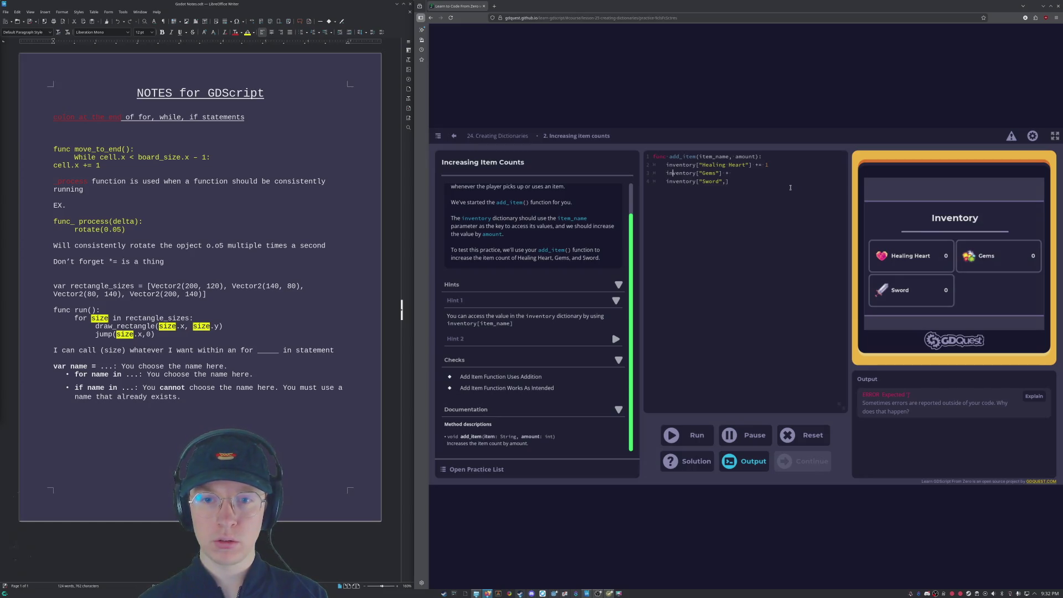
pyautogui.press('BackSpace')
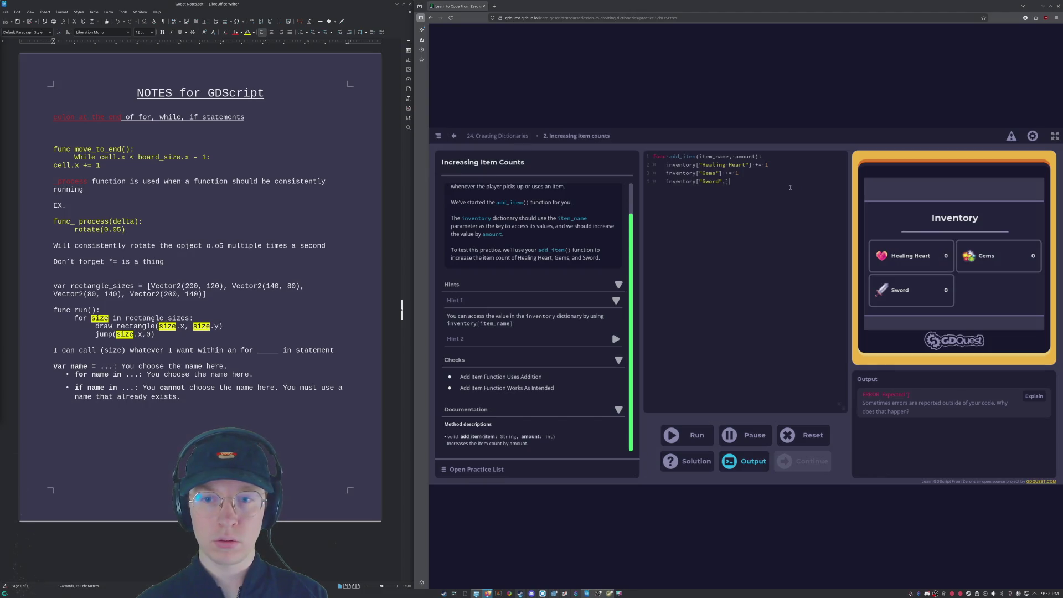
pyautogui.write(' += 1')
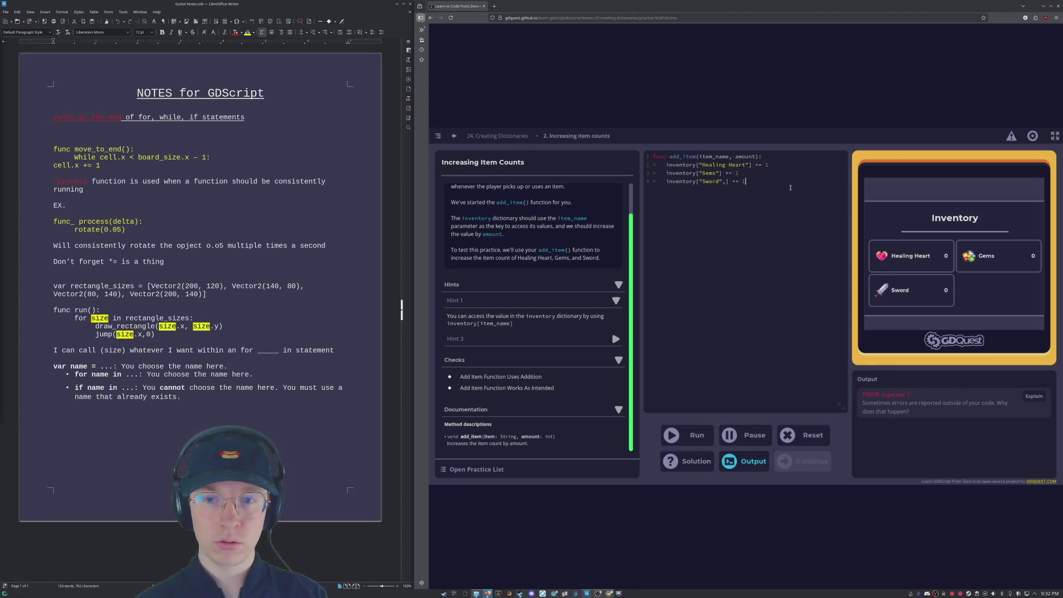
pyautogui.click(694, 439)
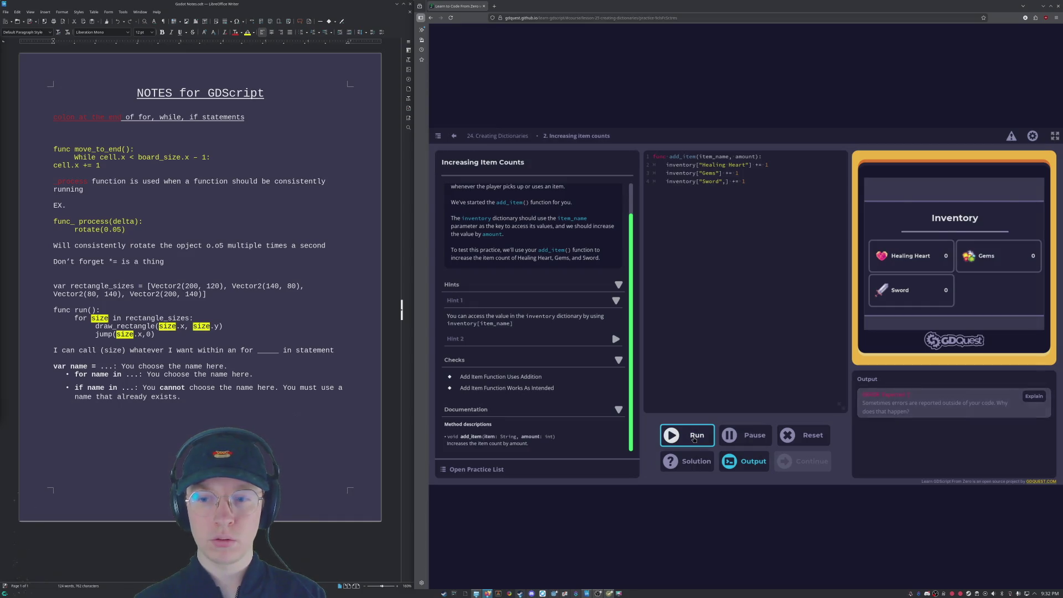
# Step: Delete the stray comma after "Sword", rerun the checks, and expand Hint 2
pyautogui.click(725, 183)
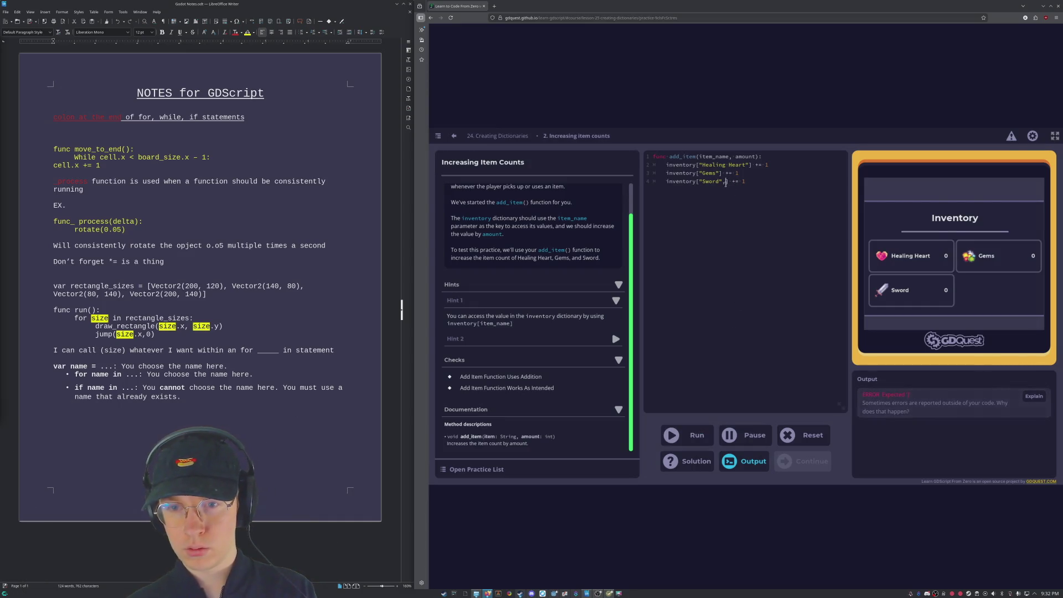
pyautogui.press('BackSpace')
pyautogui.click(676, 441)
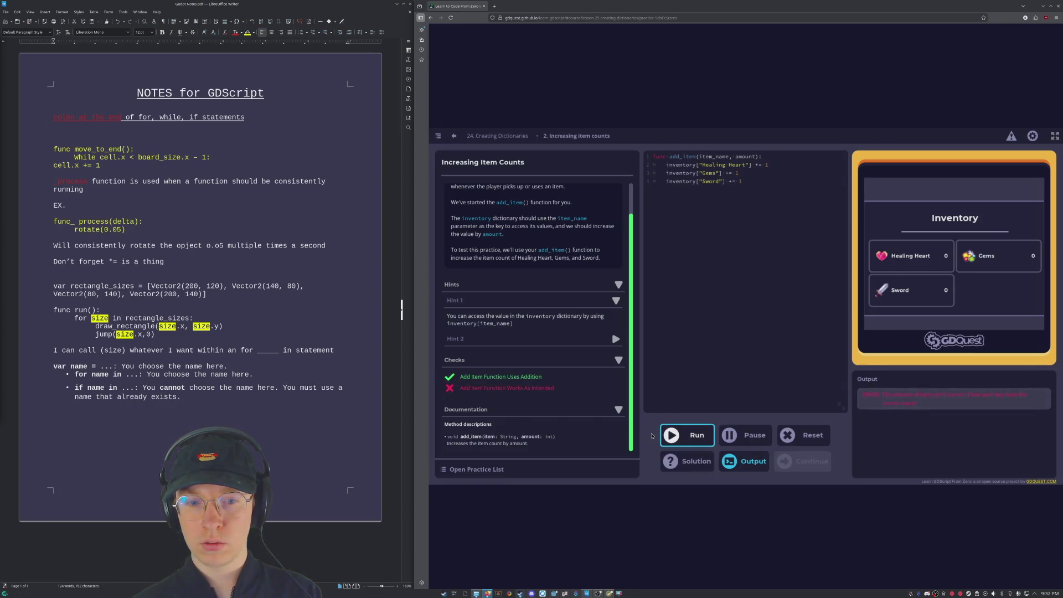
pyautogui.click(746, 184)
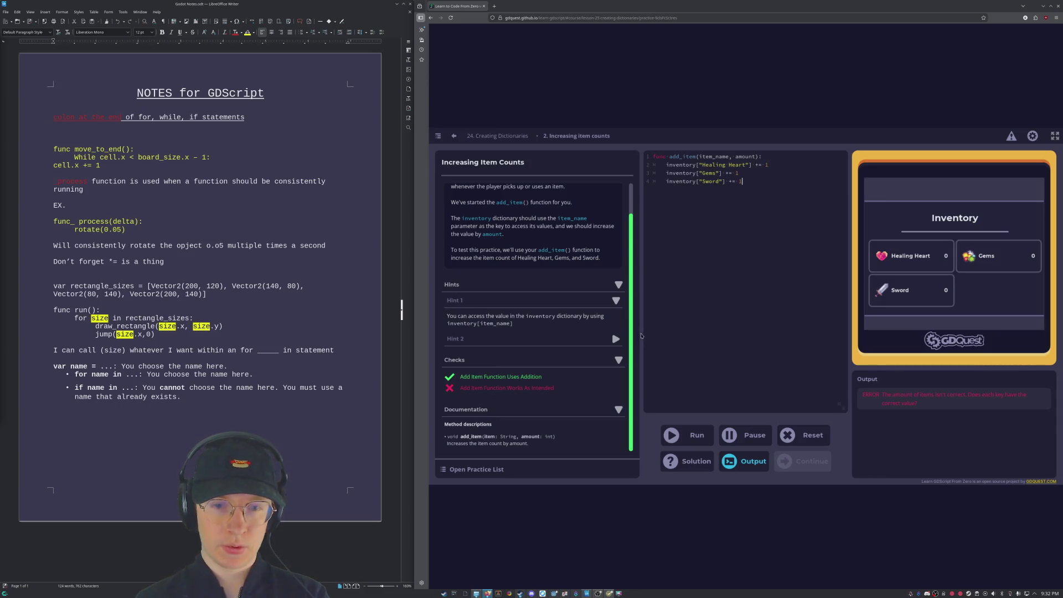
pyautogui.click(615, 337)
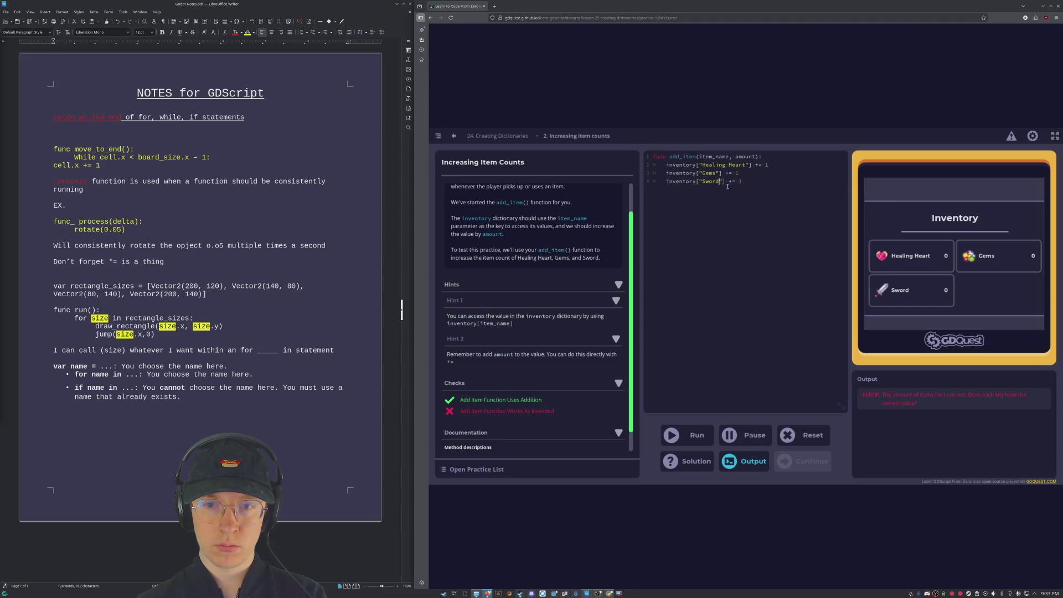
# Step: Undo the edits, retype the +1, +=1, +1 increments, and run the code
pyautogui.press('Right')
pyautogui.hotkey('ctrl', 'z')
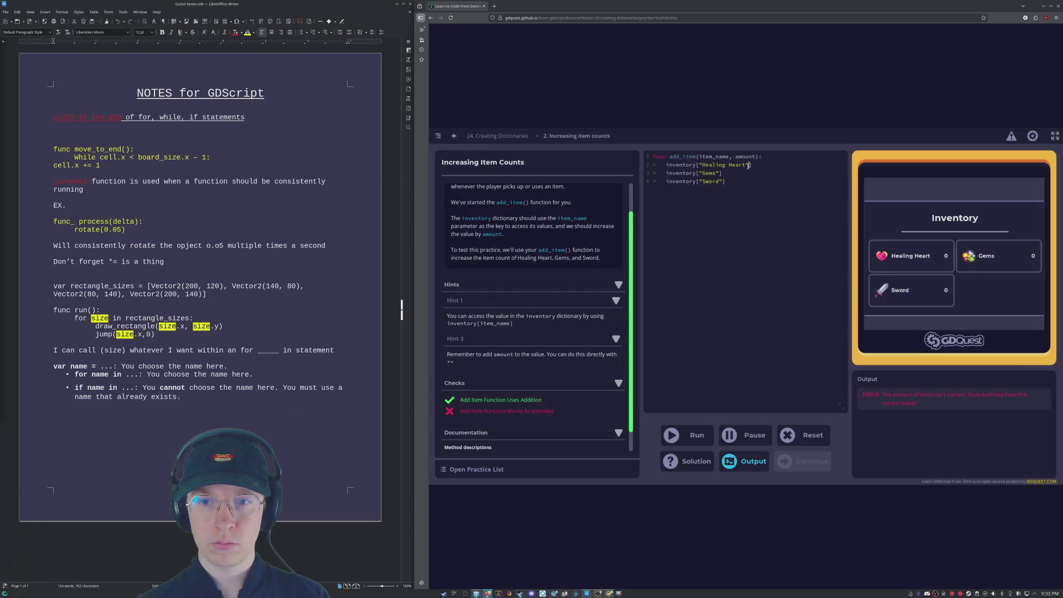
pyautogui.write('+=')
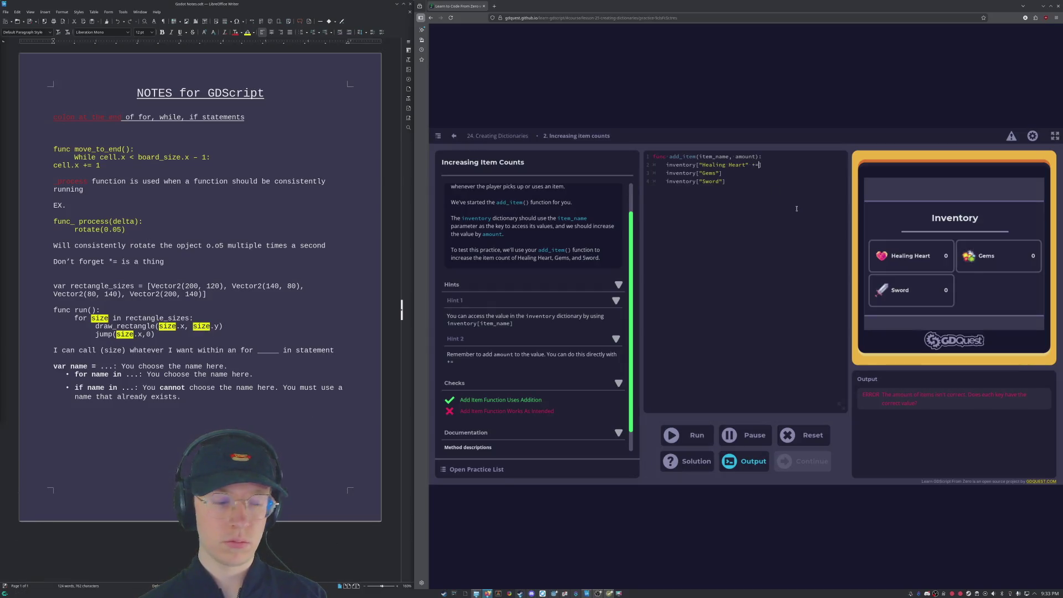
pyautogui.write('1 ')
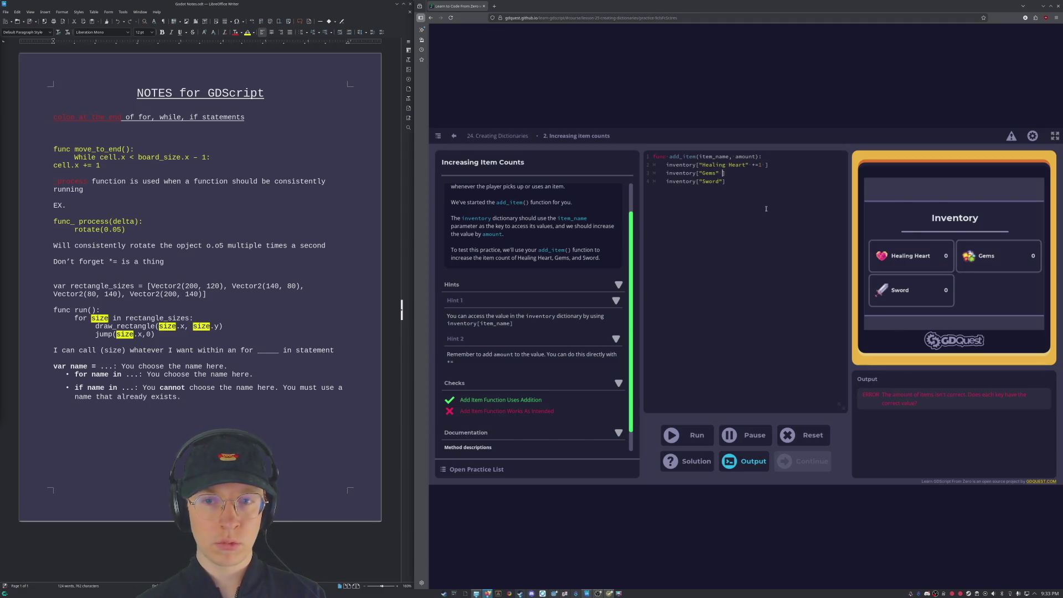
pyautogui.write(' +')
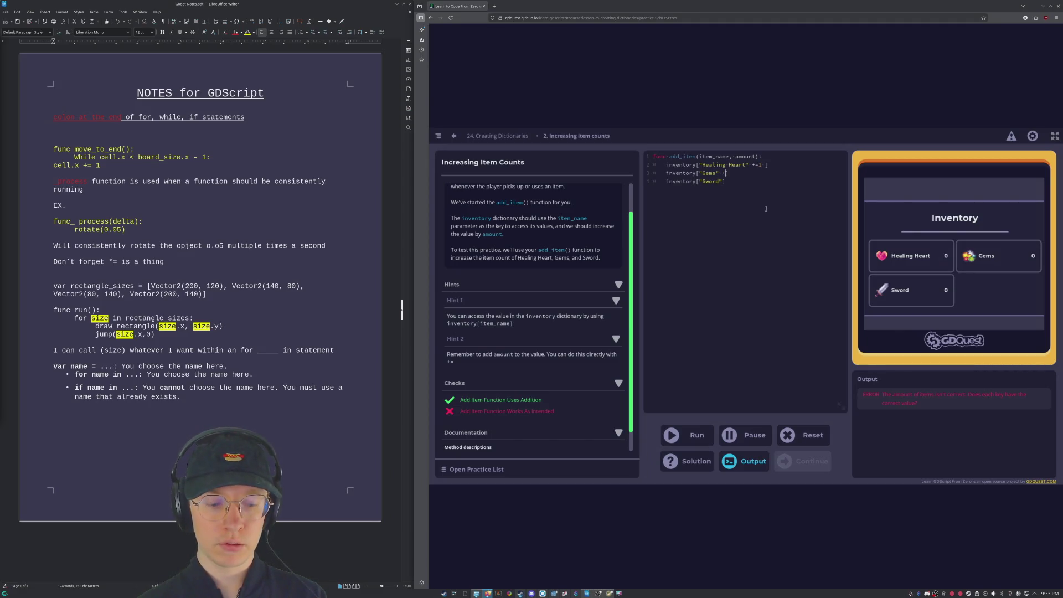
pyautogui.write('=1')
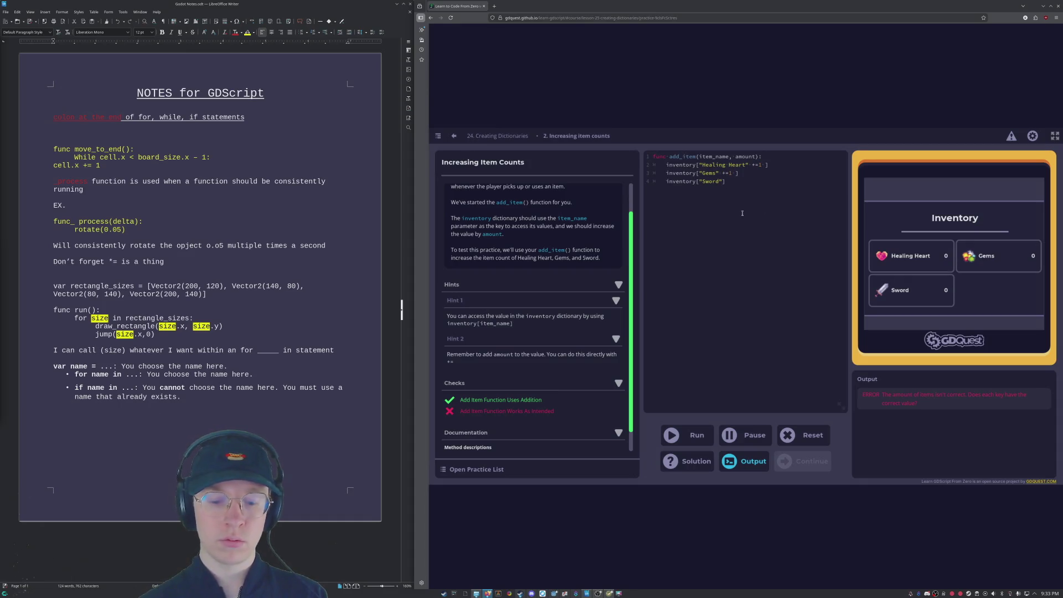
pyautogui.write('  +')
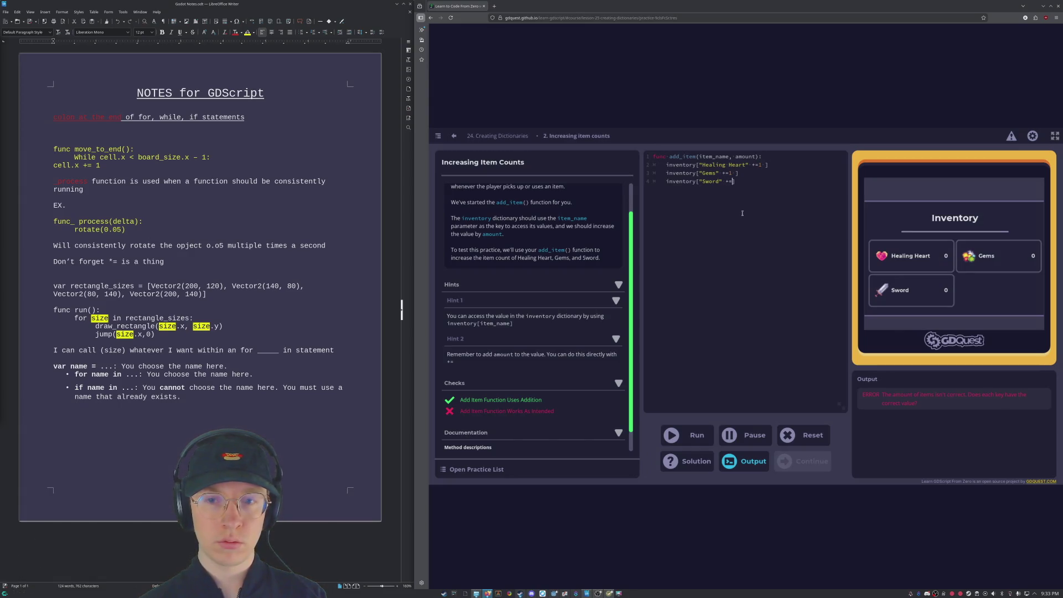
pyautogui.write('1')
pyautogui.click(692, 438)
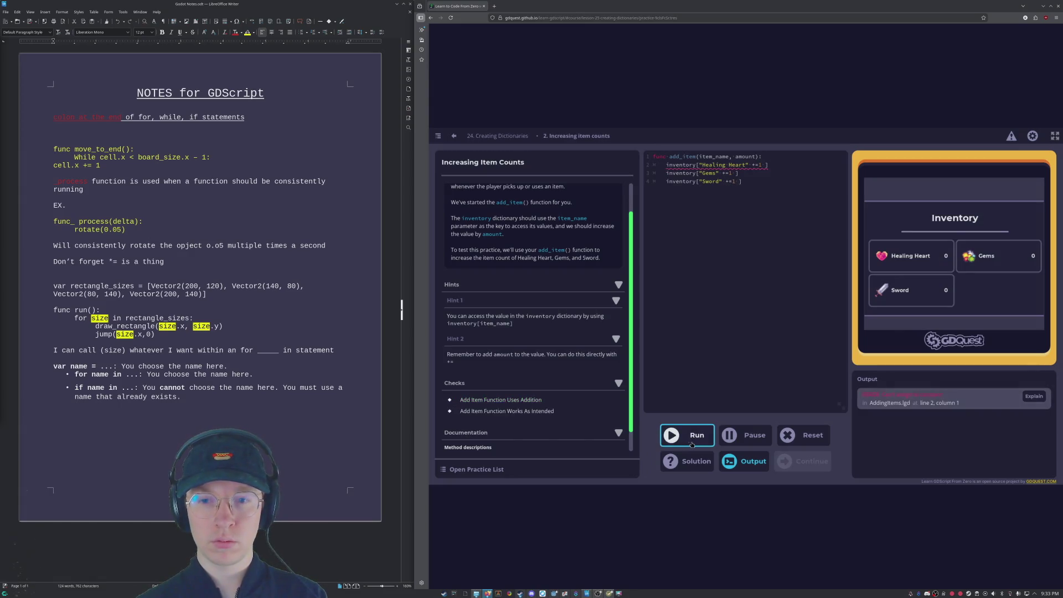
# Step: Replace the Healing Heart increment with a comma and add a comma after "Sword"
pyautogui.moveTo(755, 166)
pyautogui.write(',')
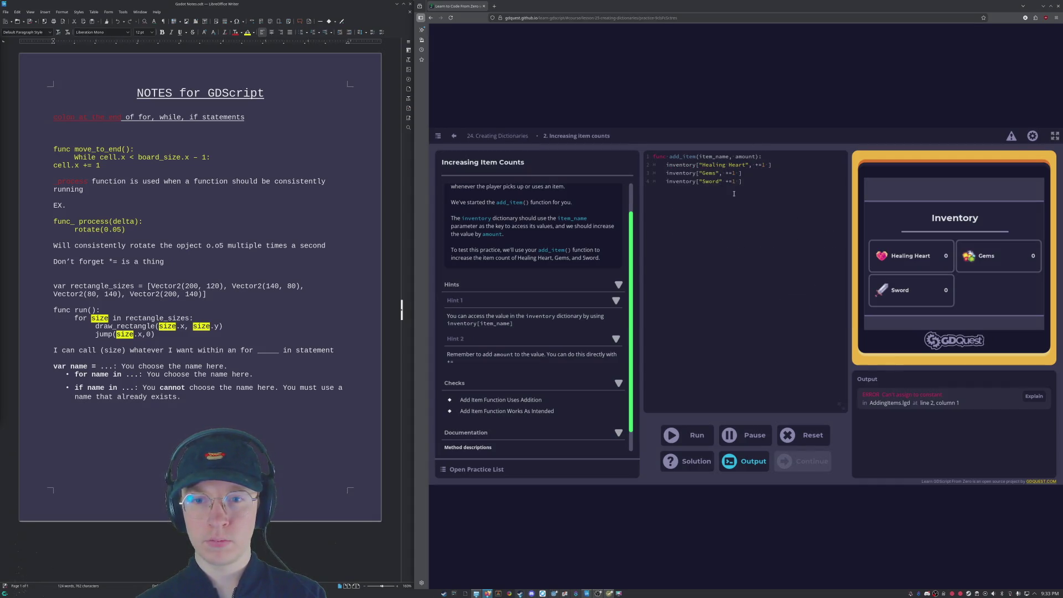
pyautogui.press('BackSpace')
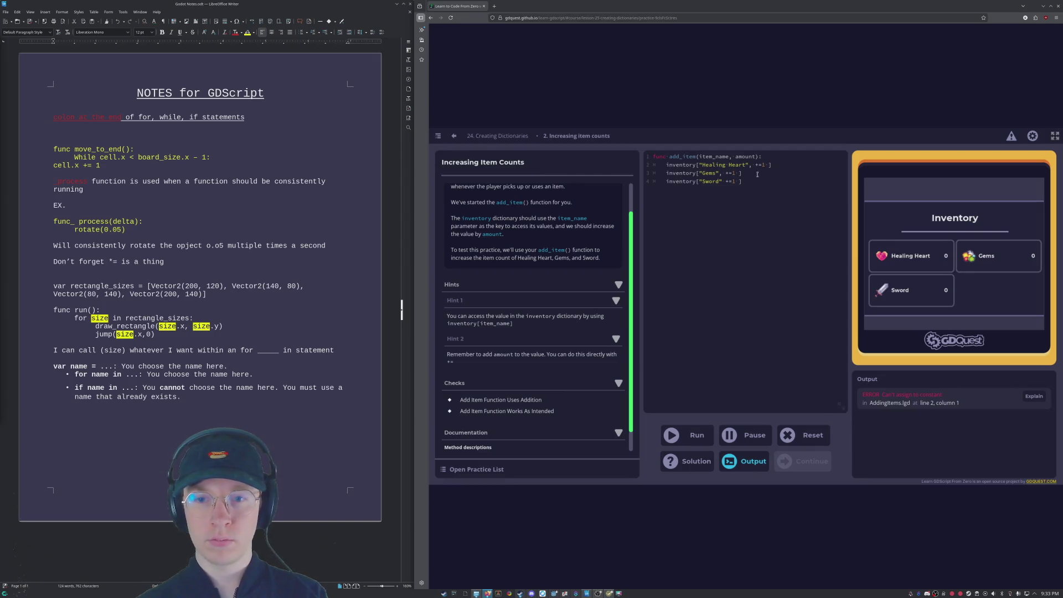
pyautogui.click(722, 181)
pyautogui.write(',')
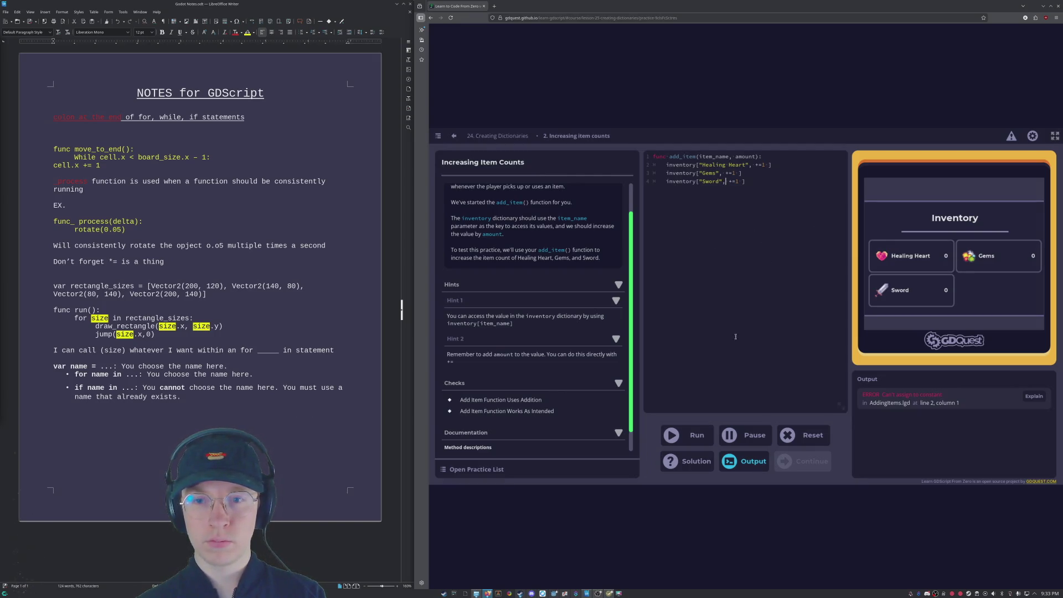
pyautogui.click(758, 185)
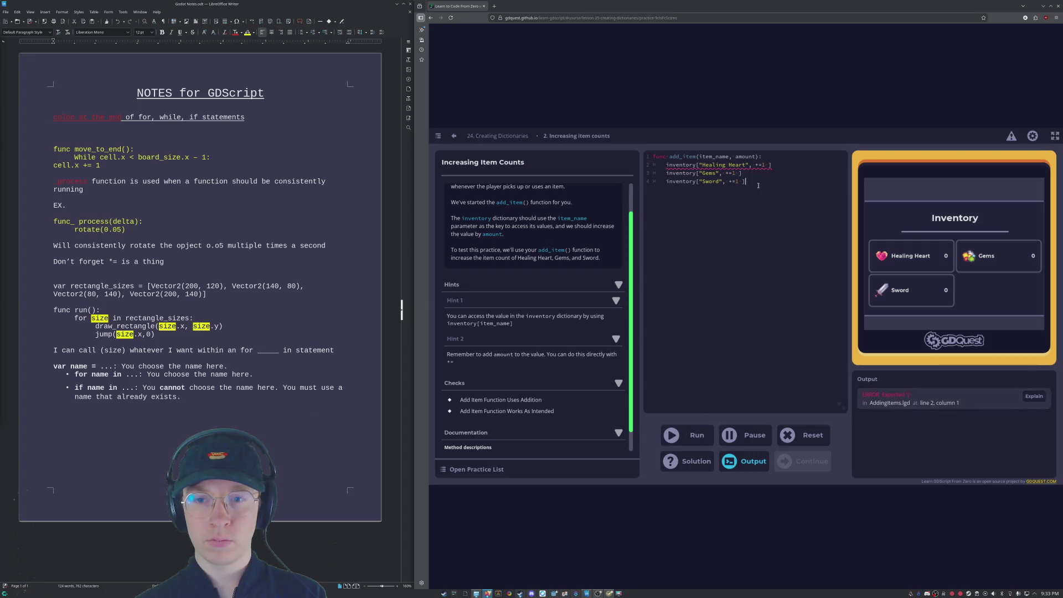
pyautogui.click(765, 165)
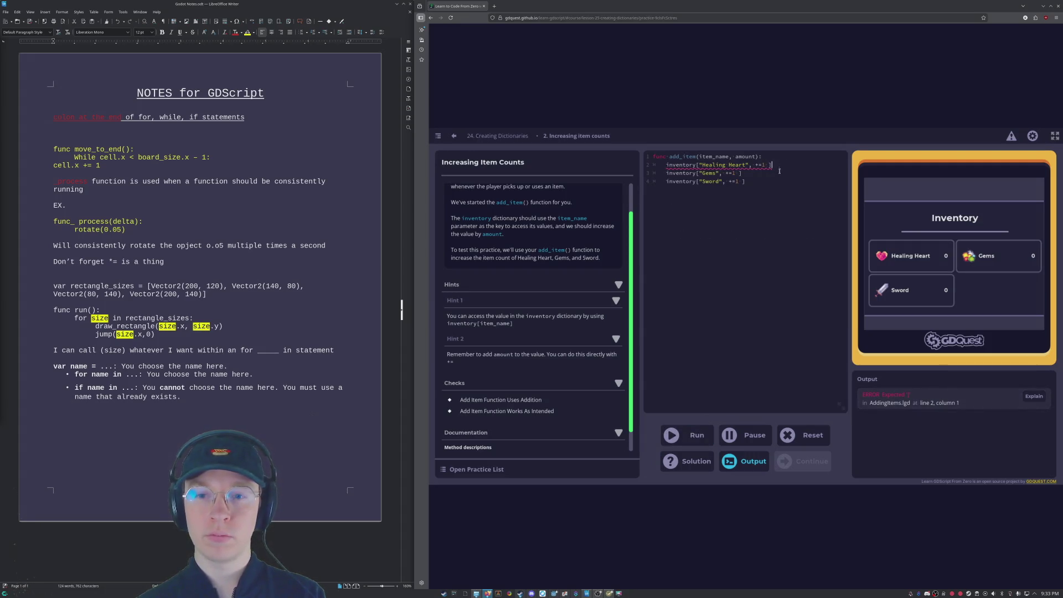
pyautogui.moveTo(768, 165); pyautogui.dragTo(749, 166)
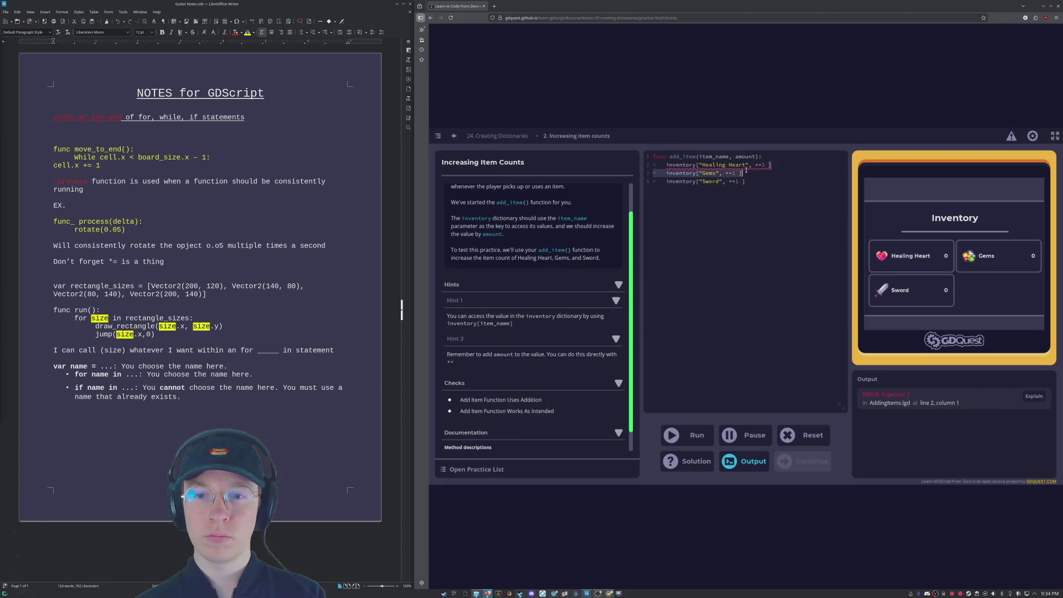
pyautogui.write(',')
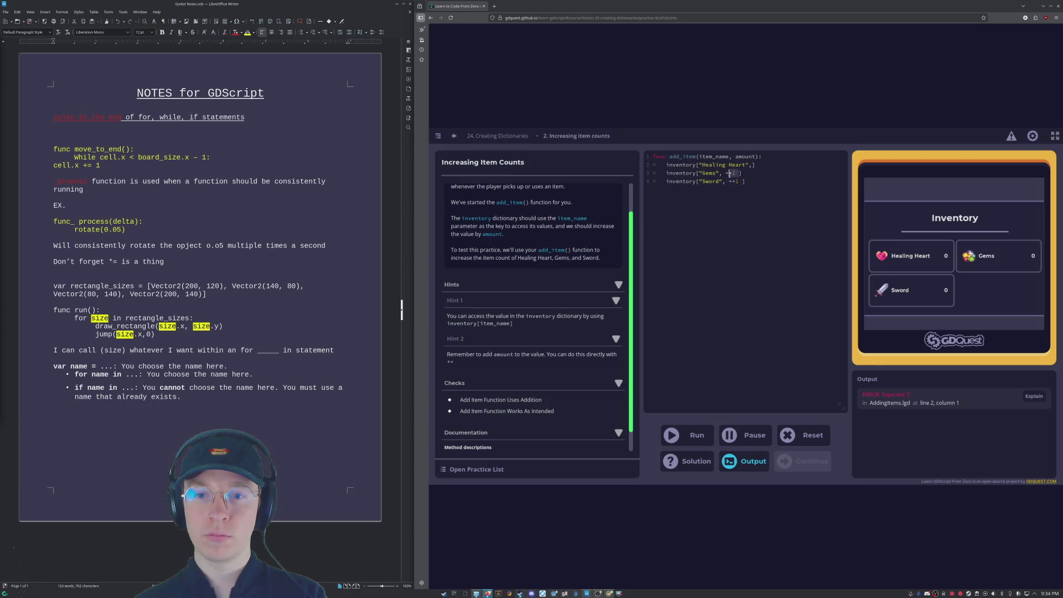
# Step: Delete the increments and trailing commas from the Gems and Sword lines
pyautogui.moveTo(728, 173); pyautogui.dragTo(722, 173)
pyautogui.press('BackSpace')
pyautogui.press('Down')
pyautogui.press('Right')
pyautogui.press('Delete')
pyautogui.press('Delete')
pyautogui.press('Delete')
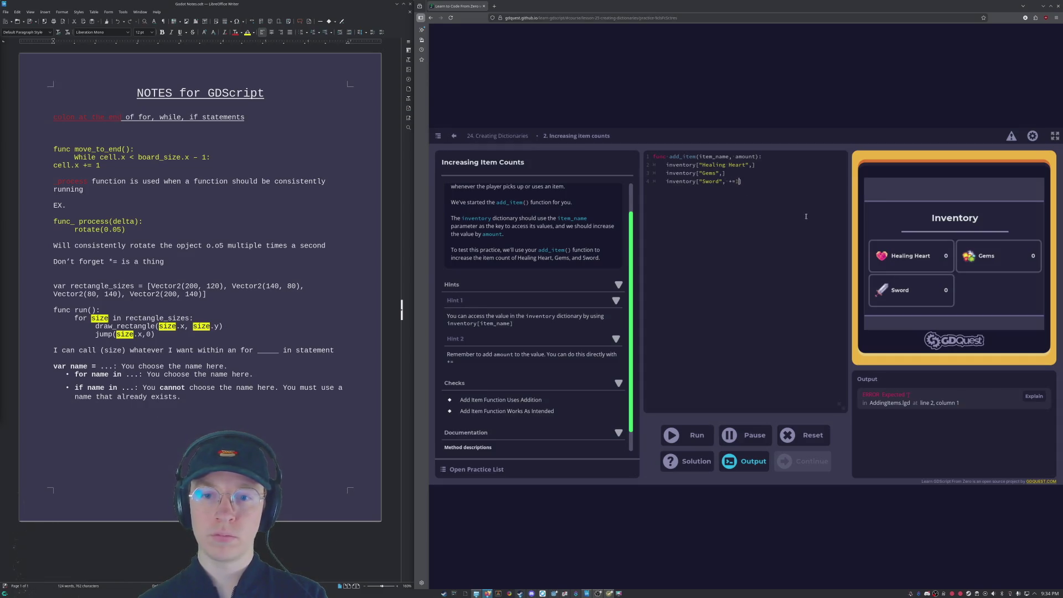
pyautogui.press('BackSpace')
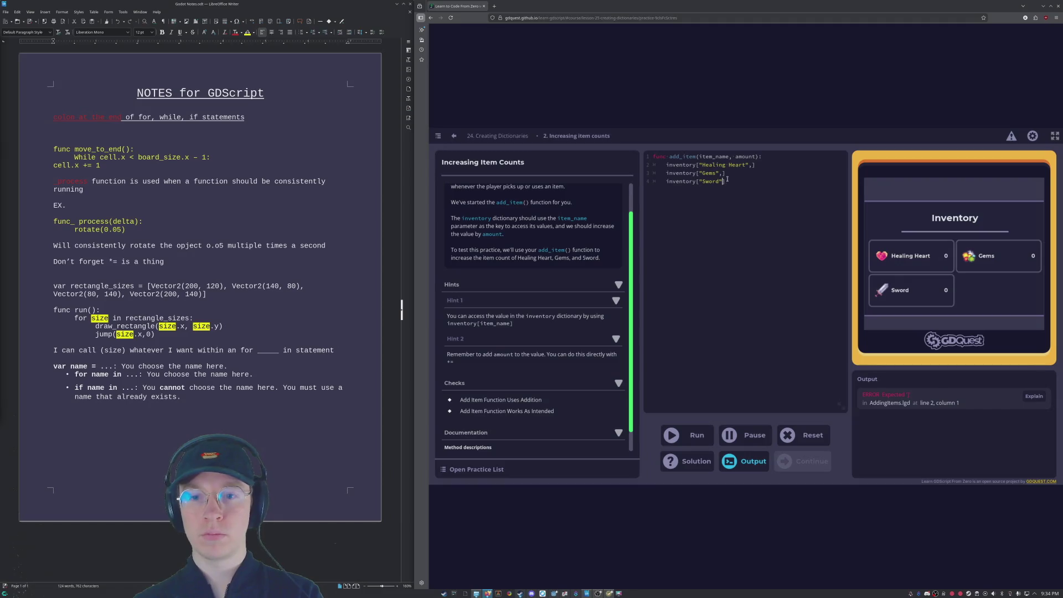
pyautogui.press('Up')
pyautogui.press('BackSpace')
pyautogui.click(751, 165)
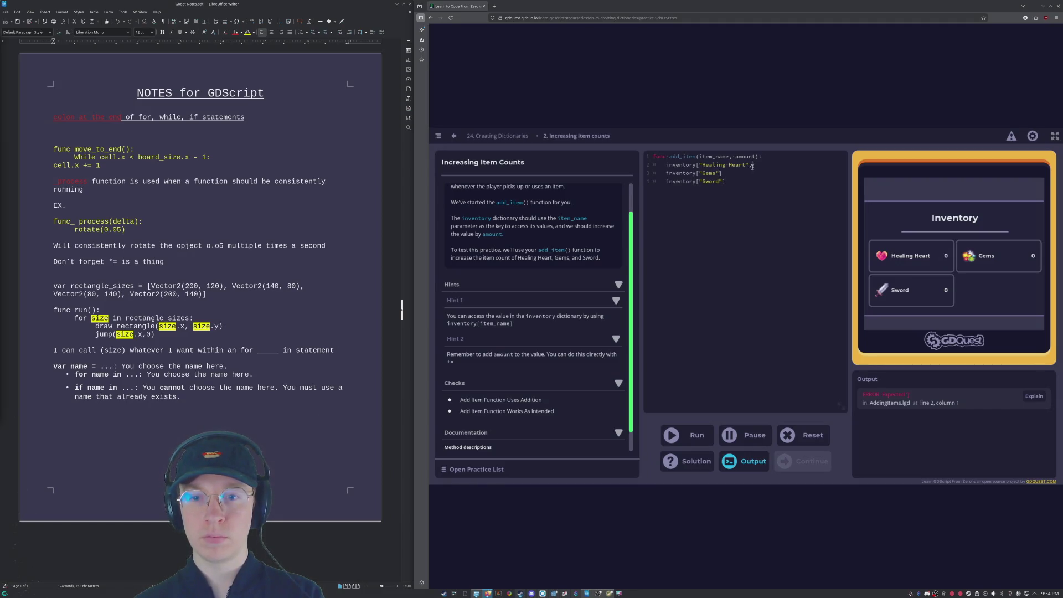
pyautogui.press('BackSpace')
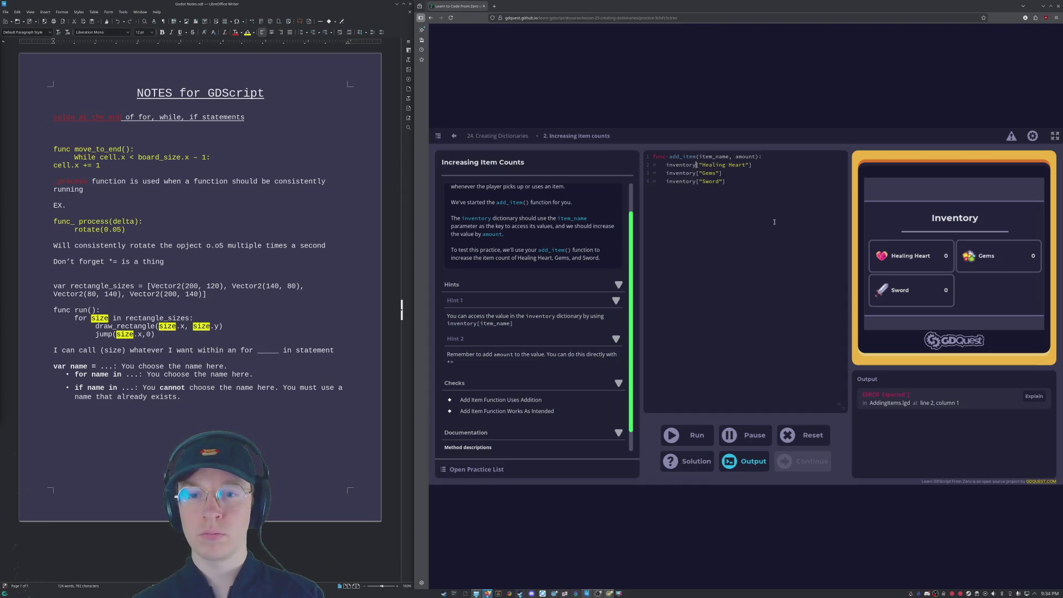
pyautogui.click(757, 165)
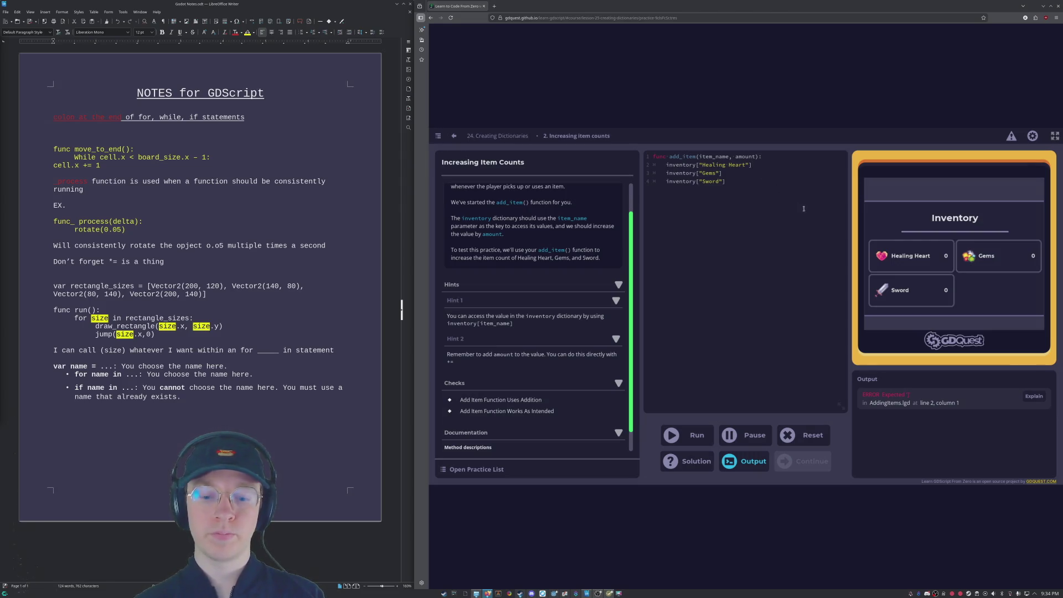
pyautogui.write(' = a')
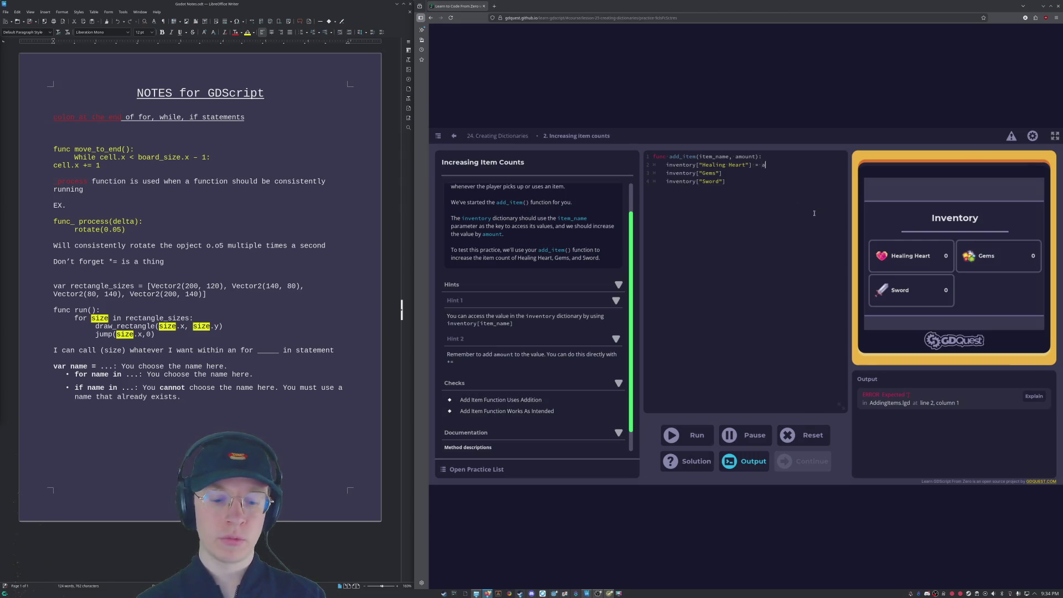
pyautogui.write('mount+1')
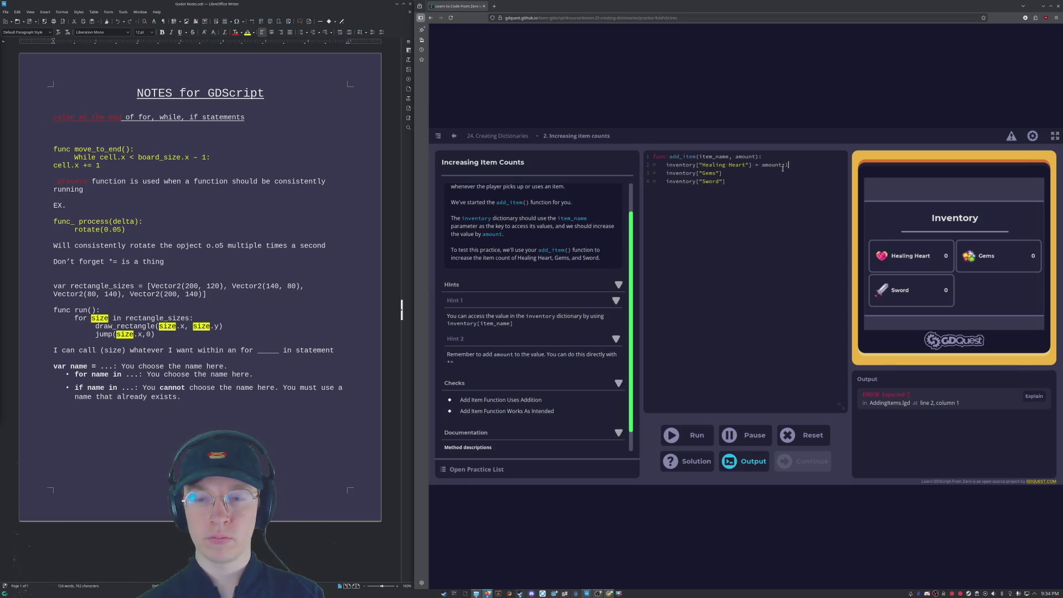
pyautogui.press('BackSpace')
pyautogui.press('BackSpace')
pyautogui.press('BackSpace')
pyautogui.press('BackSpace')
pyautogui.press('BackSpace')
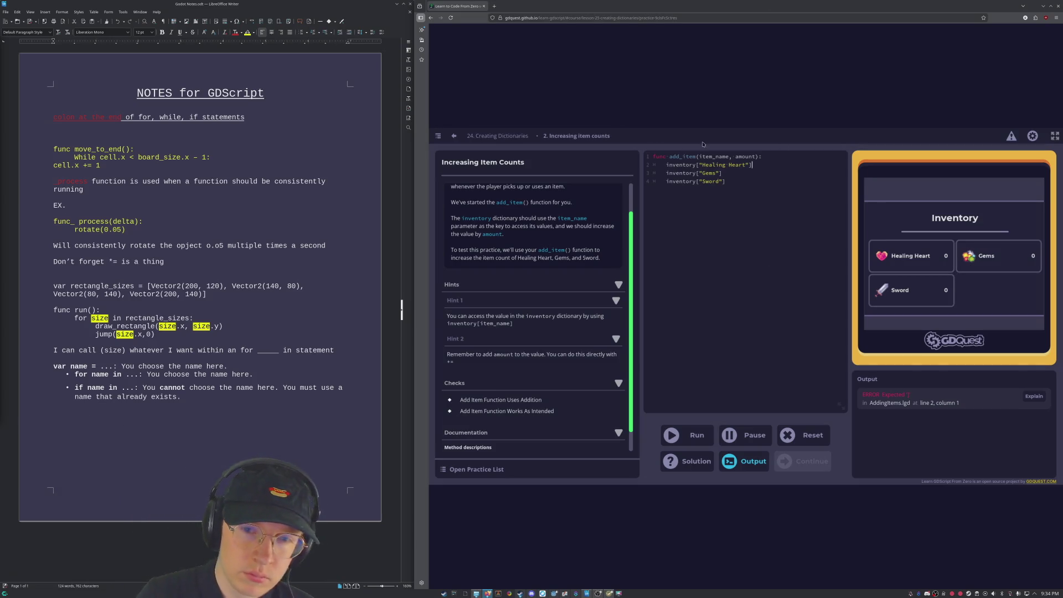
pyautogui.scroll(-1, 537, 337)
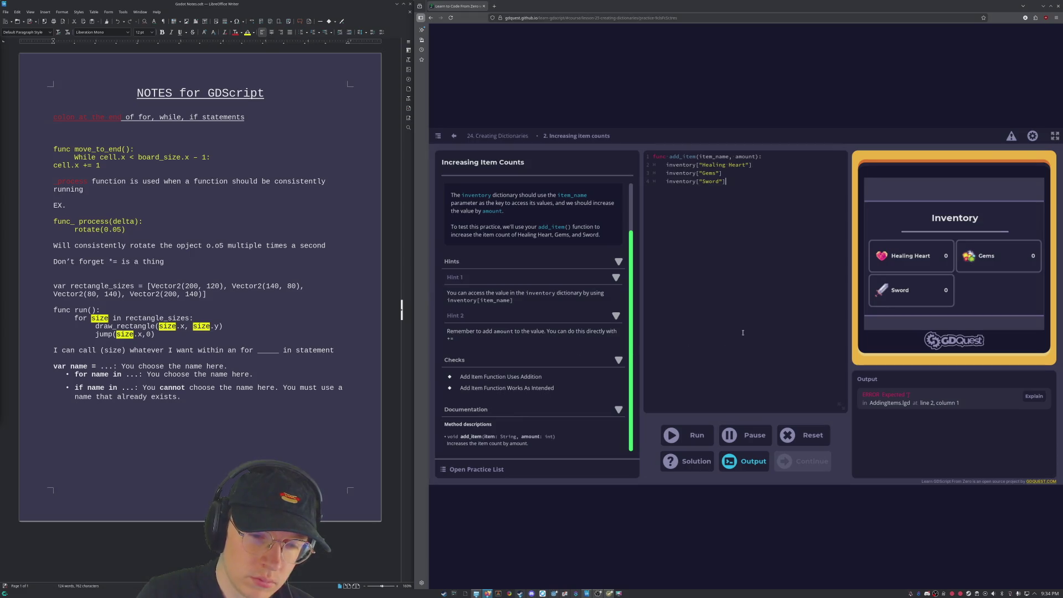
pyautogui.press('Down')
pyautogui.press('Down')
pyautogui.scroll(3, 554, 345)
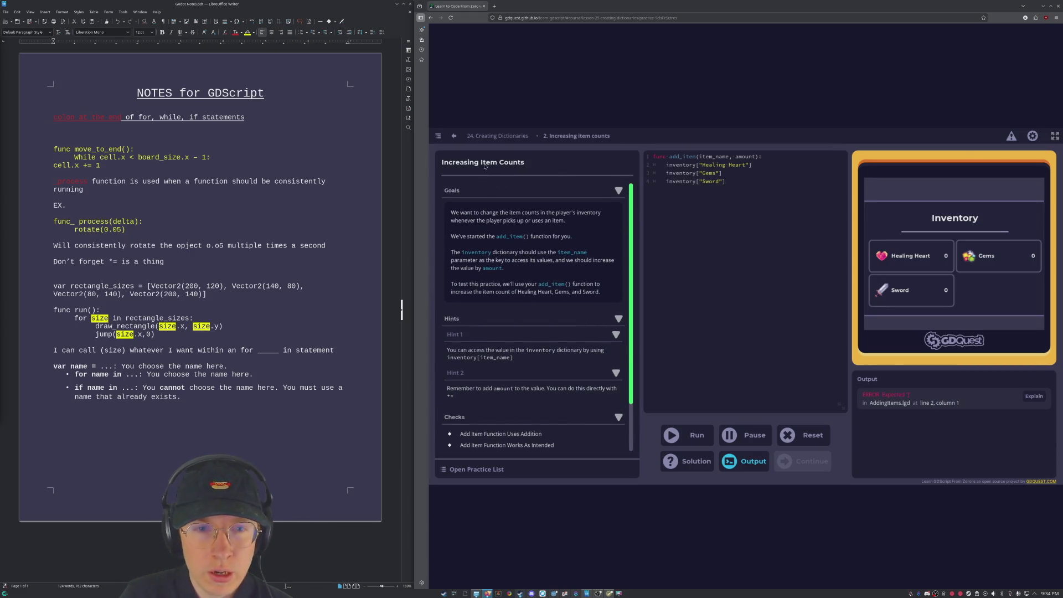
pyautogui.click(497, 136)
# Step: Scroll through the Creating Dictionaries lesson down to its Practices section
pyautogui.scroll(-10, 737, 247)
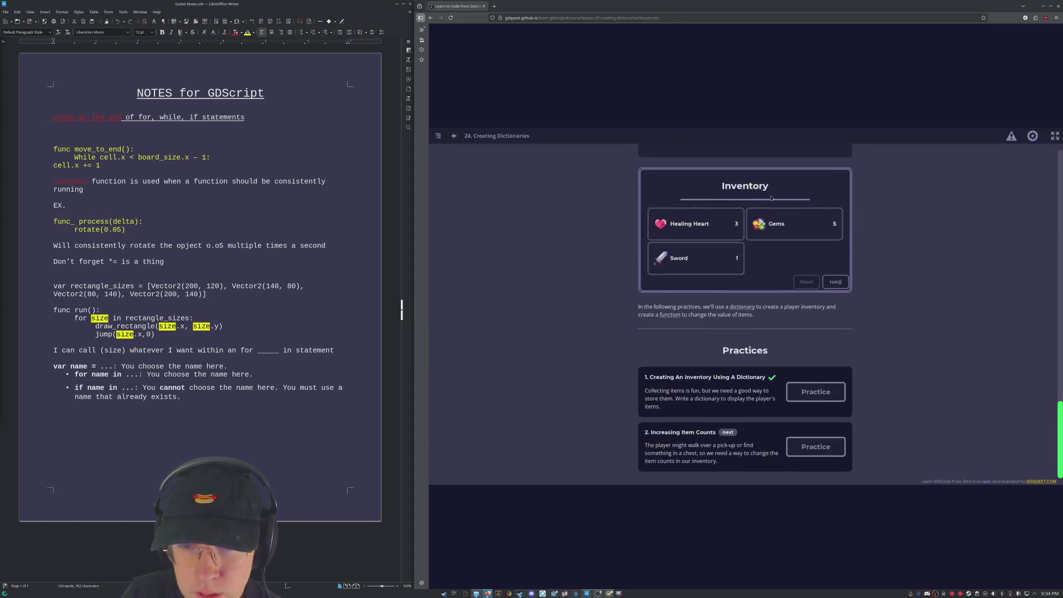
pyautogui.scroll(5, 745, 333)
pyautogui.scroll(5, 748, 353)
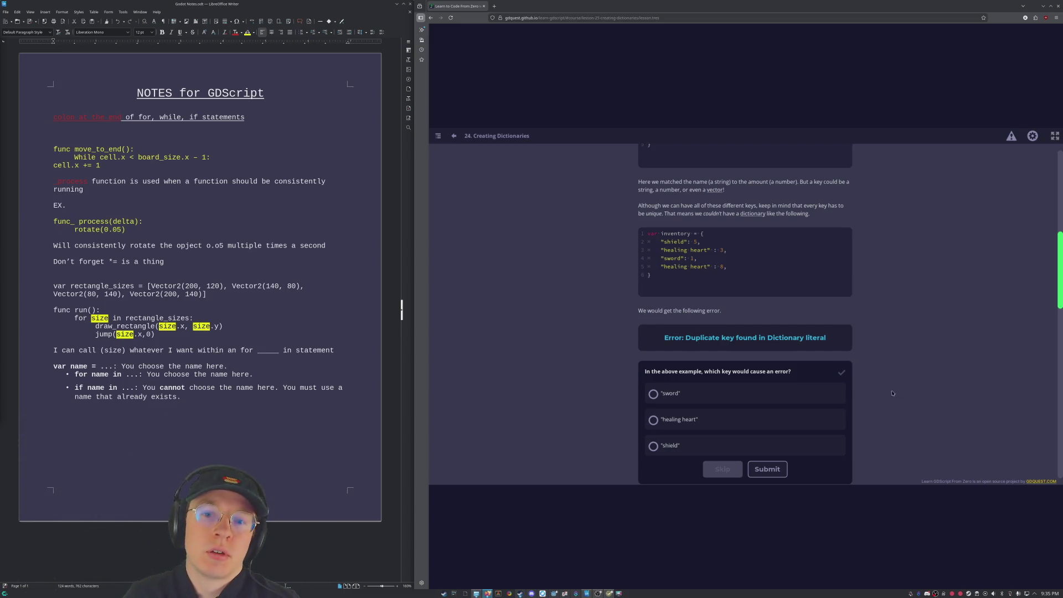
pyautogui.scroll(-1, 886, 219)
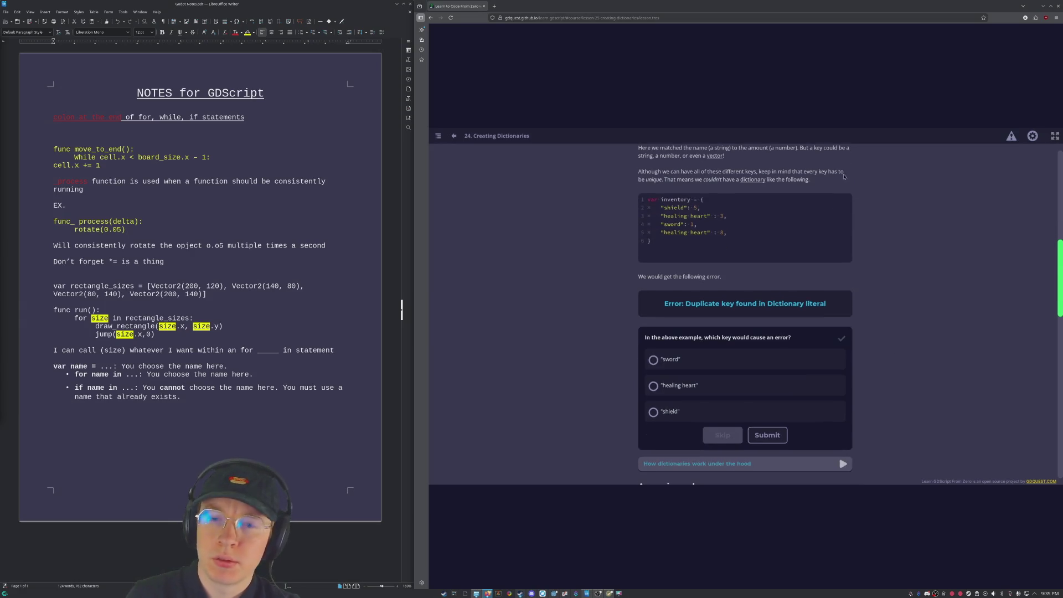
pyautogui.scroll(-3, 860, 216)
pyautogui.scroll(-5, 867, 228)
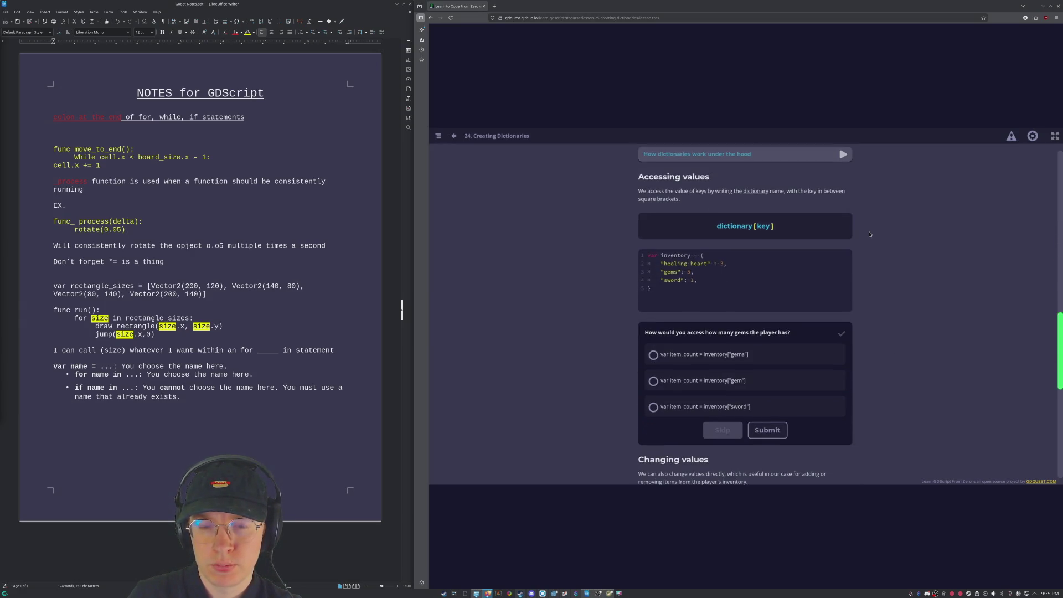
pyautogui.scroll(-4, 869, 236)
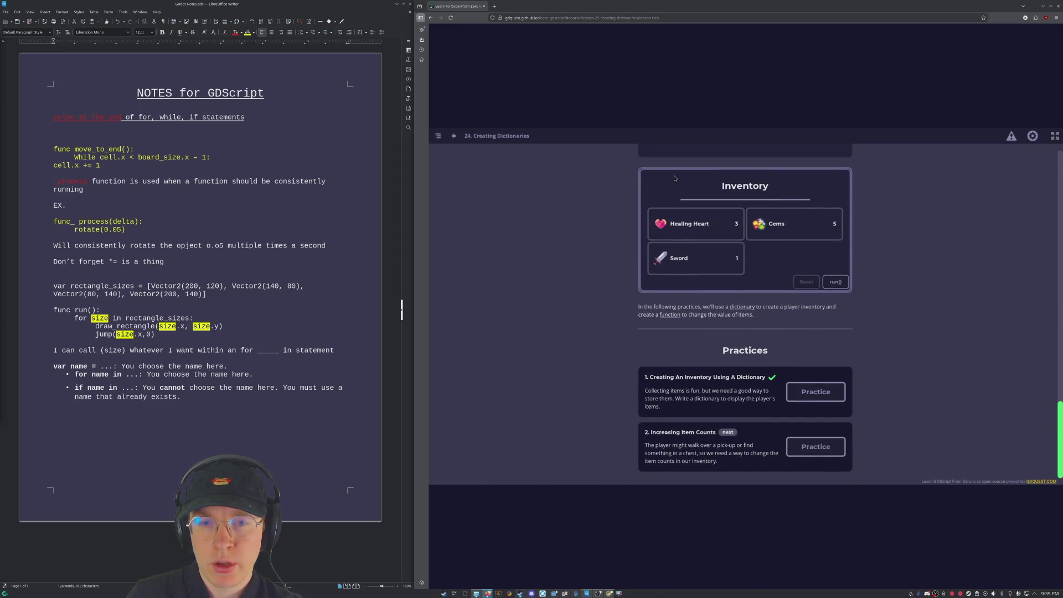
# Step: Open Practice 1, return to Creating Dictionaries, then open Practice 2, Increasing item counts
pyautogui.click(815, 392)
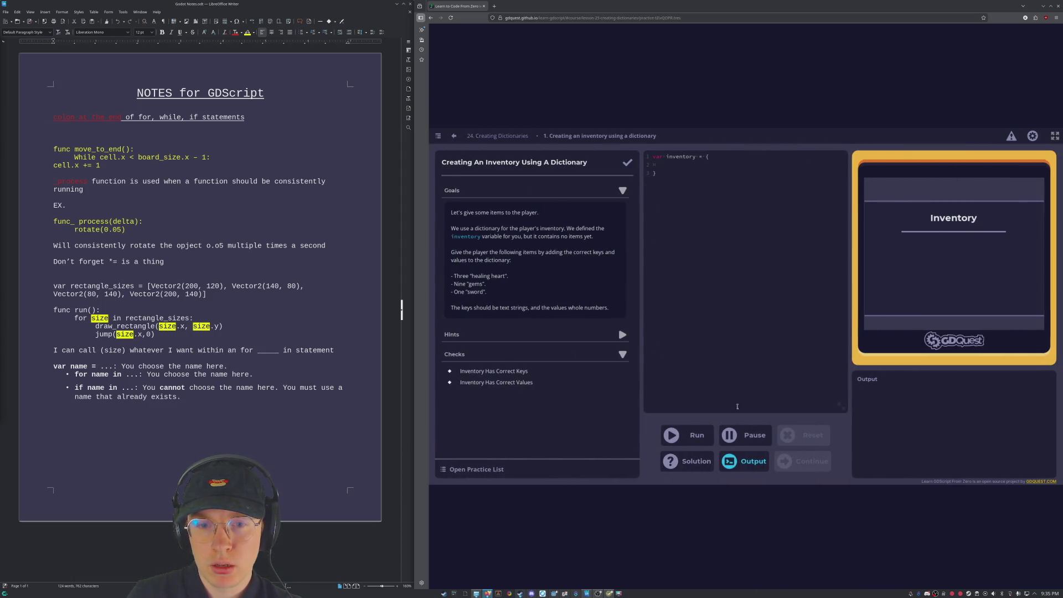
pyautogui.click(505, 137)
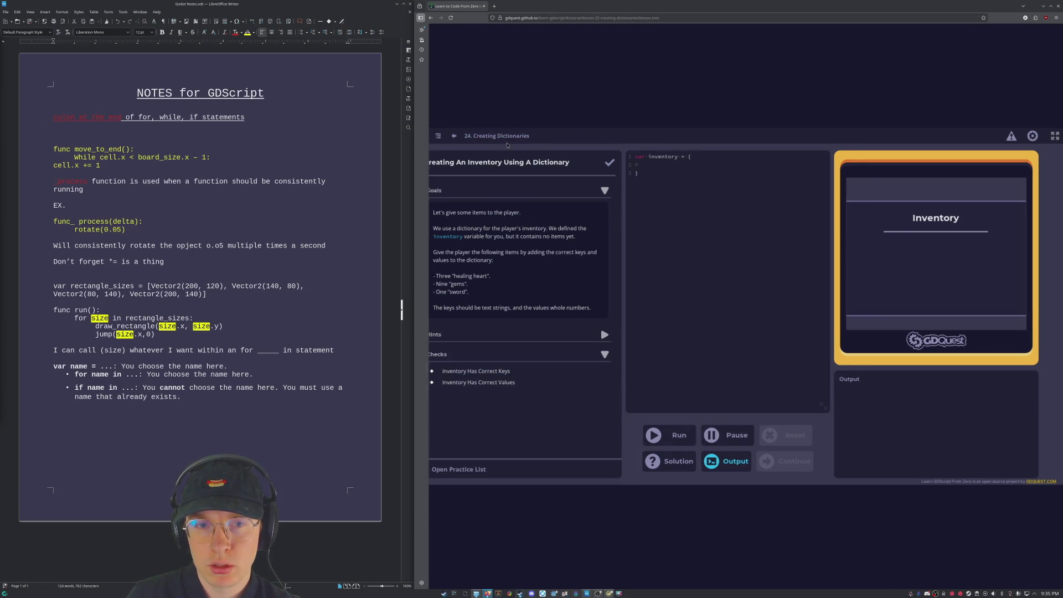
pyautogui.click(808, 447)
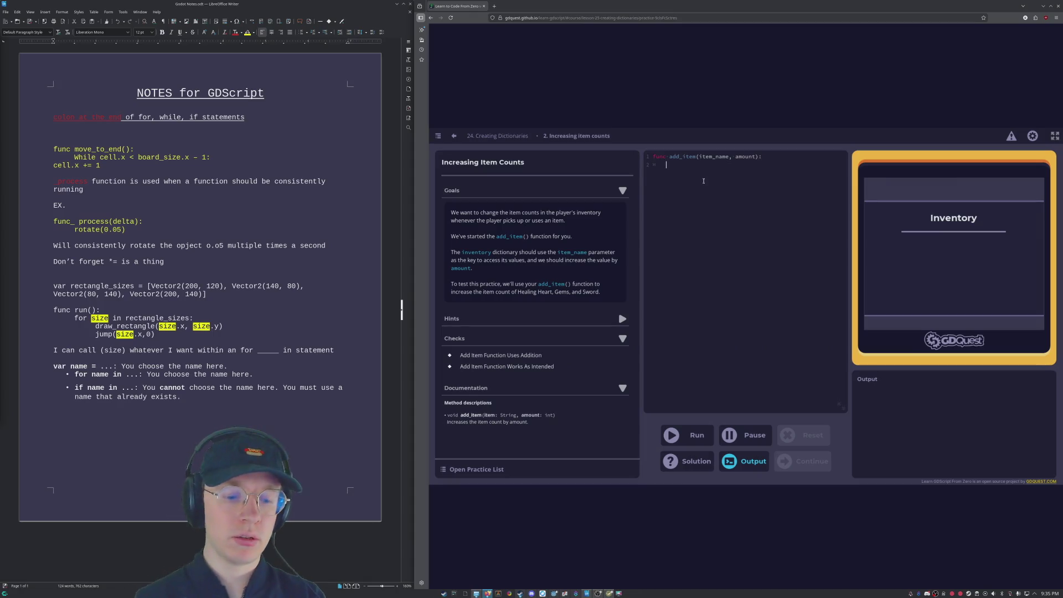
# Step: Write the draft line inventory["Healing Gems": += 1, with its closing bracket on line 3
pyautogui.write('inve')
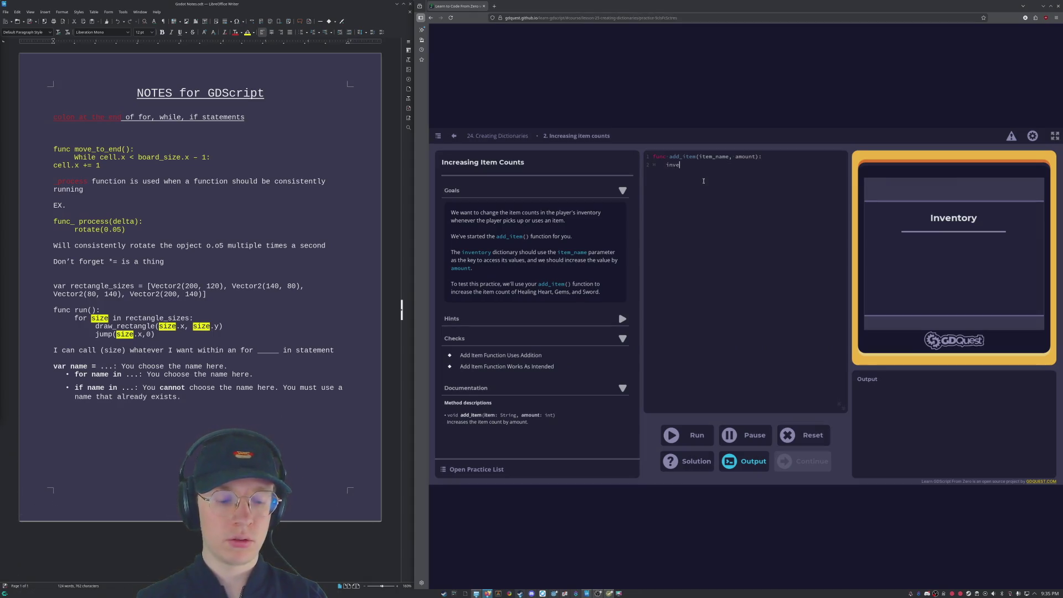
pyautogui.write('ntory[')
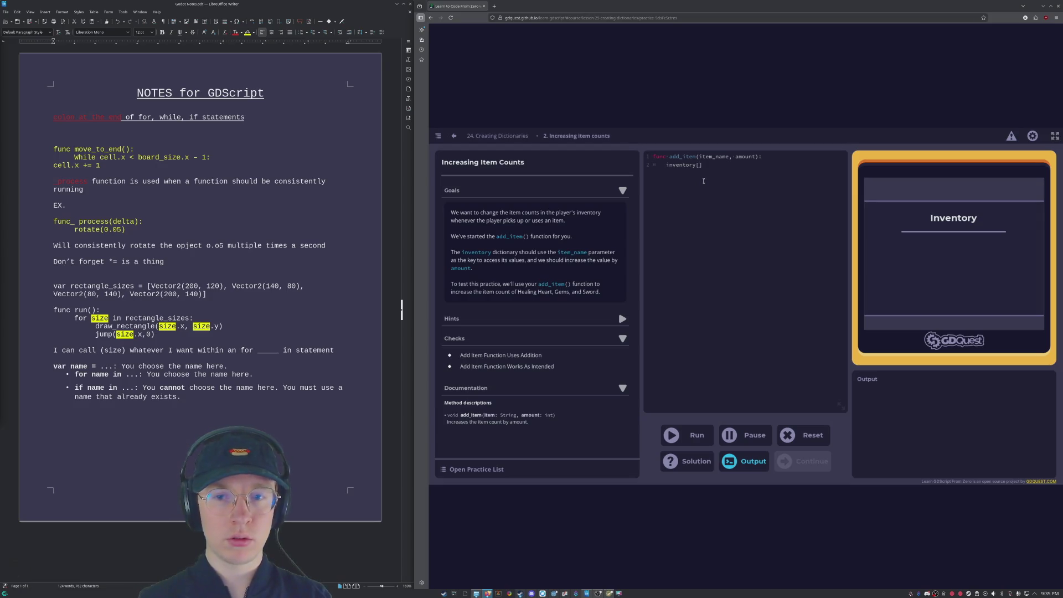
pyautogui.write('"')
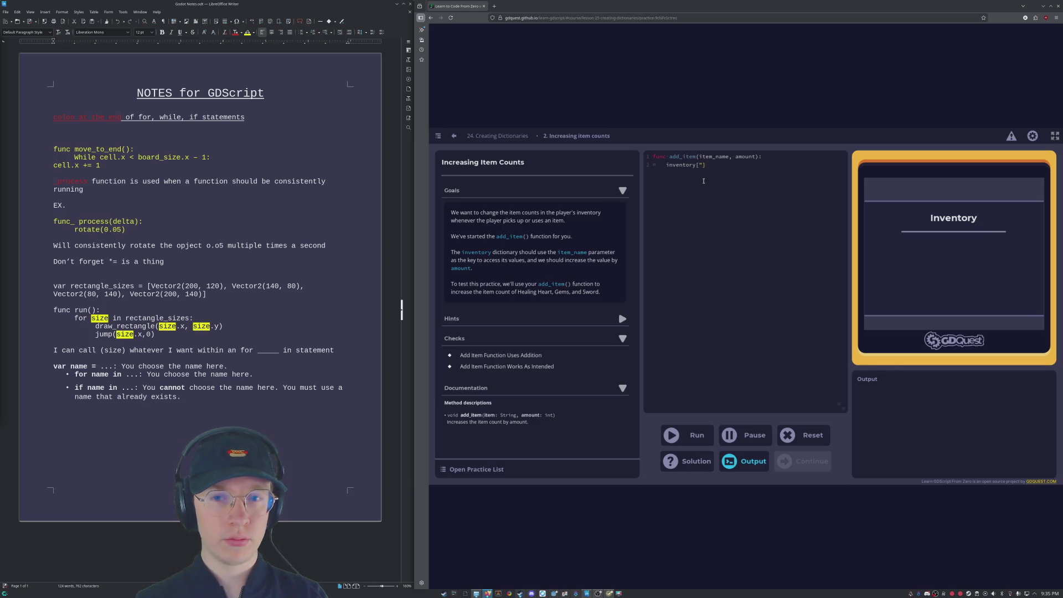
pyautogui.write('s')
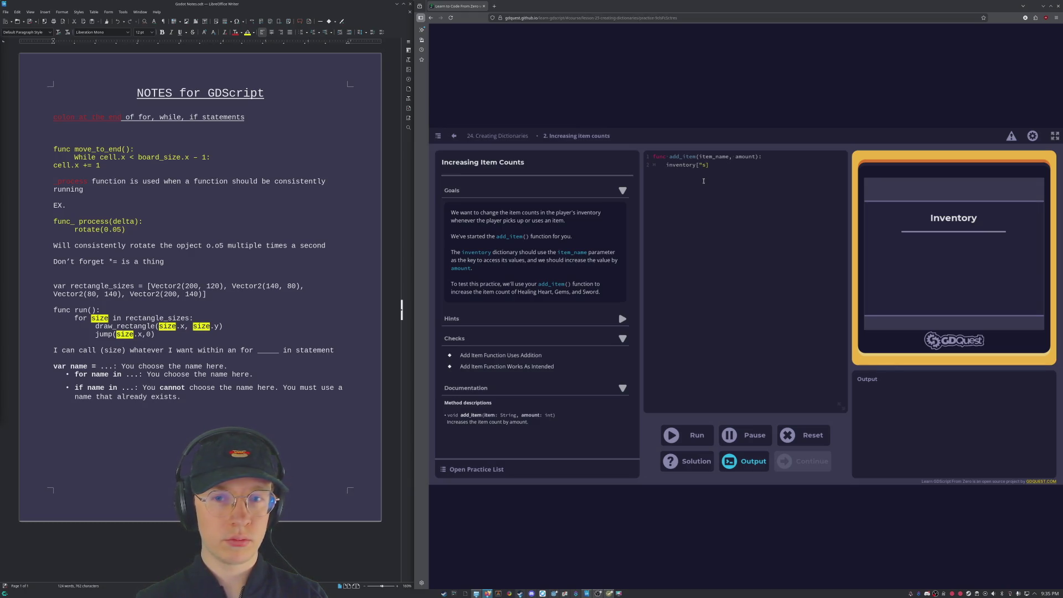
pyautogui.press('BackSpace')
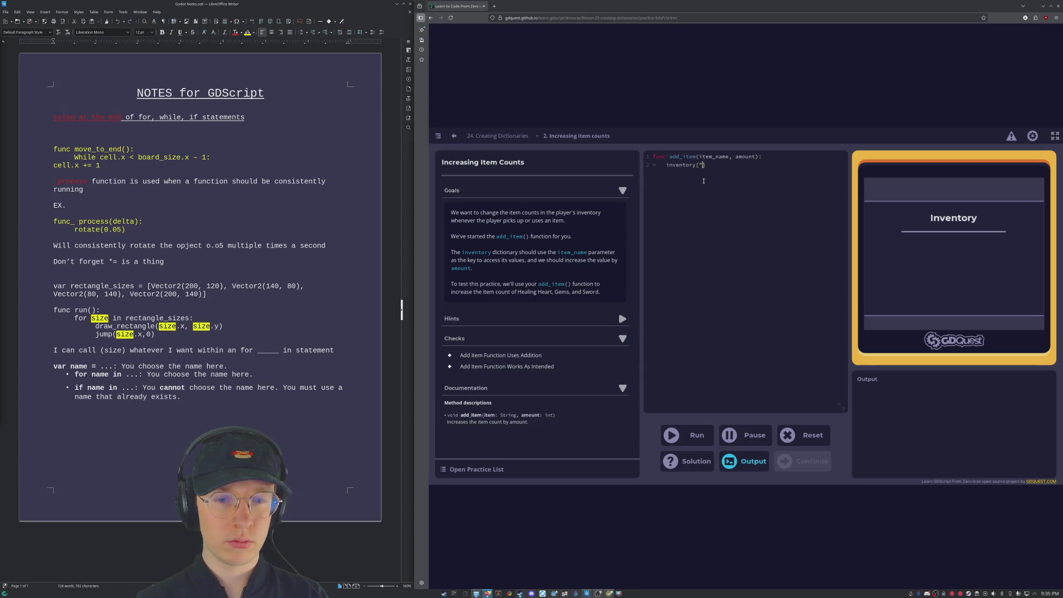
pyautogui.write('Healing G')
pyautogui.write('ems')
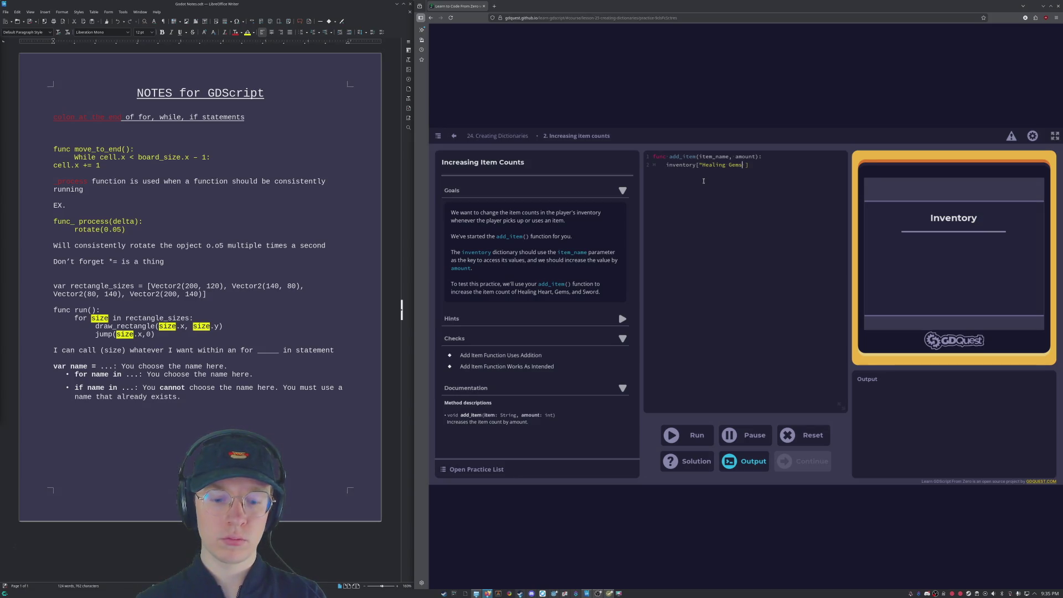
pyautogui.write(' :')
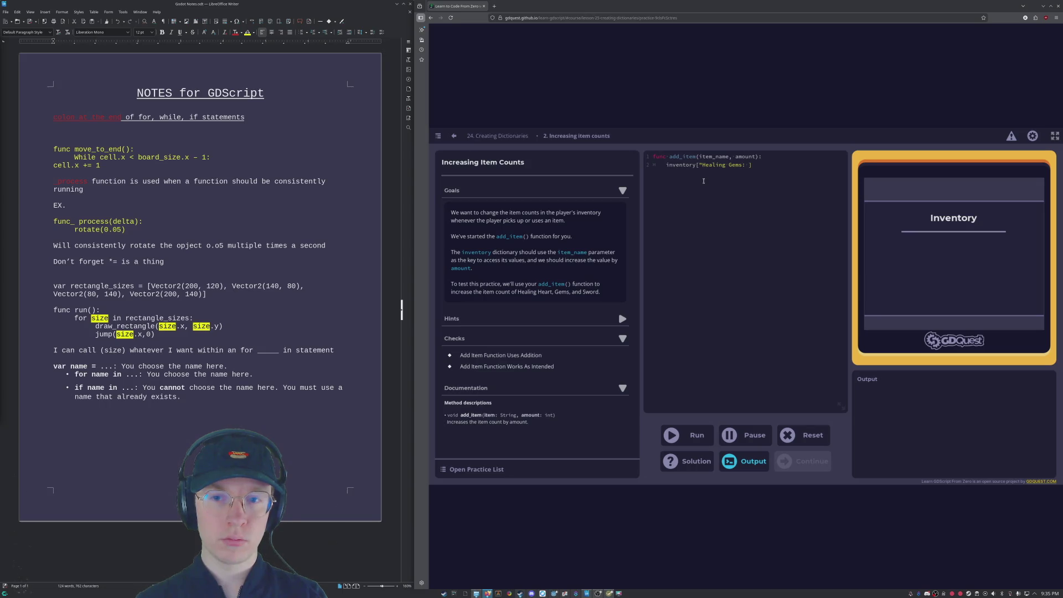
pyautogui.press('BackSpace')
pyautogui.write('": ')
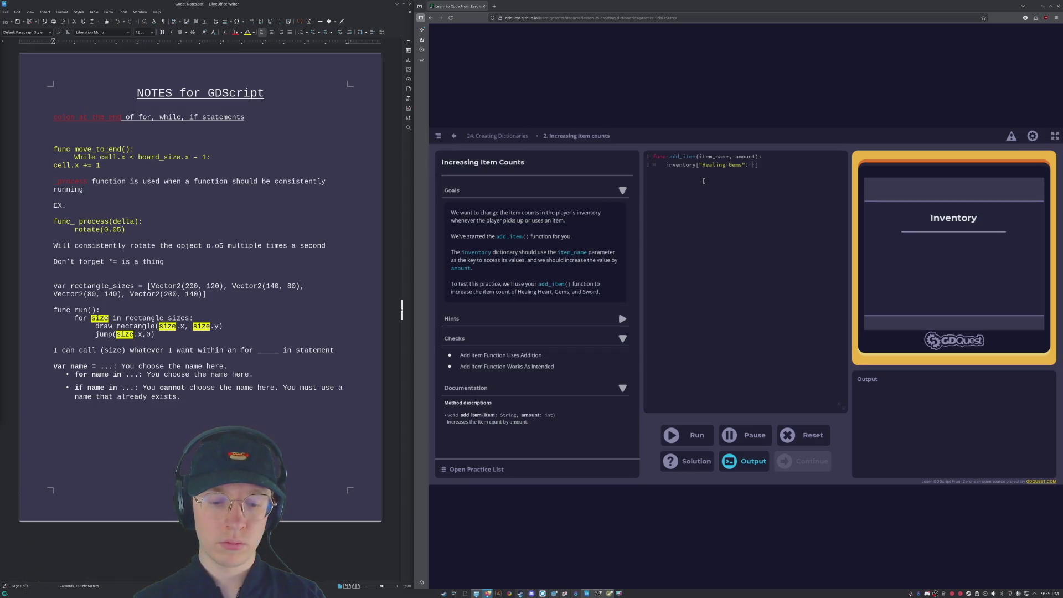
pyautogui.write('+=')
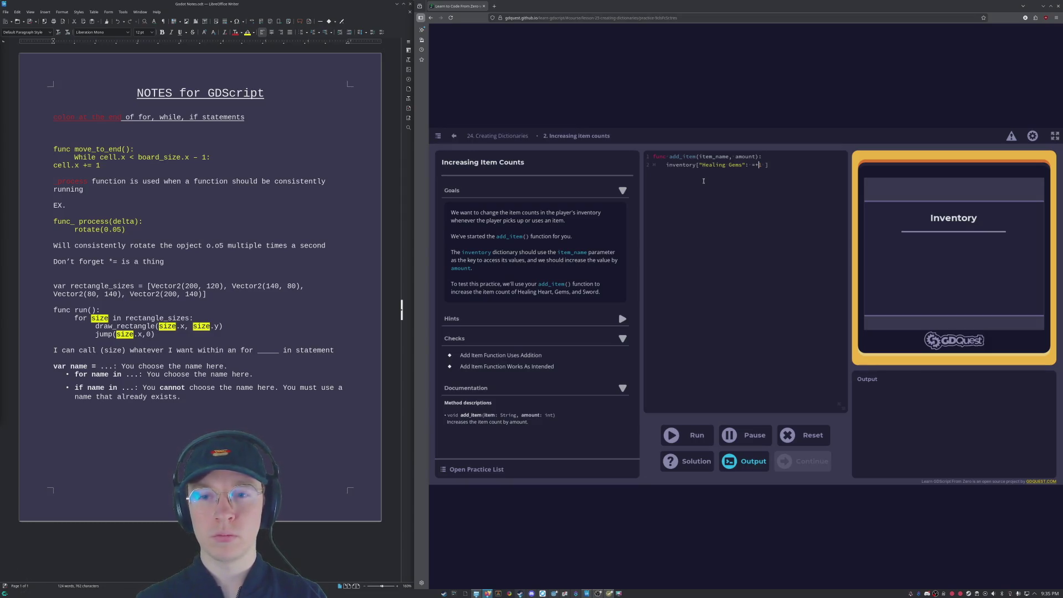
pyautogui.press('Left')
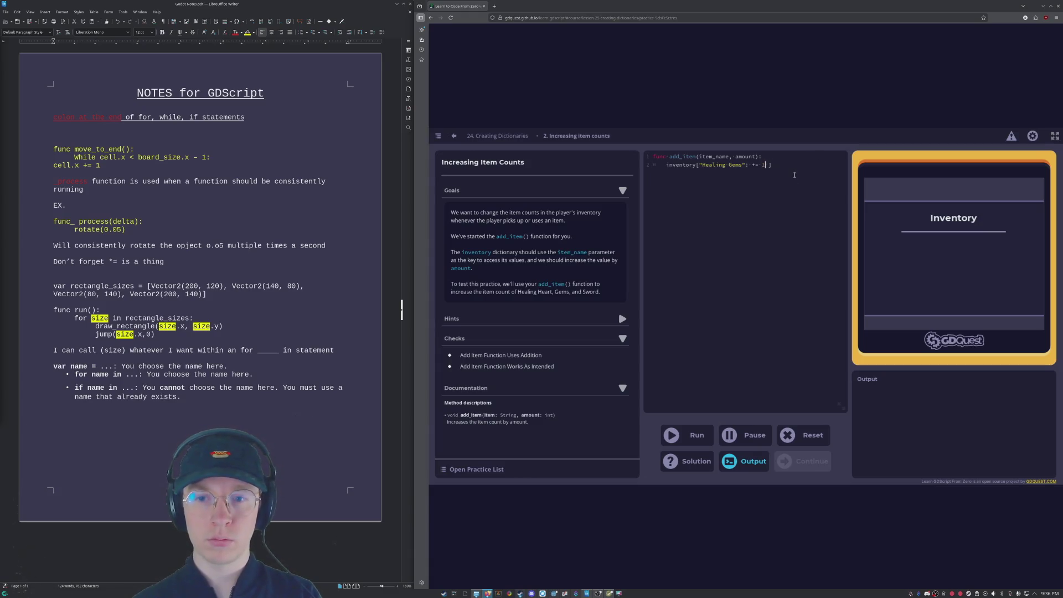
pyautogui.write(',')
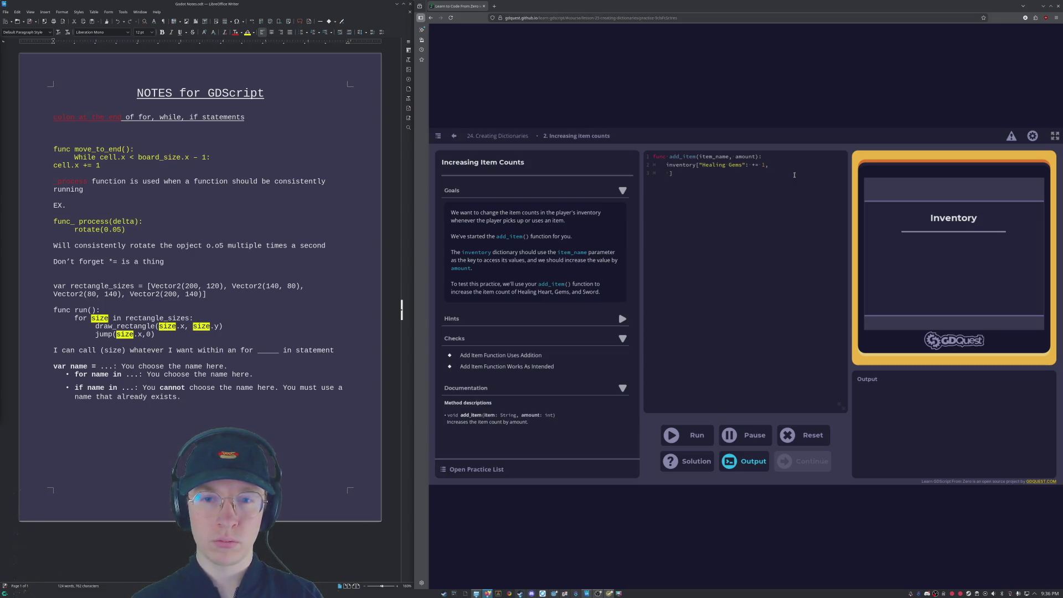
pyautogui.press('Tab')
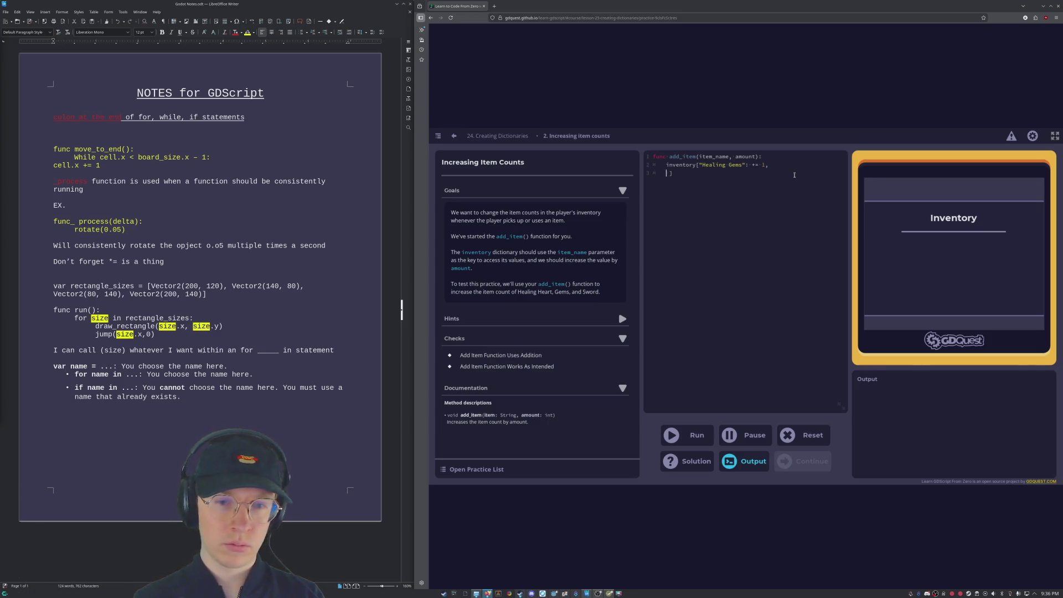
pyautogui.press('BackSpace')
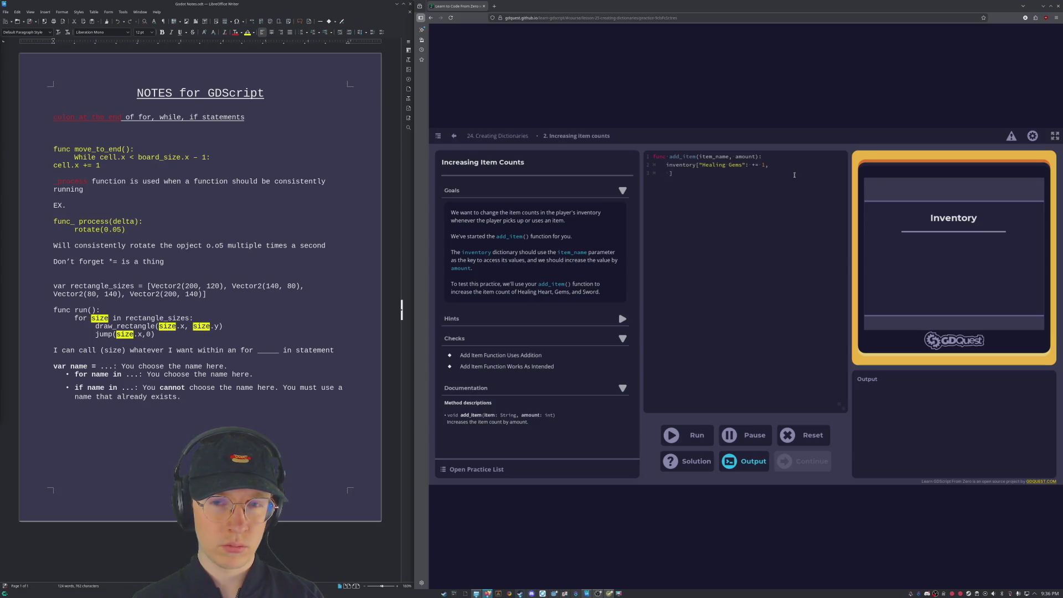
# Step: Add a "Gems" key on line 3 and change line 2 to "Healing Heart": += 1
pyautogui.write('"')
pyautogui.write('Swo ')
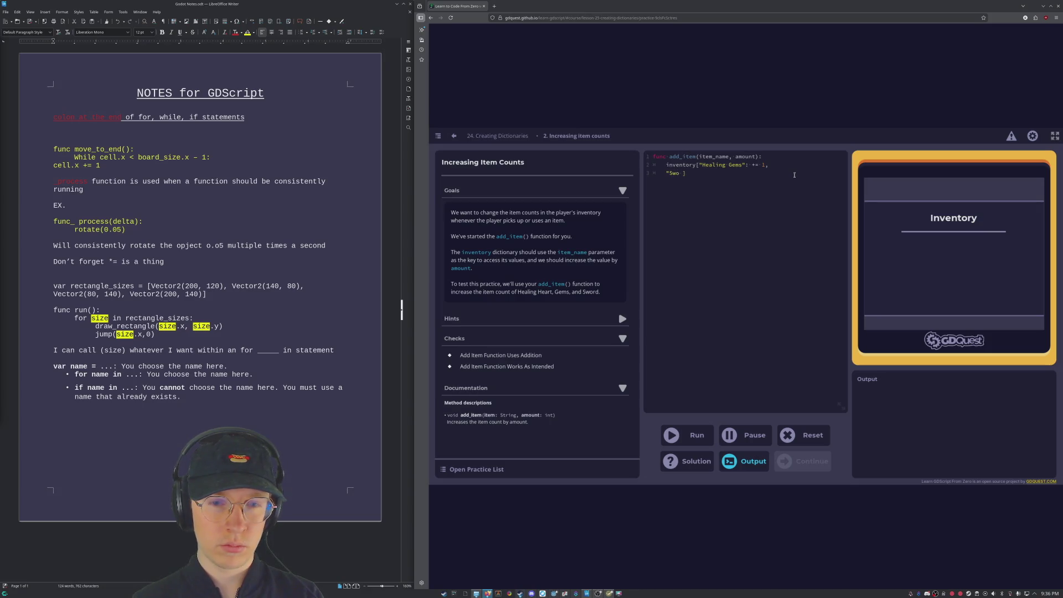
pyautogui.write('rd')
pyautogui.press('BackSpace')
pyautogui.press('BackSpace')
pyautogui.press('BackSpace')
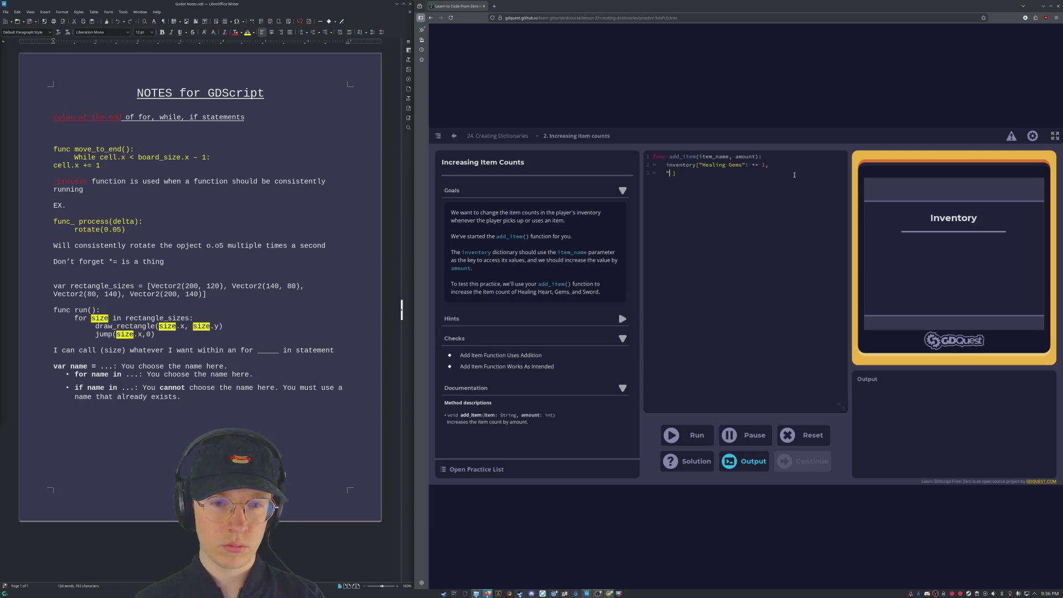
pyautogui.write('H')
pyautogui.press('BackSpace')
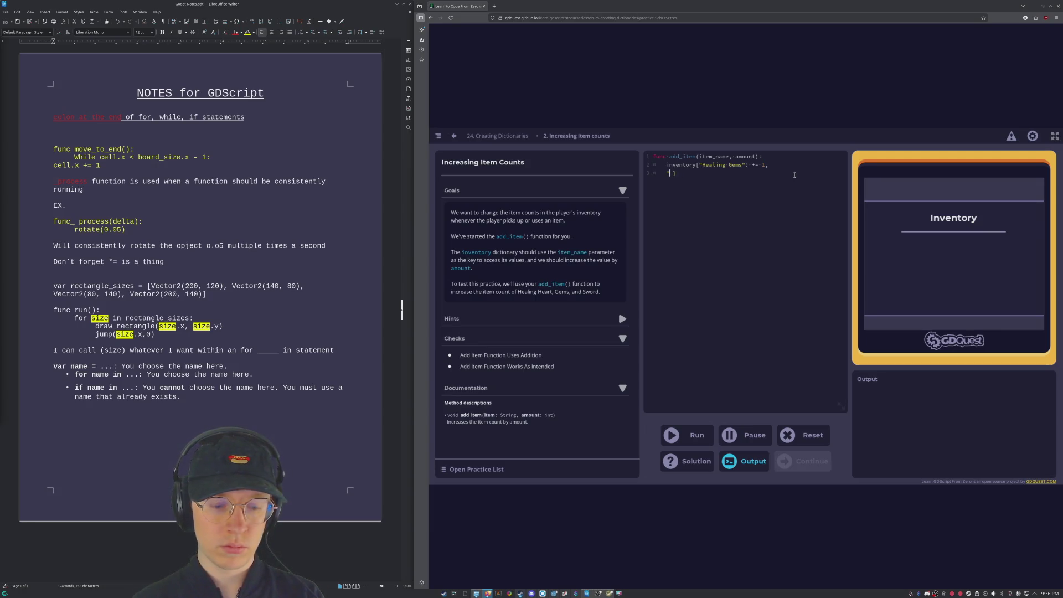
pyautogui.write('Gems')
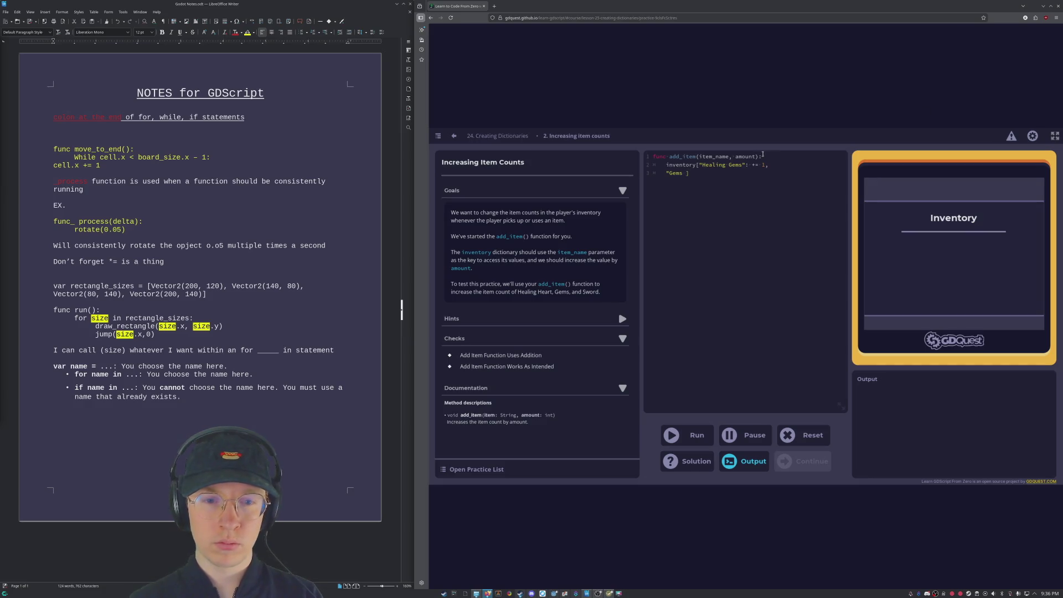
pyautogui.doubleClick(736, 165)
pyautogui.write('Heart')
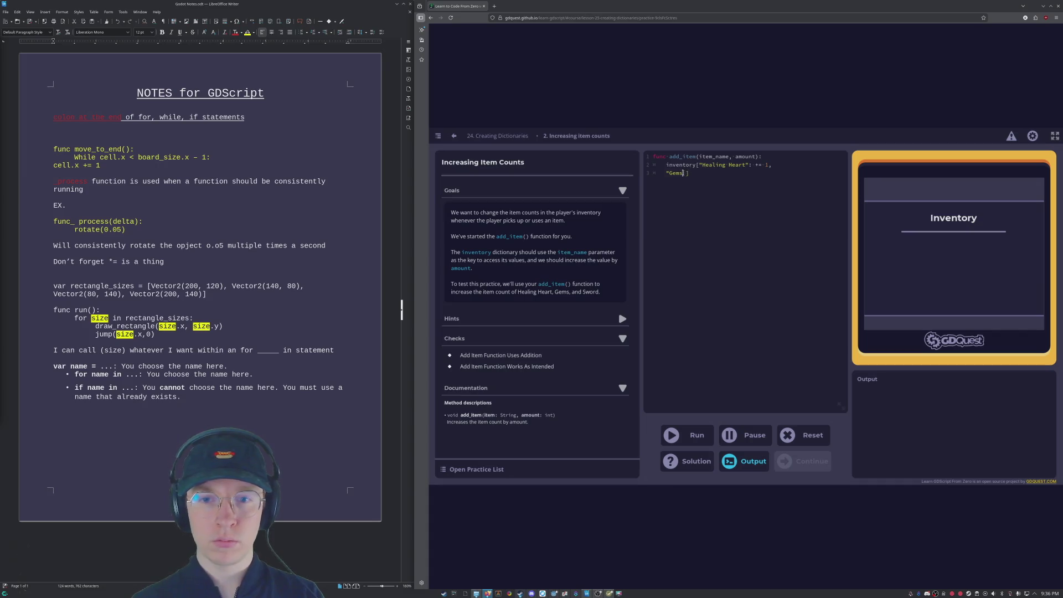
pyautogui.write('"')
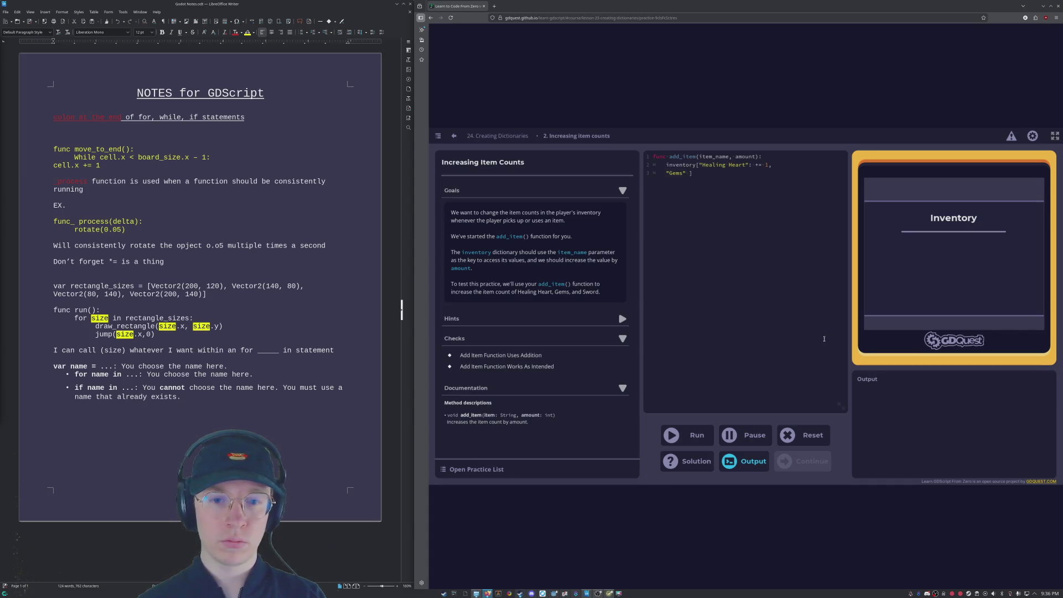
pyautogui.write(':')
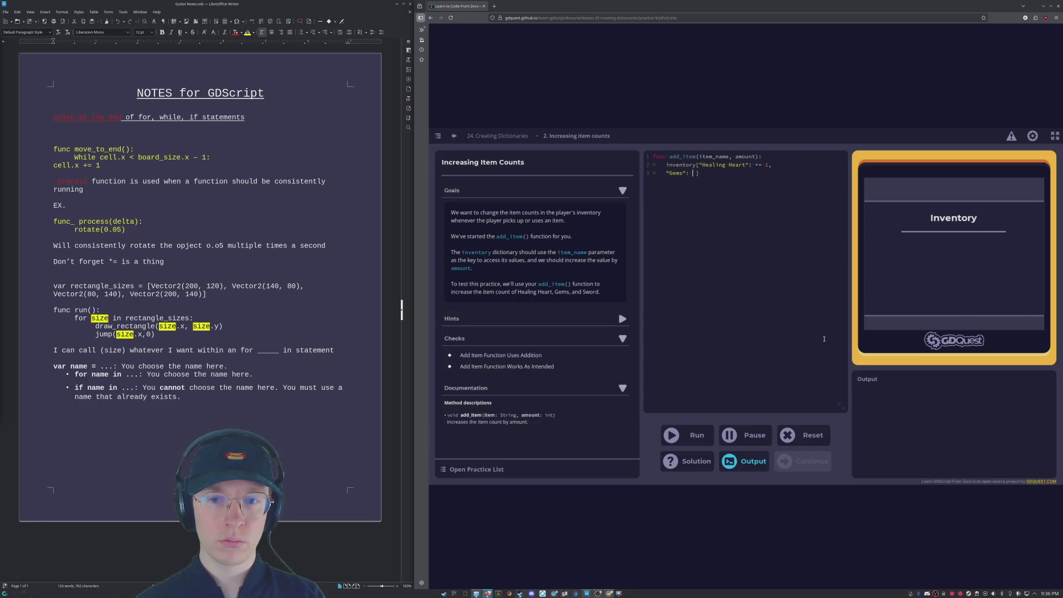
pyautogui.write(' += ')
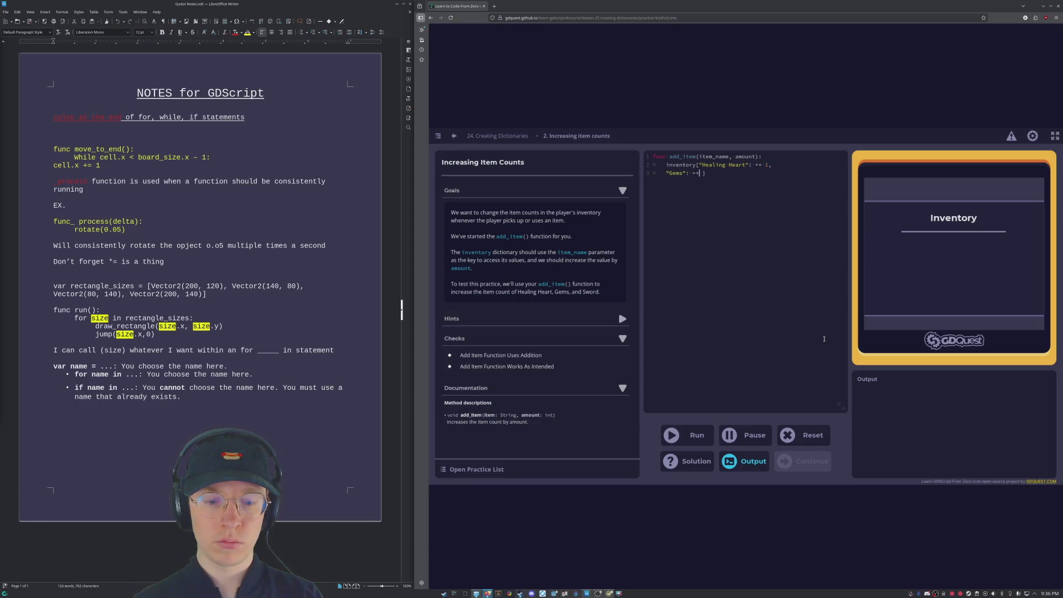
pyautogui.write('1')
# Step: Add a "Sword": += 1 line, correct the Gems operator to +=, and run the code
pyautogui.press('Right')
pyautogui.press('Right')
pyautogui.press('Right')
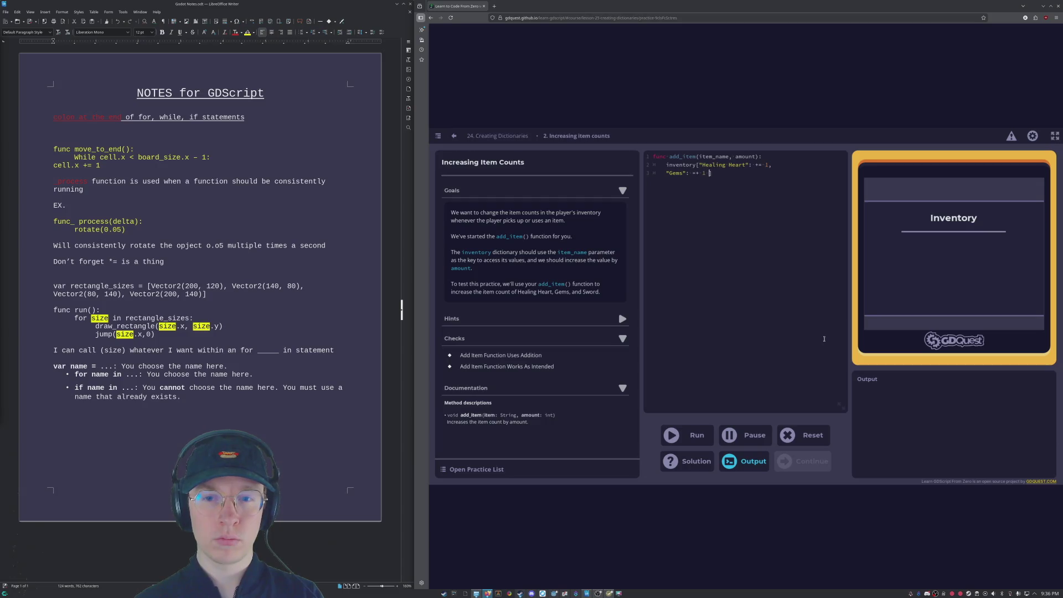
pyautogui.press('Left')
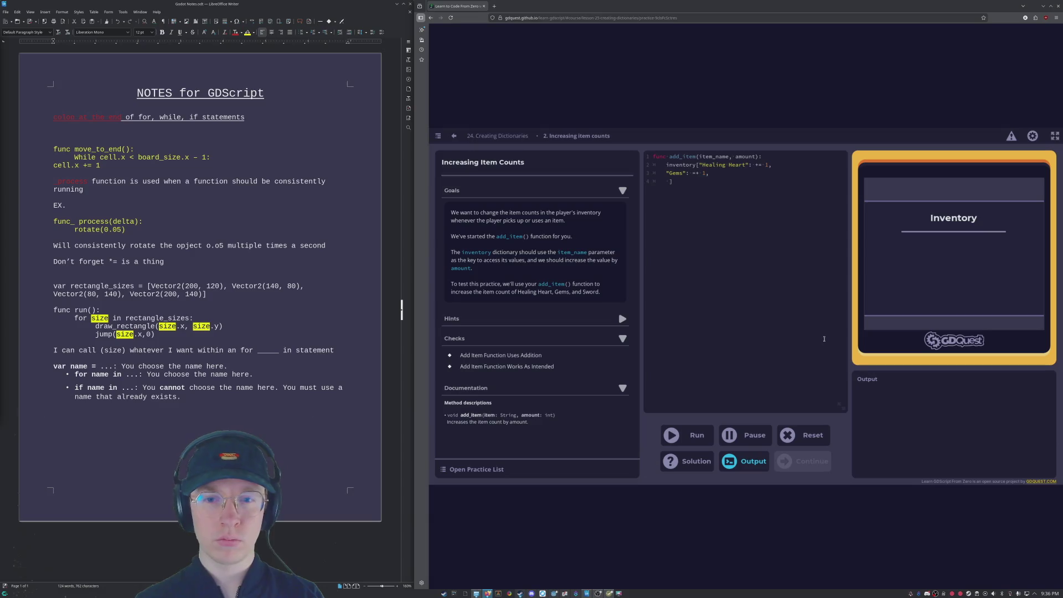
pyautogui.write('"')
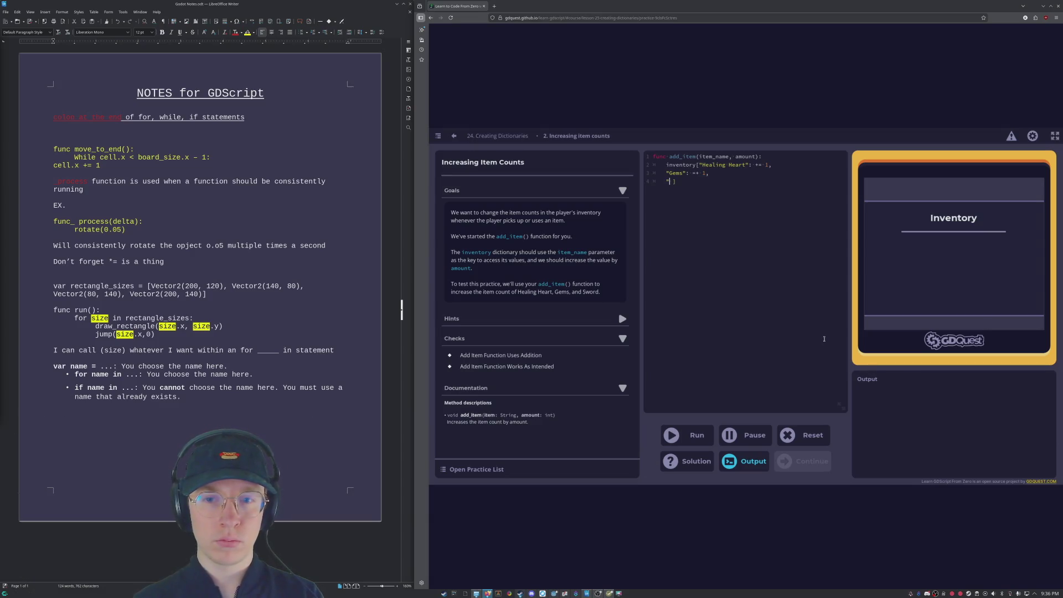
pyautogui.write('Sword')
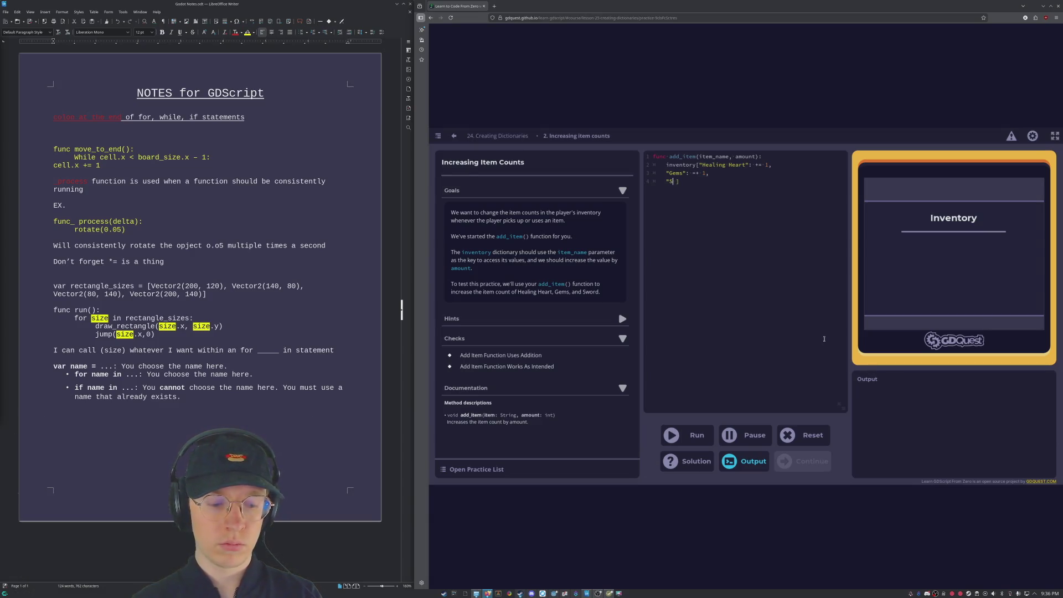
pyautogui.write('": ')
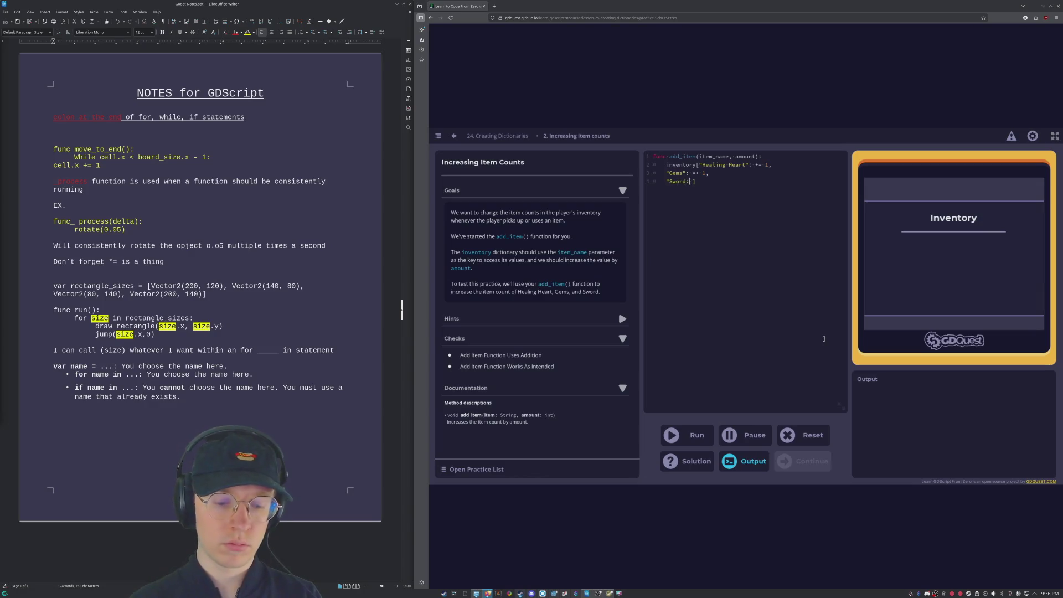
pyautogui.write('= ')
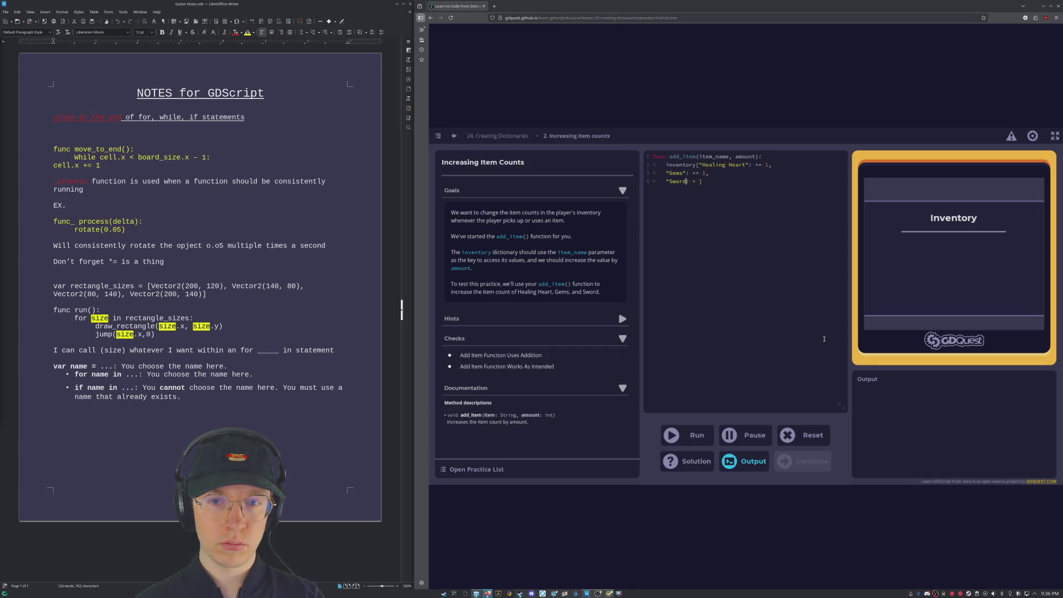
pyautogui.write('"')
pyautogui.press('Right')
pyautogui.press('Right')
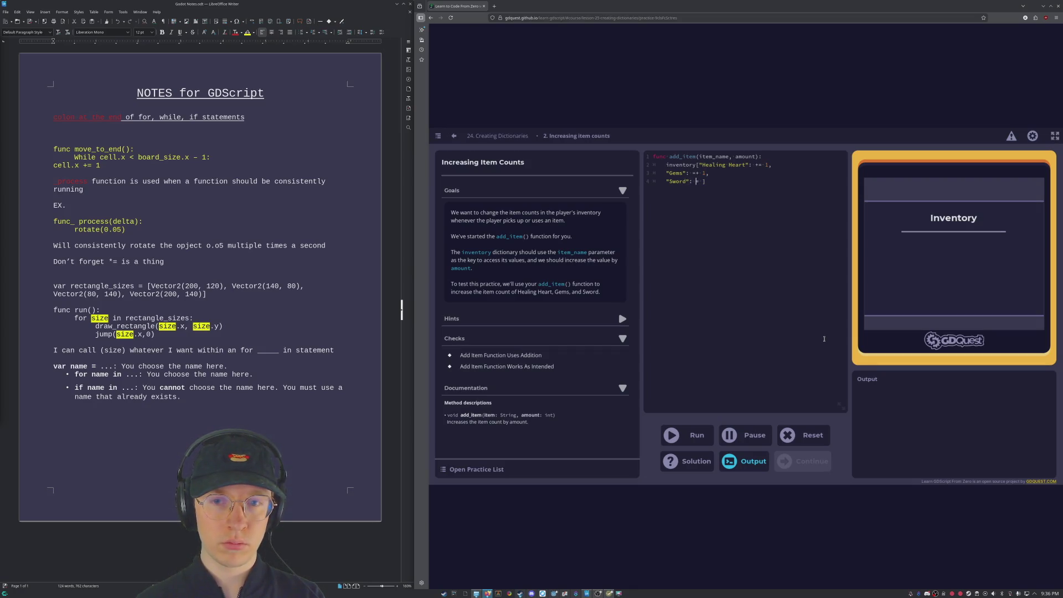
pyautogui.write('+')
pyautogui.press('Up')
pyautogui.press('BackSpace')
pyautogui.press('BackSpace')
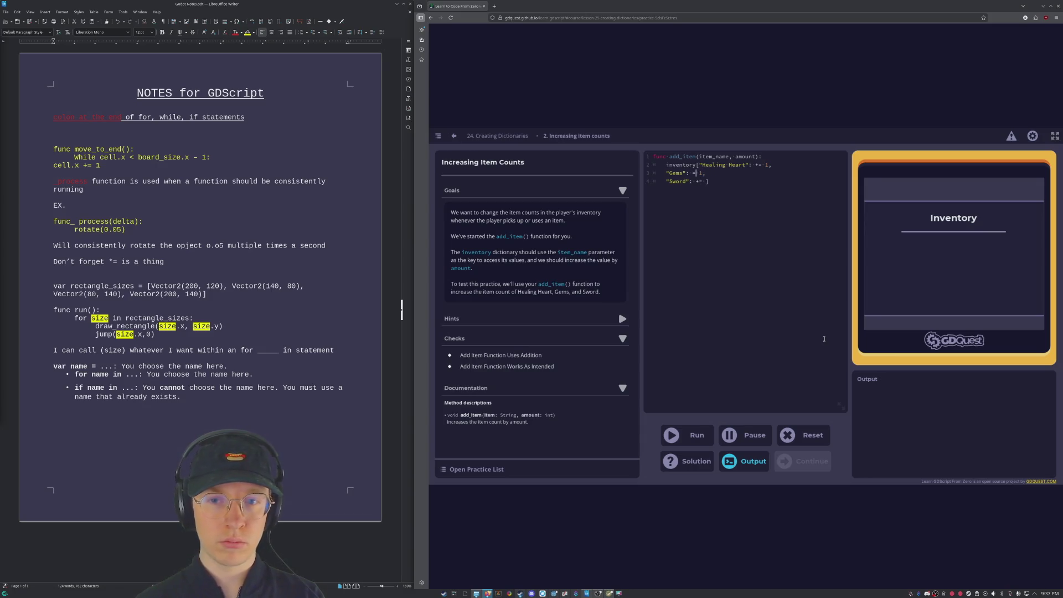
pyautogui.write('+=')
pyautogui.press('Down')
pyautogui.press('Right')
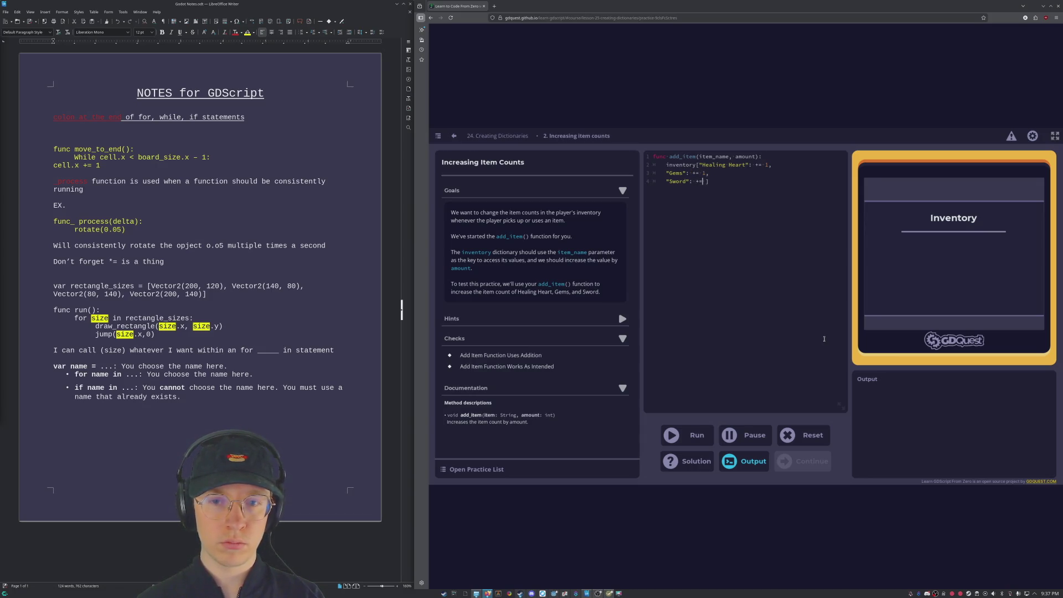
pyautogui.write('1')
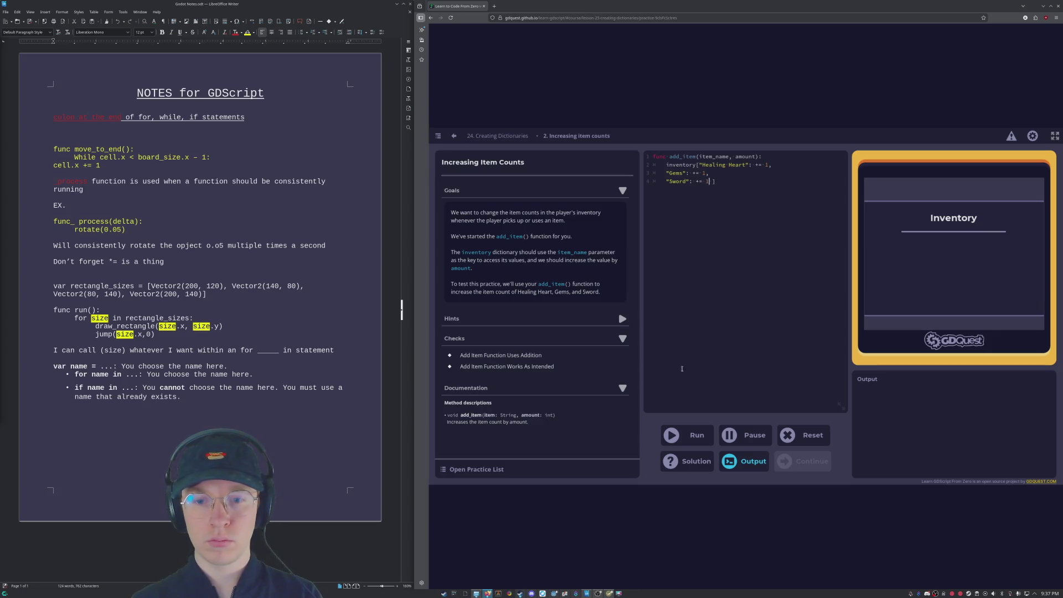
pyautogui.click(695, 436)
# Step: Delete the Gems and Sword lines, trimming add_item toward just the Healing Heart line
pyautogui.moveTo(695, 185)
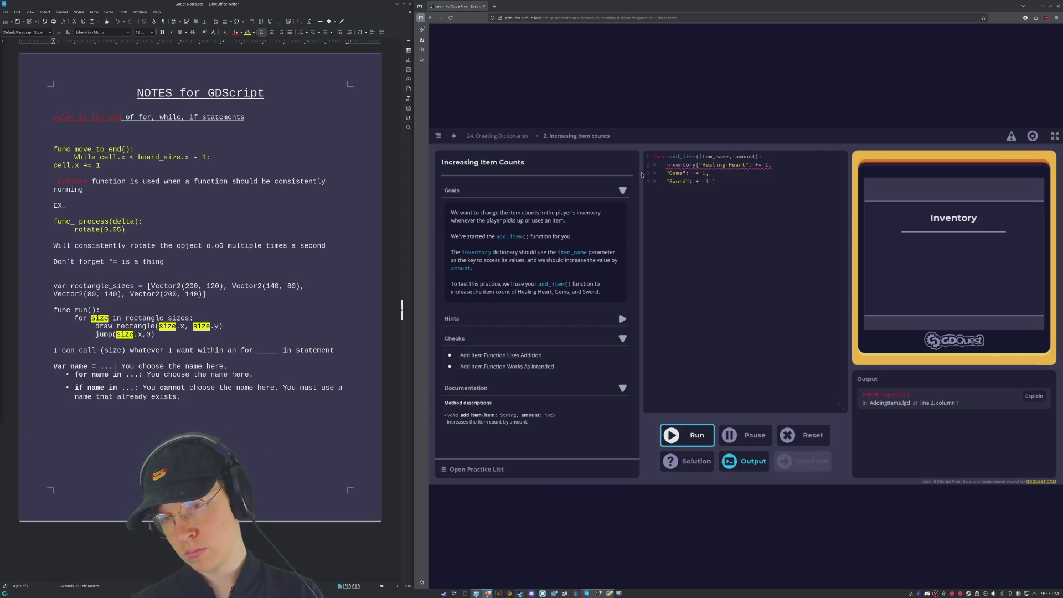
pyautogui.click(721, 189)
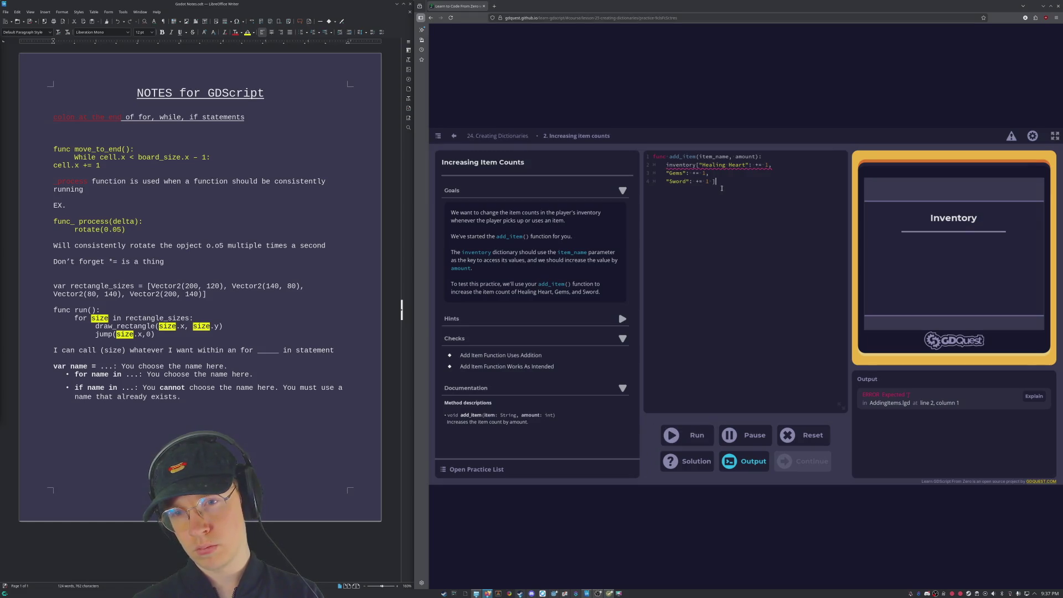
pyautogui.press('BackSpace')
pyautogui.press('BackSpace')
pyautogui.press('BackSpace')
pyautogui.press('BackSpace')
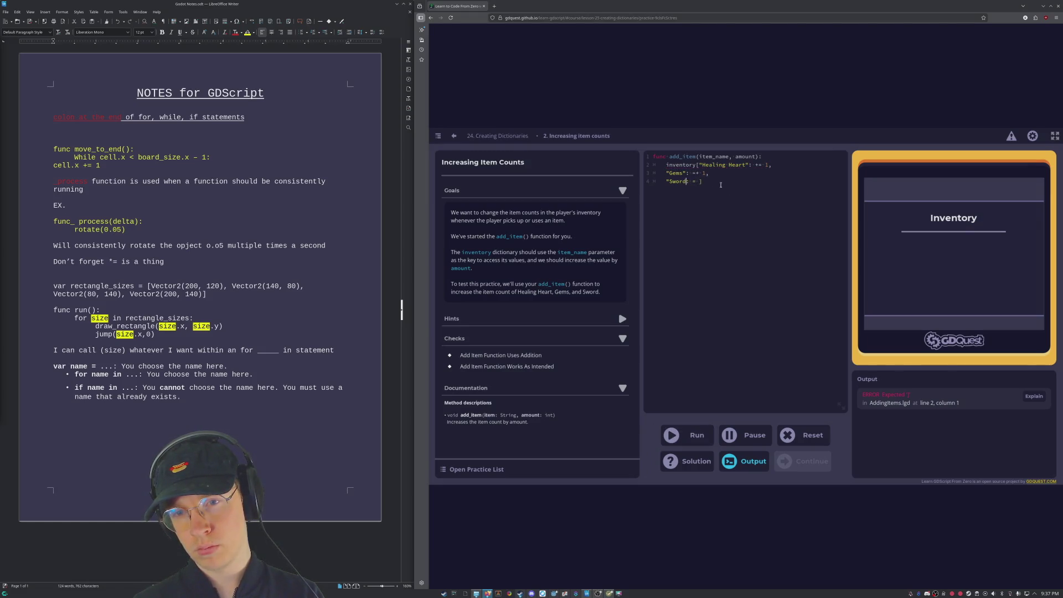
pyautogui.moveTo(728, 190); pyautogui.dragTo(624, 177)
pyautogui.press('BackSpace')
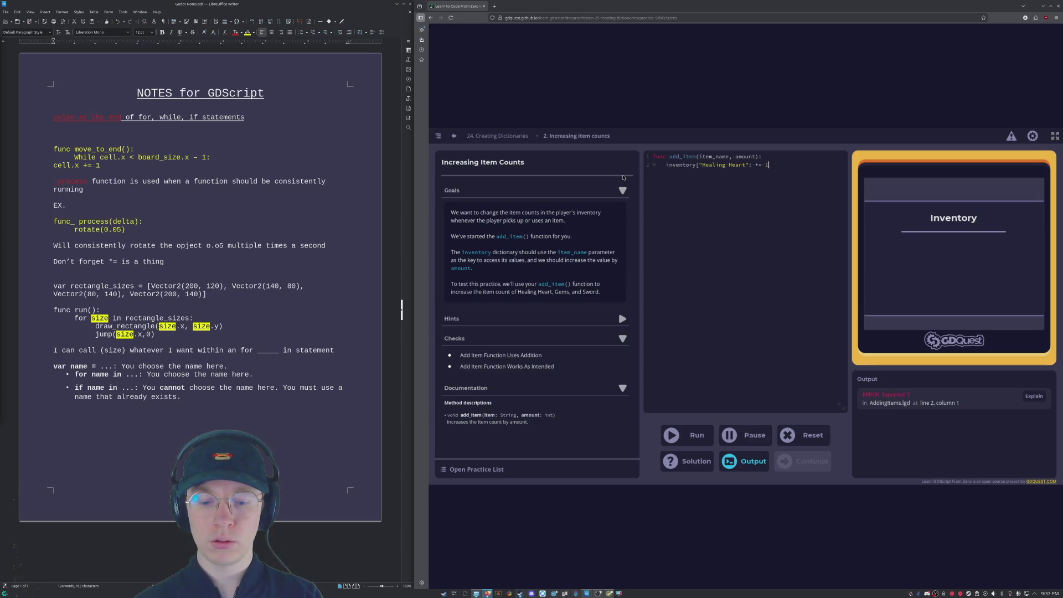
# Step: Add the missing closing ] to inventory["Healing Heart"] and rerun the tests
pyautogui.write(']')
pyautogui.click(691, 434)
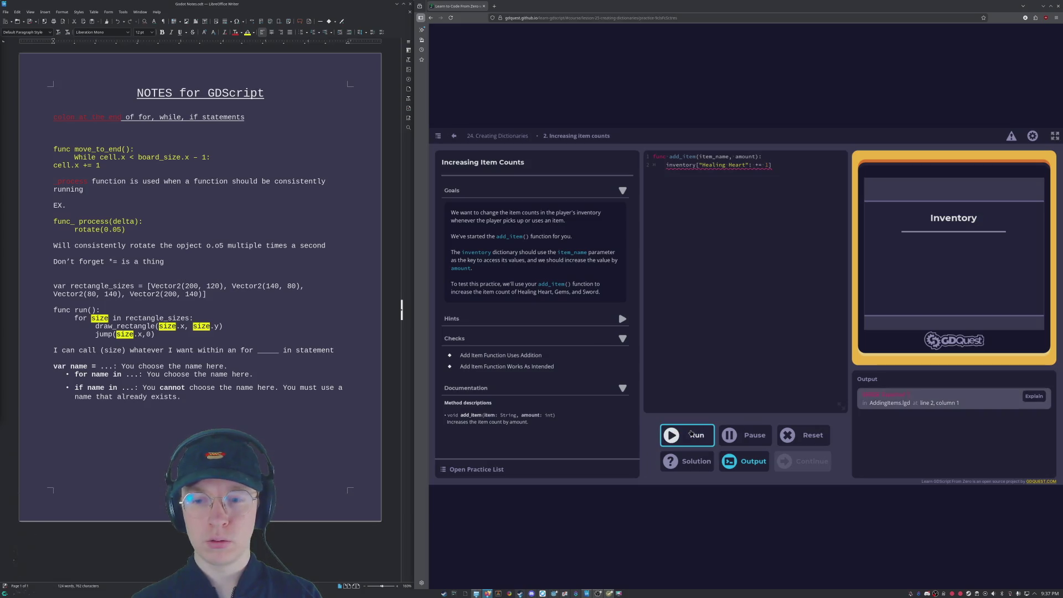
pyautogui.click(781, 159)
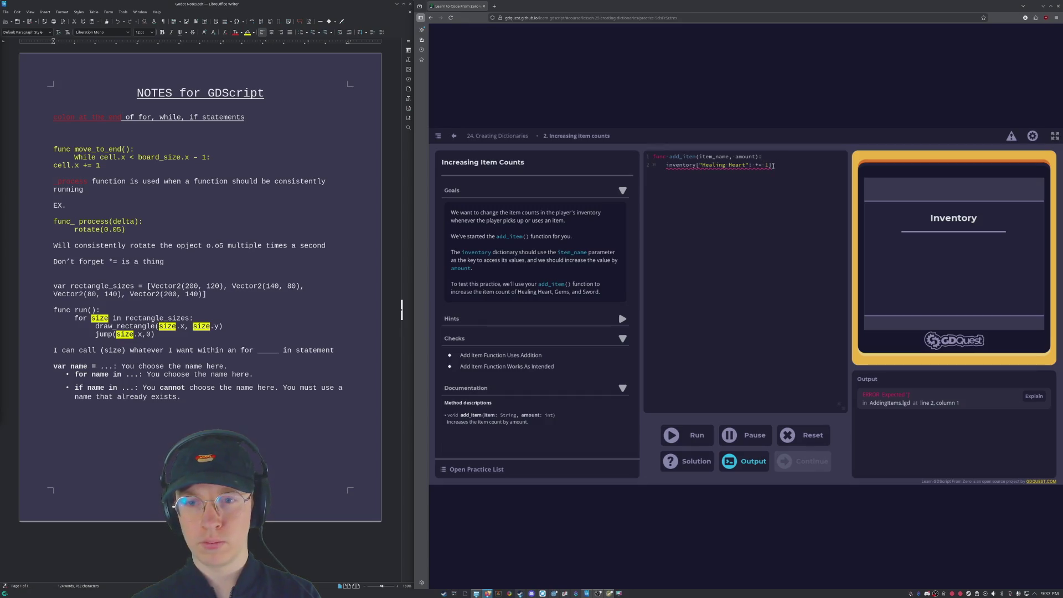
pyautogui.moveTo(768, 165)
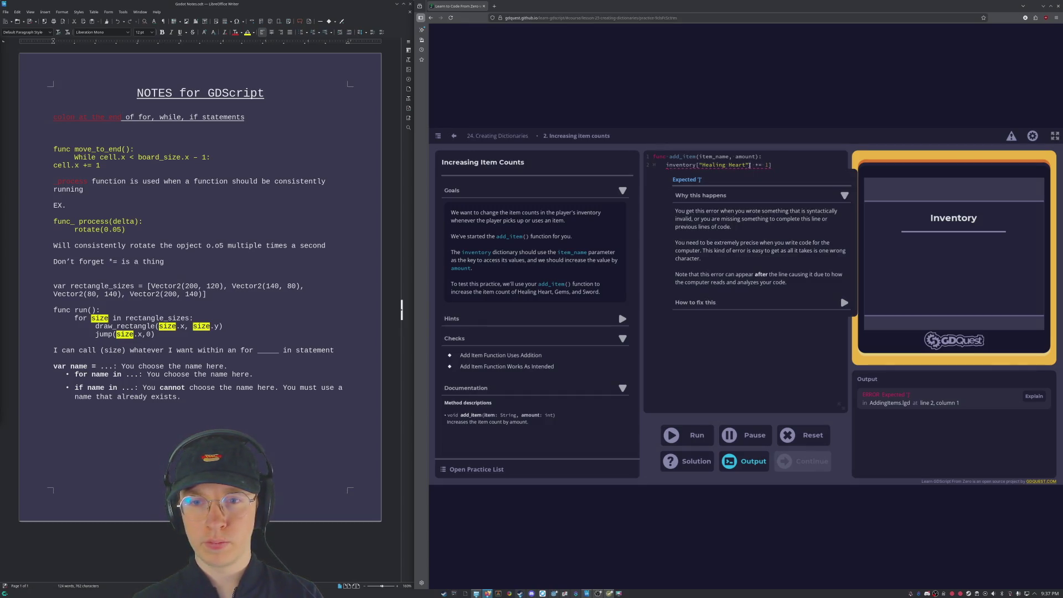
pyautogui.write(']')
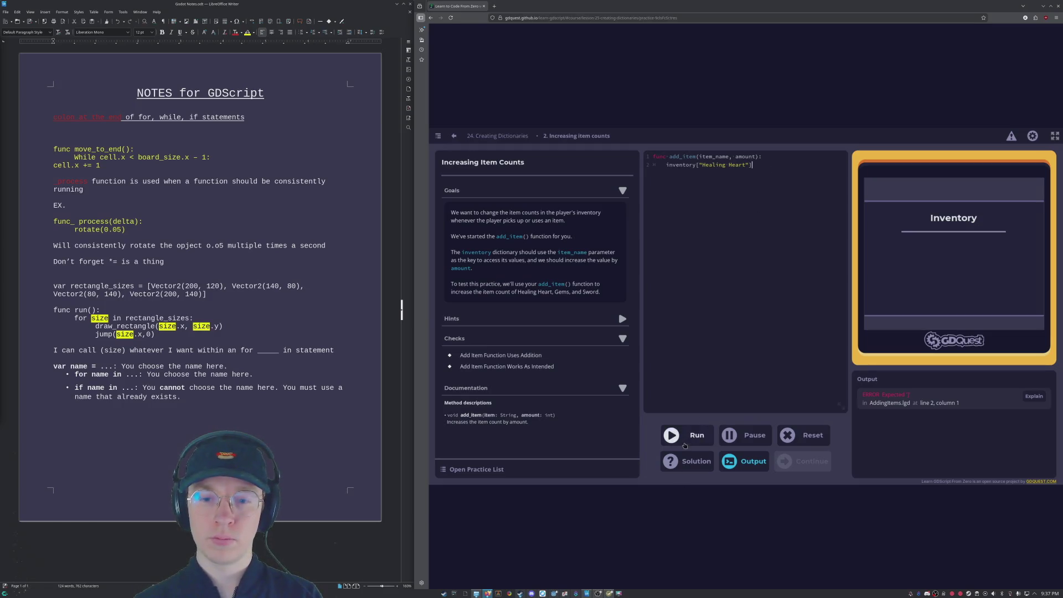
pyautogui.click(682, 445)
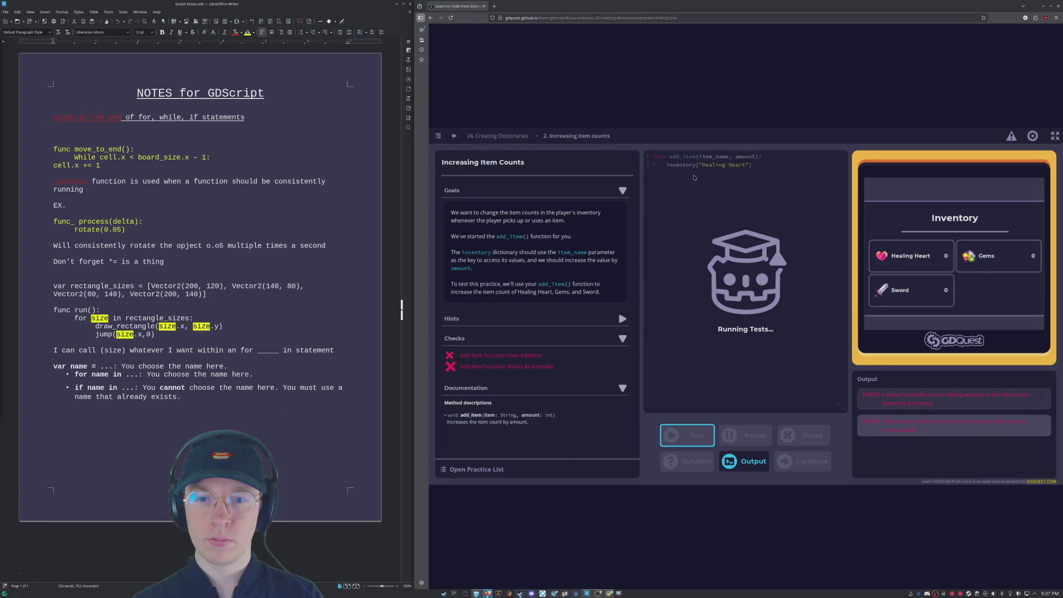
# Step: Fix the operator so the line reads inventory["Healing Heart"] += 1, then run the tests
pyautogui.write(' + 1')
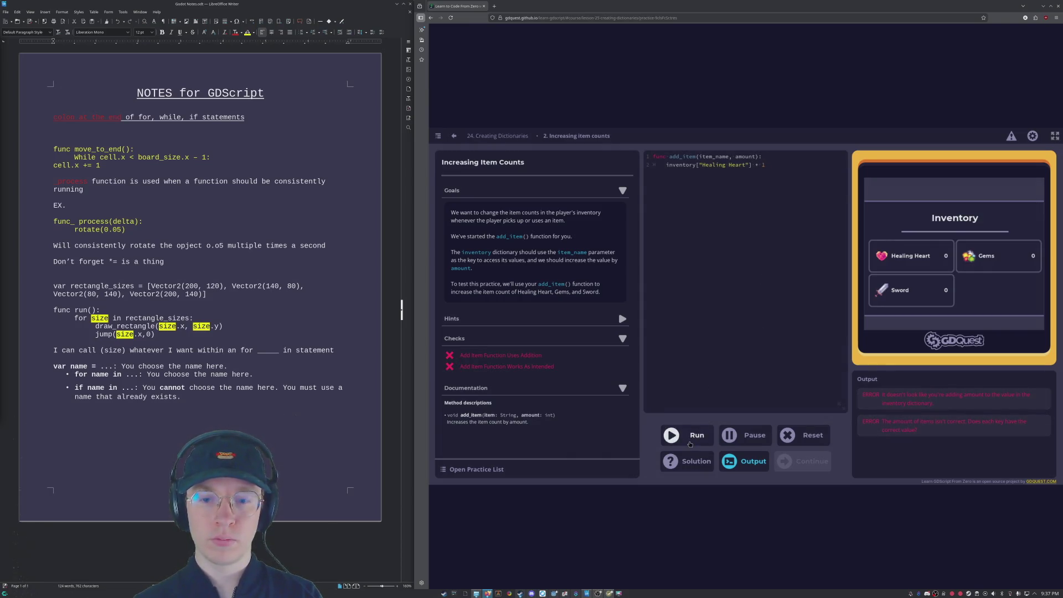
pyautogui.click(690, 440)
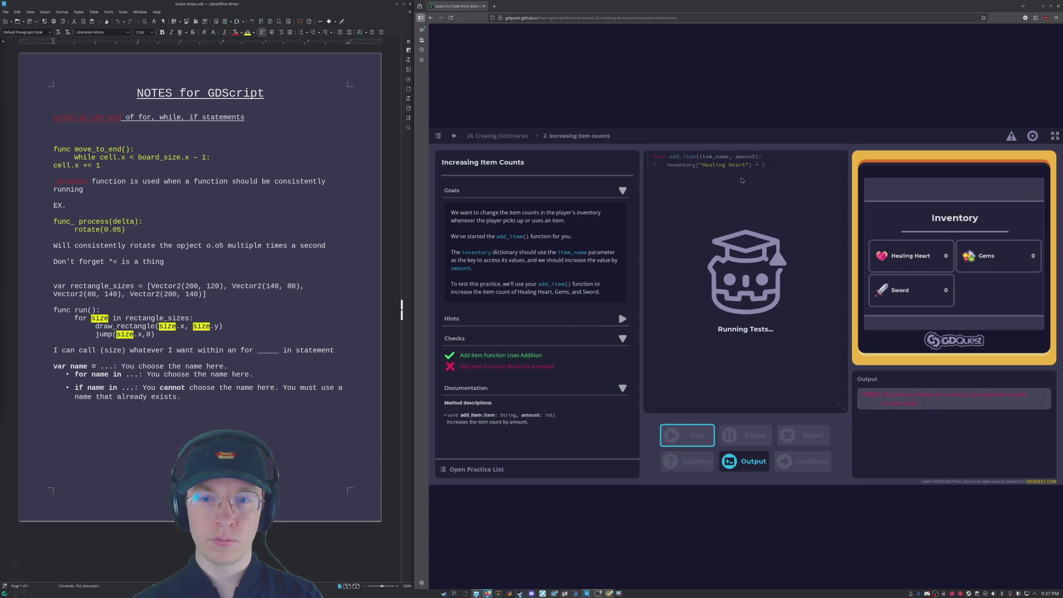
pyautogui.click(760, 171)
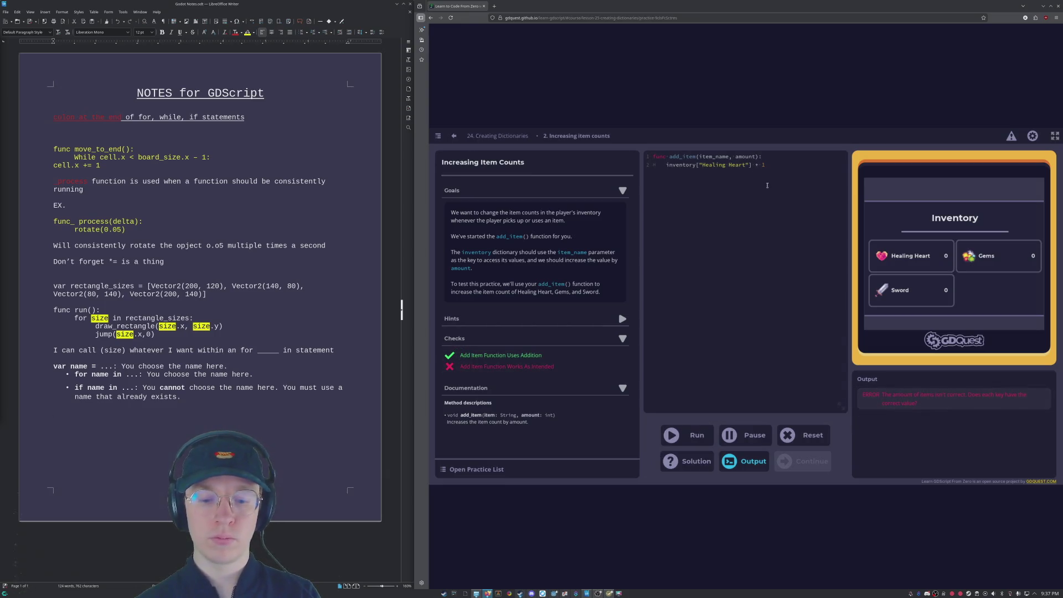
pyautogui.write('=')
pyautogui.click(682, 436)
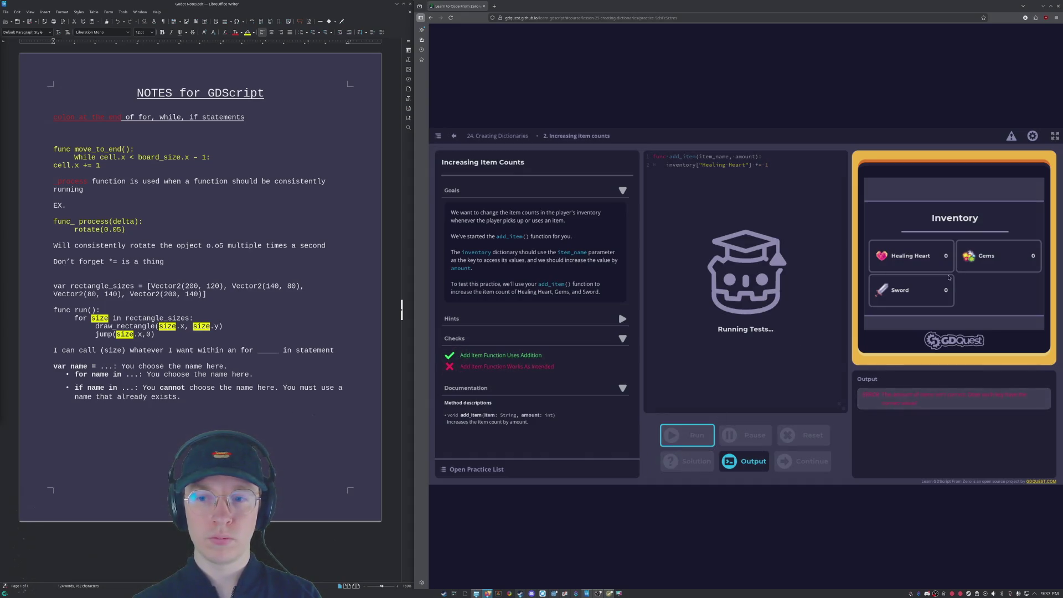
# Step: Try adding amount to the increment, run it, then remove the stray amount word
pyautogui.click(776, 174)
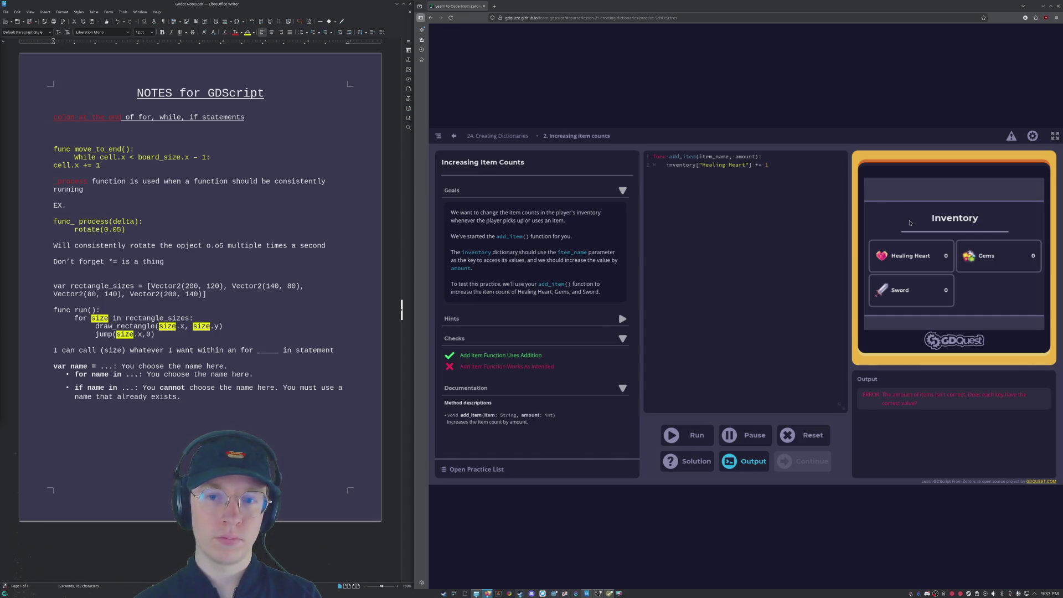
pyautogui.write('amount')
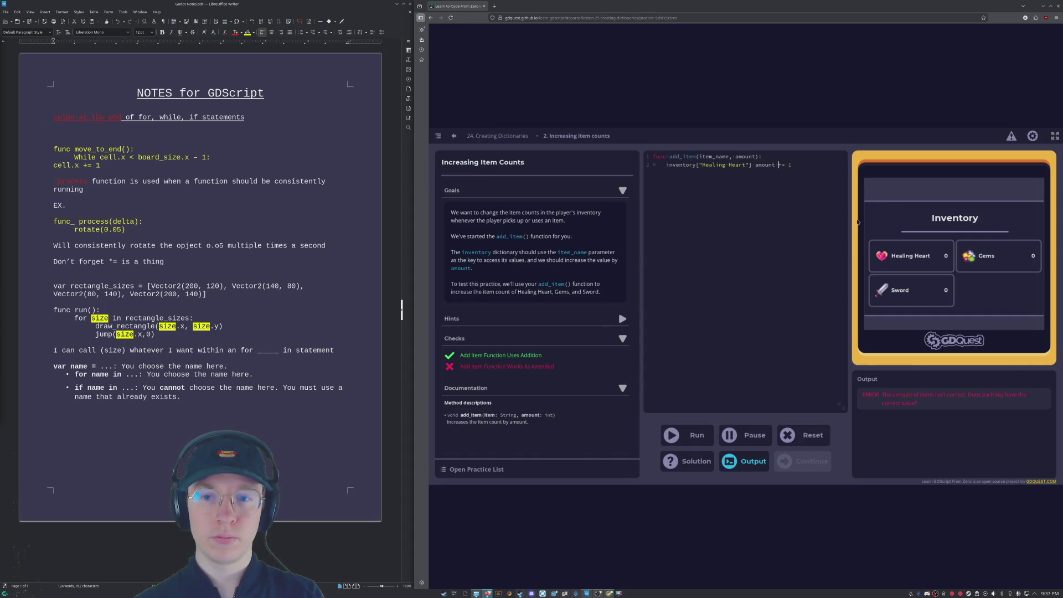
pyautogui.click(686, 435)
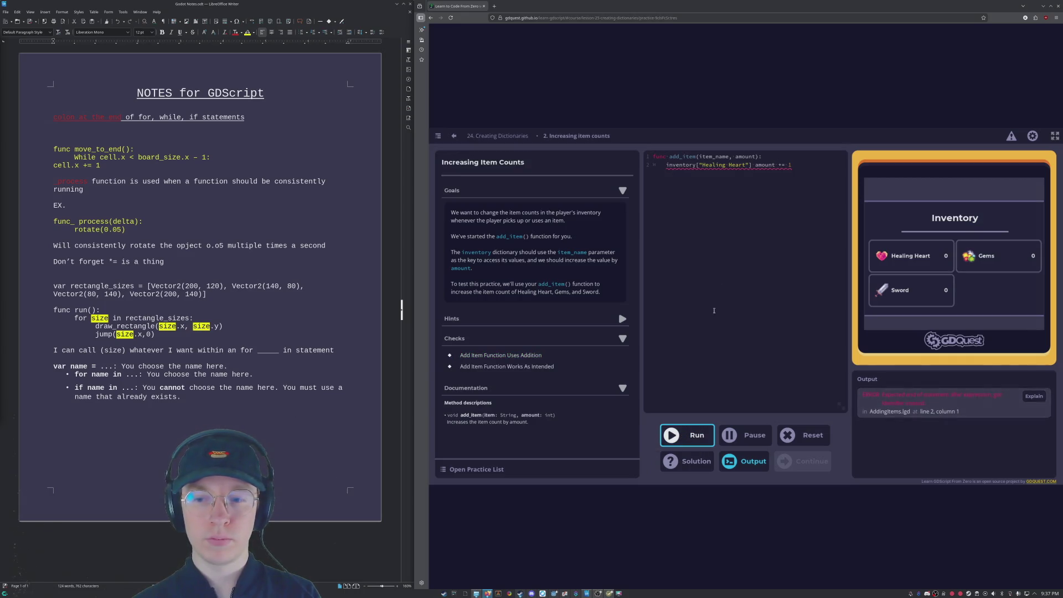
pyautogui.click(754, 166)
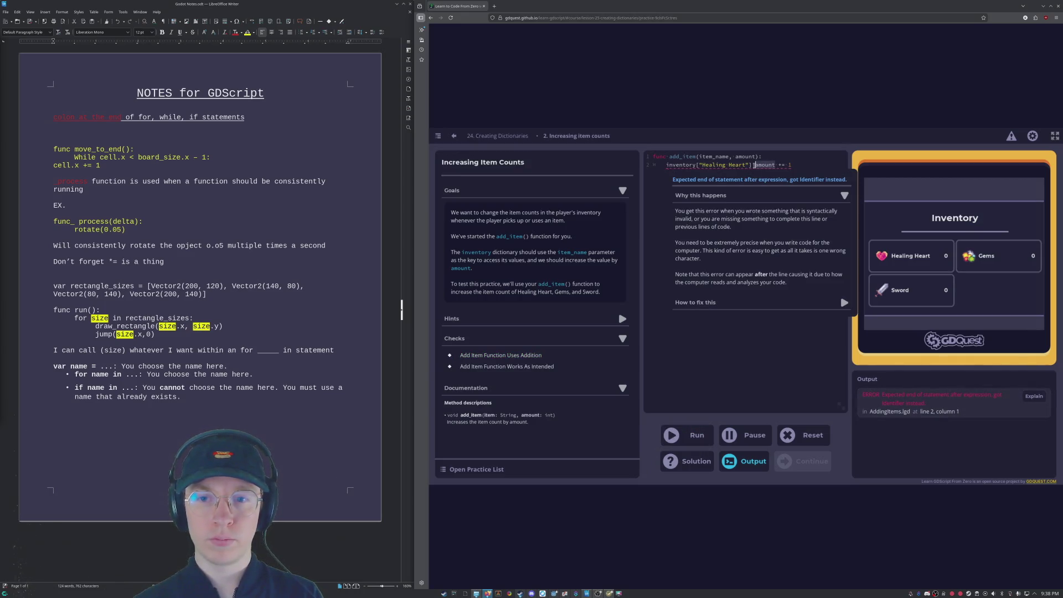
pyautogui.hotkey('ctrl', 'Right')
pyautogui.hotkey('ctrl', 'Right')
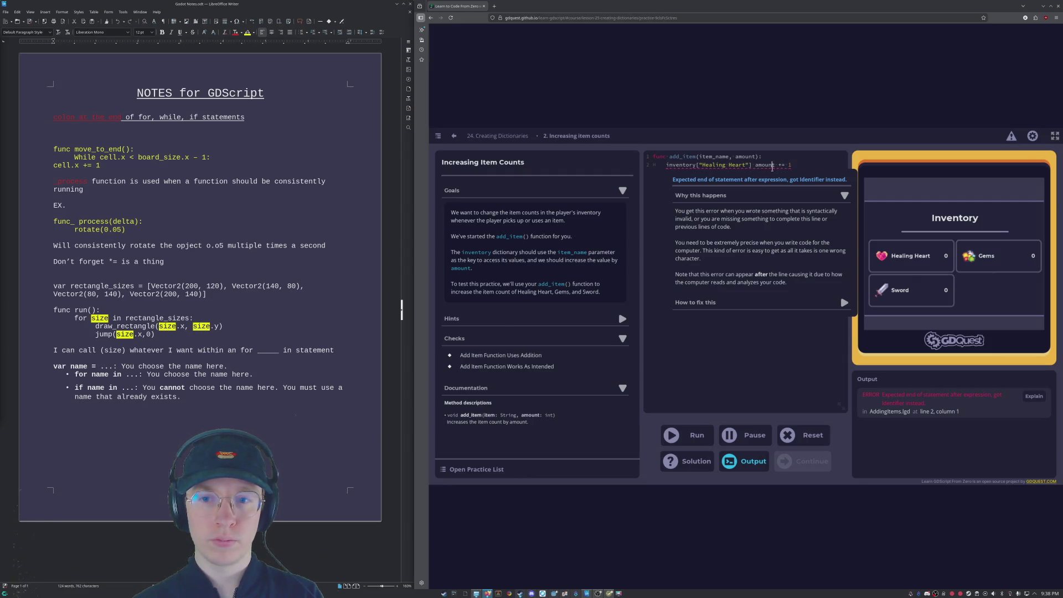
pyautogui.press('BackSpace')
pyautogui.press('BackSpace')
pyautogui.press('BackSpace')
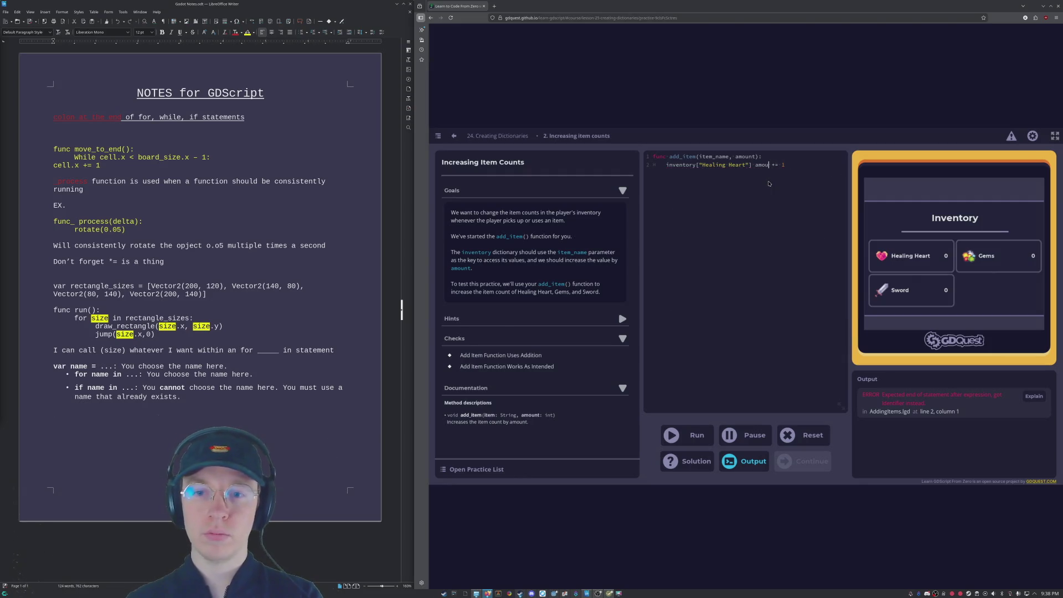
pyautogui.click(501, 135)
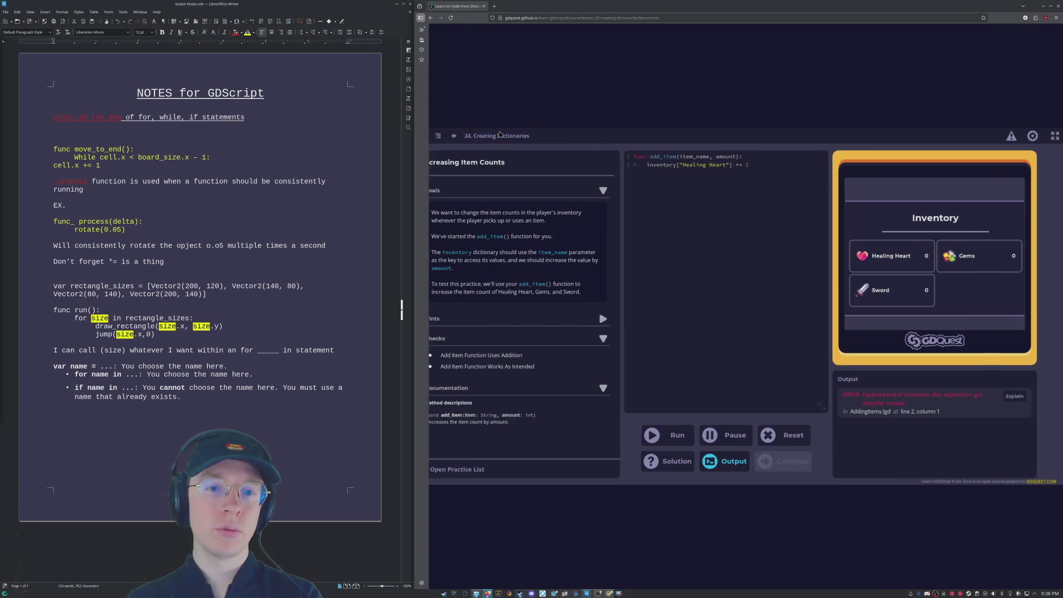
# Step: Review the Changing values example and the Practices list in the Creating Dictionaries lesson
pyautogui.scroll(5, 620, 340)
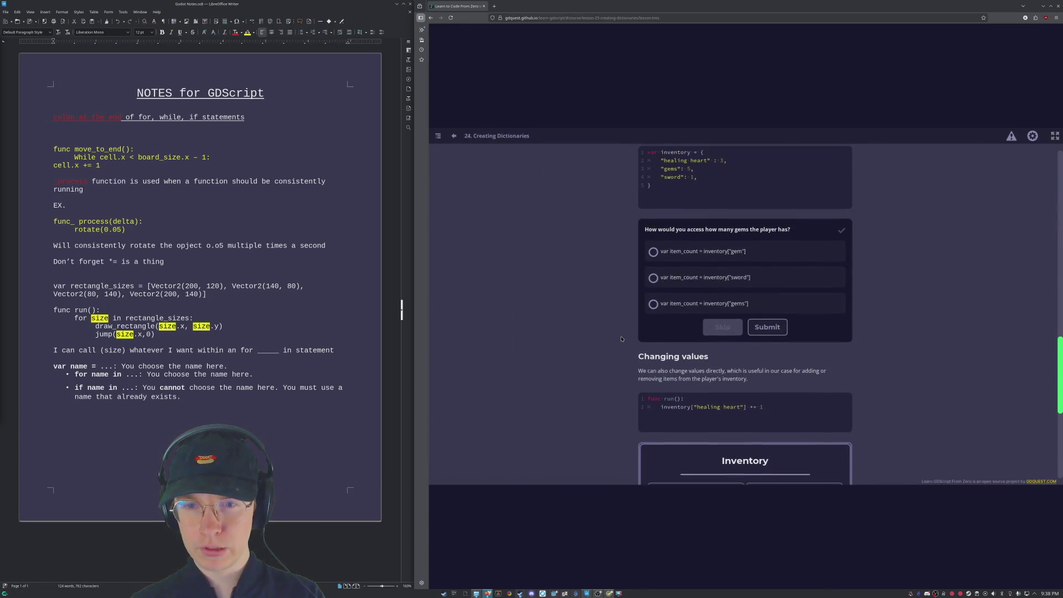
pyautogui.scroll(-7, 628, 335)
pyautogui.scroll(3, 633, 332)
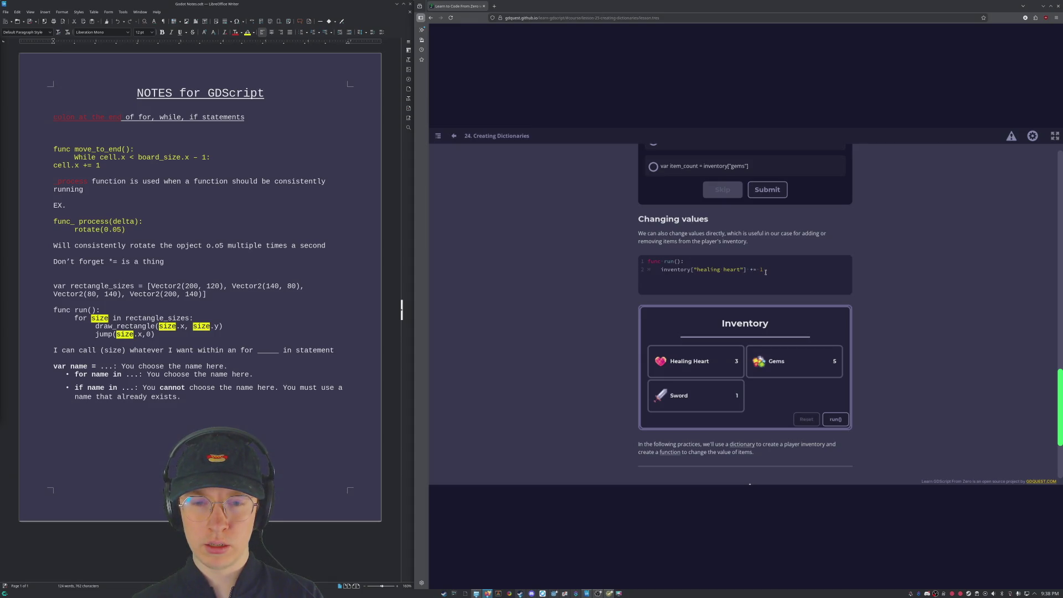
pyautogui.scroll(-1, 755, 319)
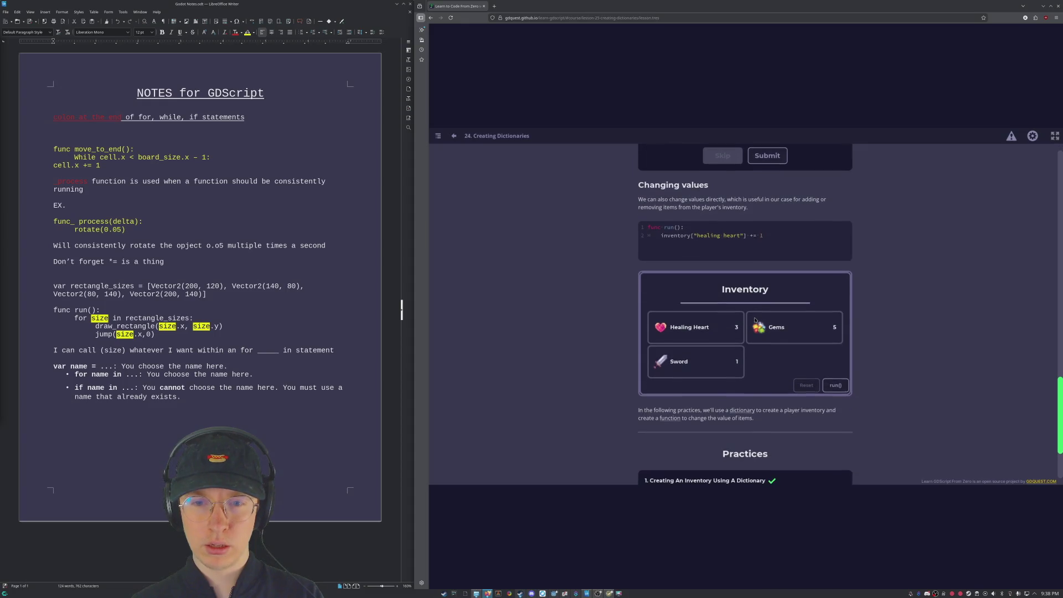
pyautogui.scroll(-3, 756, 322)
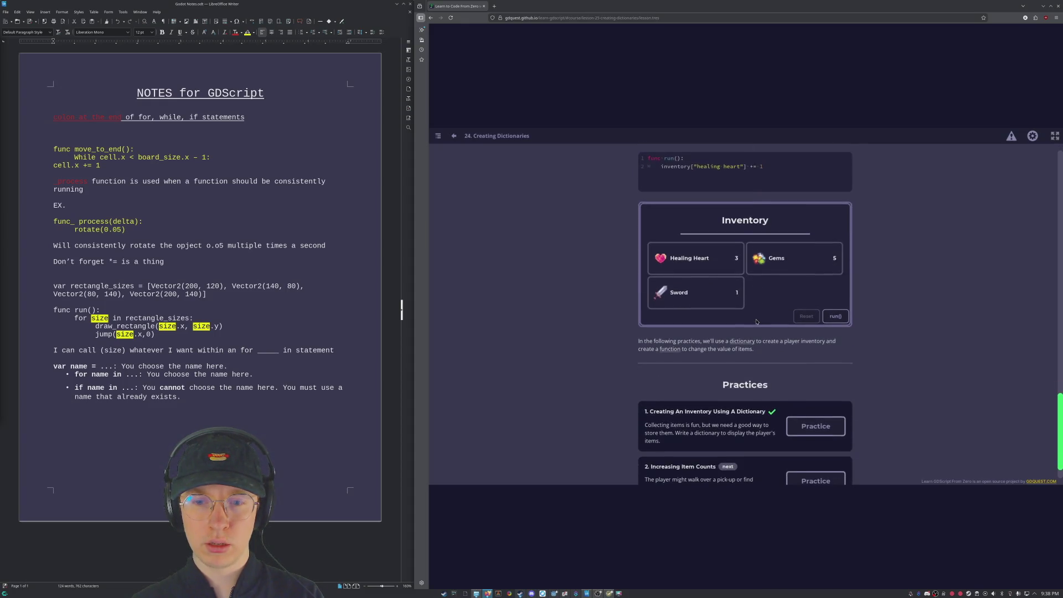
pyautogui.scroll(1, 756, 321)
pyautogui.scroll(1, 756, 322)
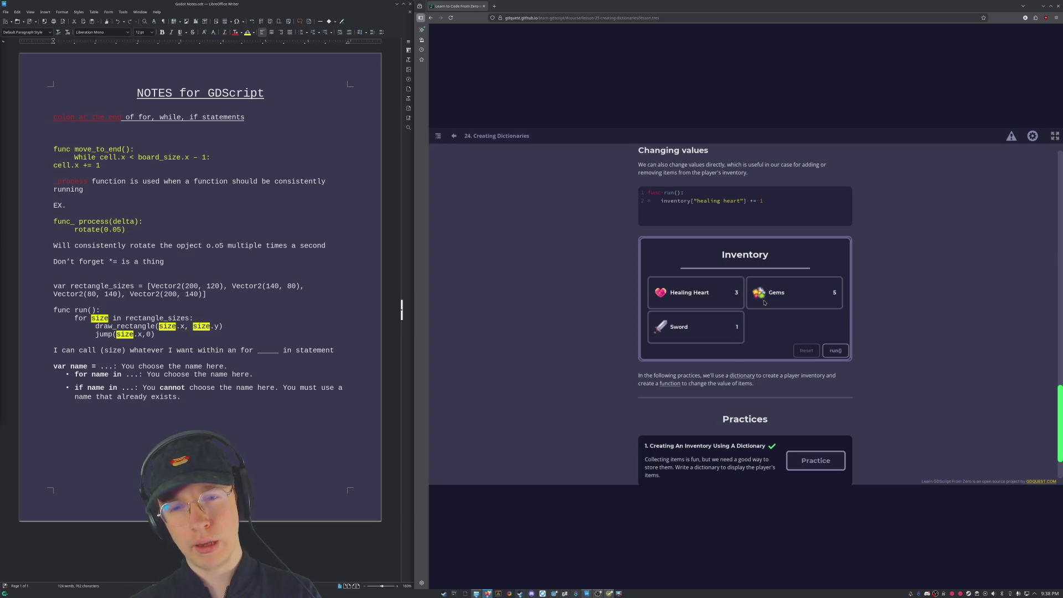
pyautogui.scroll(-2, 774, 337)
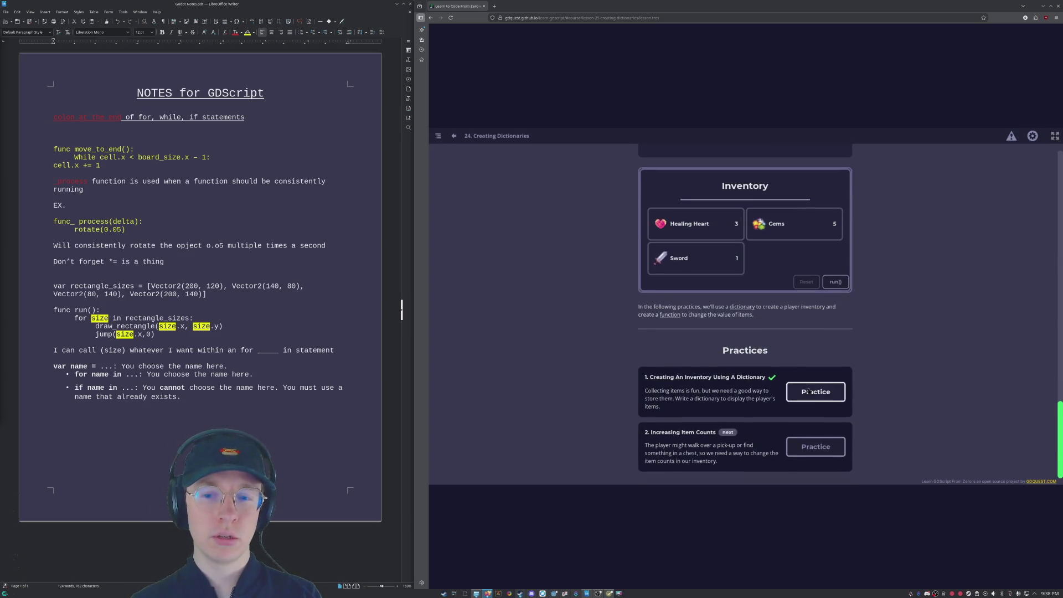
# Step: Reopen the Increasing Item Counts practice with fresh starter code
pyautogui.click(815, 387)
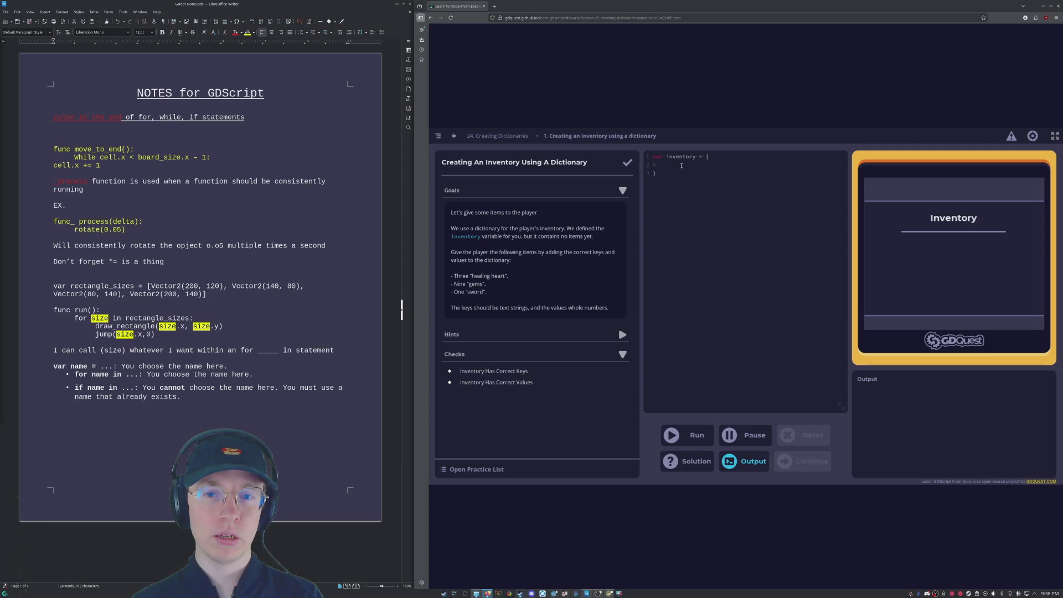
pyautogui.click(497, 136)
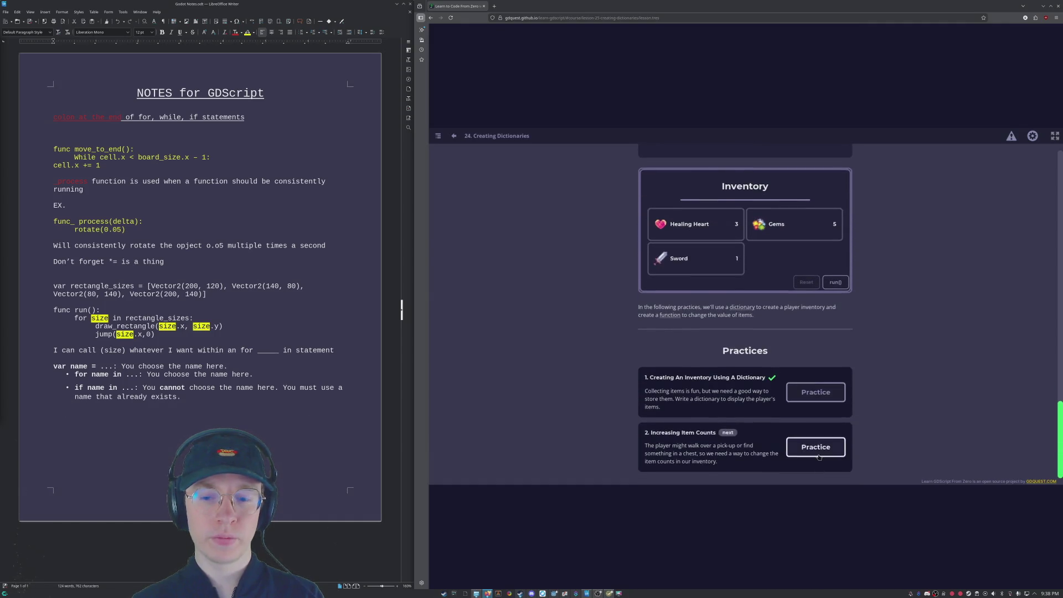
pyautogui.click(816, 448)
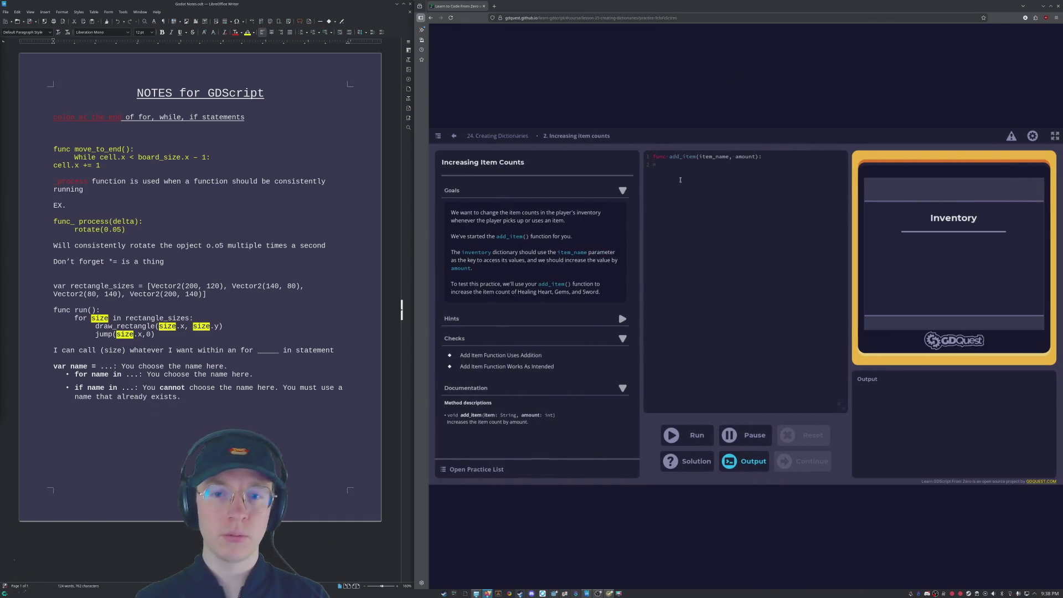
# Step: Write the inventory["Healing Heart"] and inventory["Sword"] lines adding 1 in add_item
pyautogui.click(681, 180)
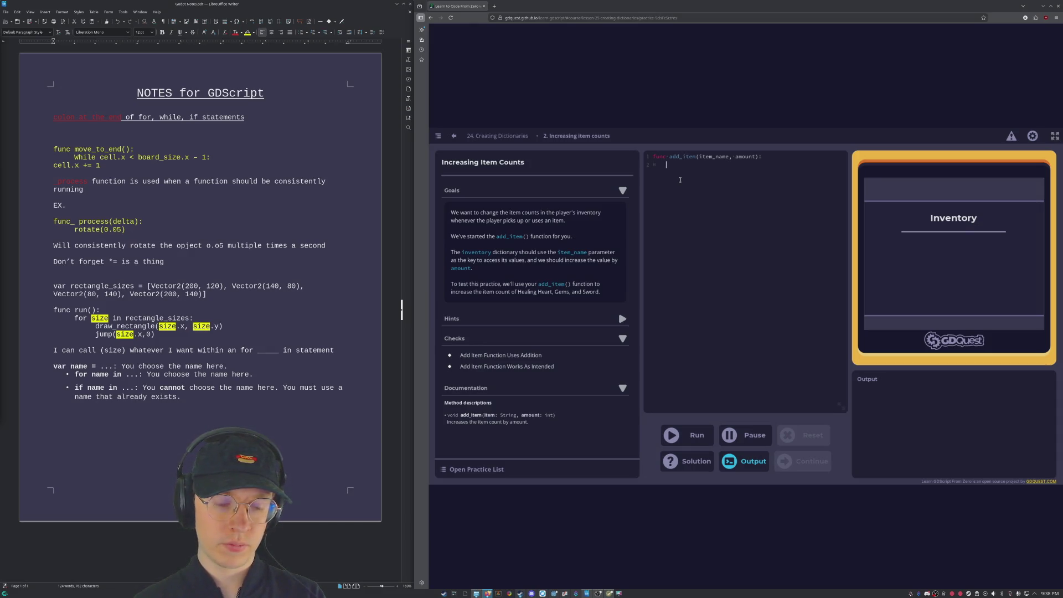
pyautogui.write('inven')
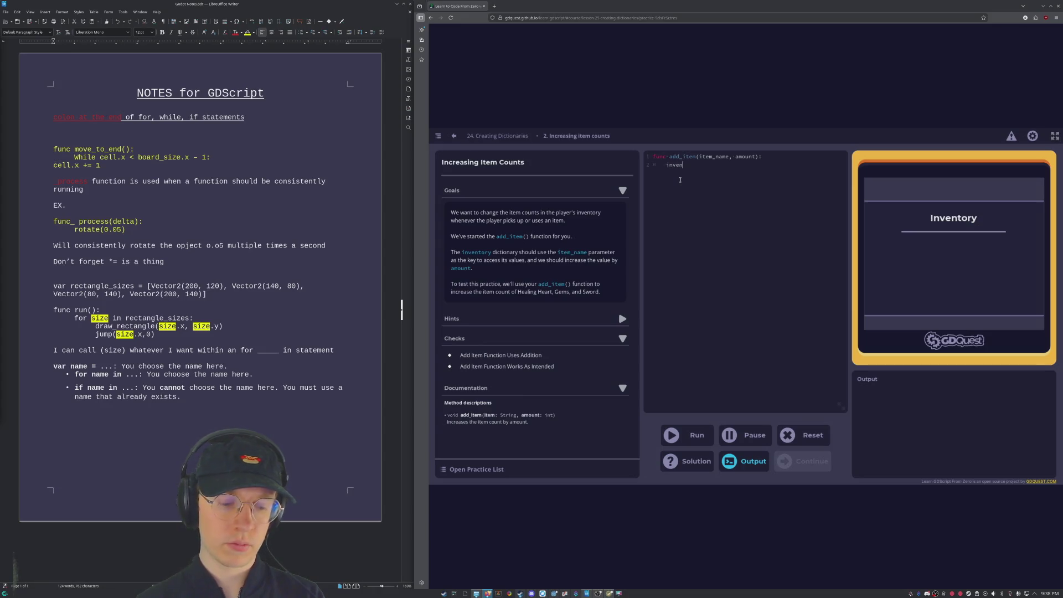
pyautogui.write('tory[')
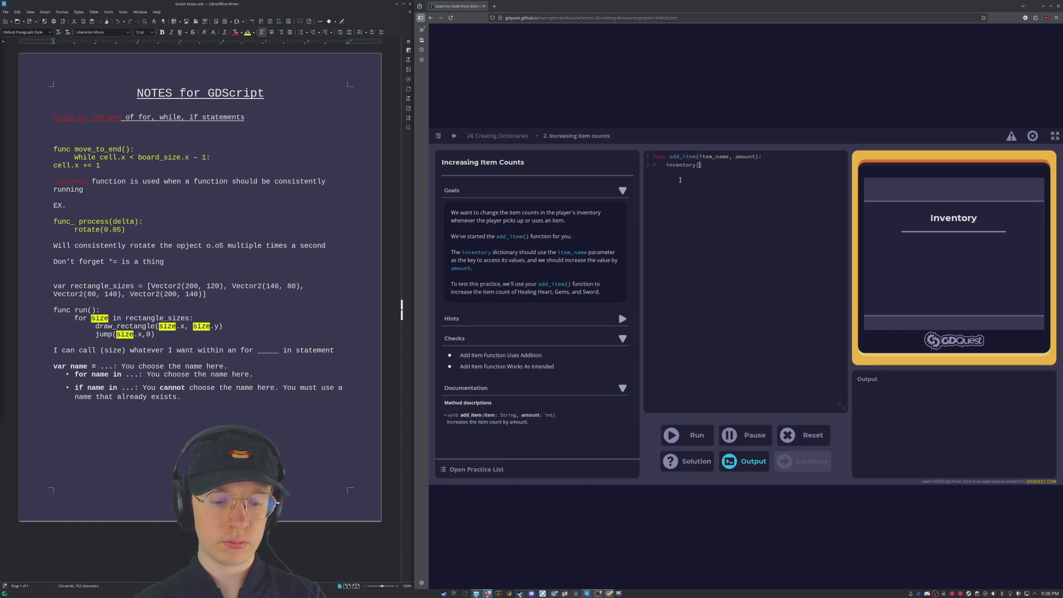
pyautogui.write('"Healing Hea')
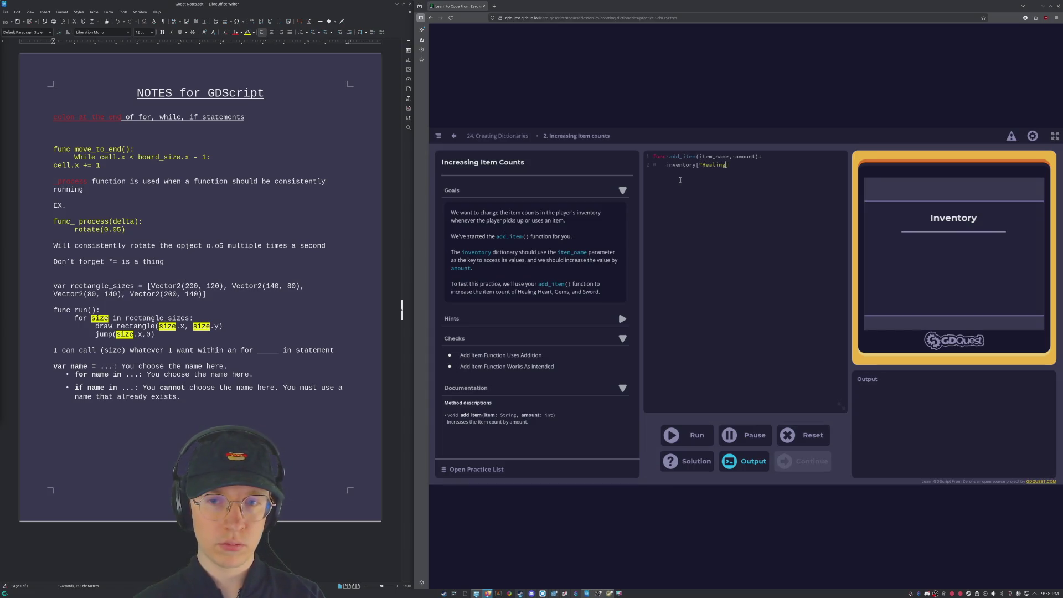
pyautogui.write('rt"')
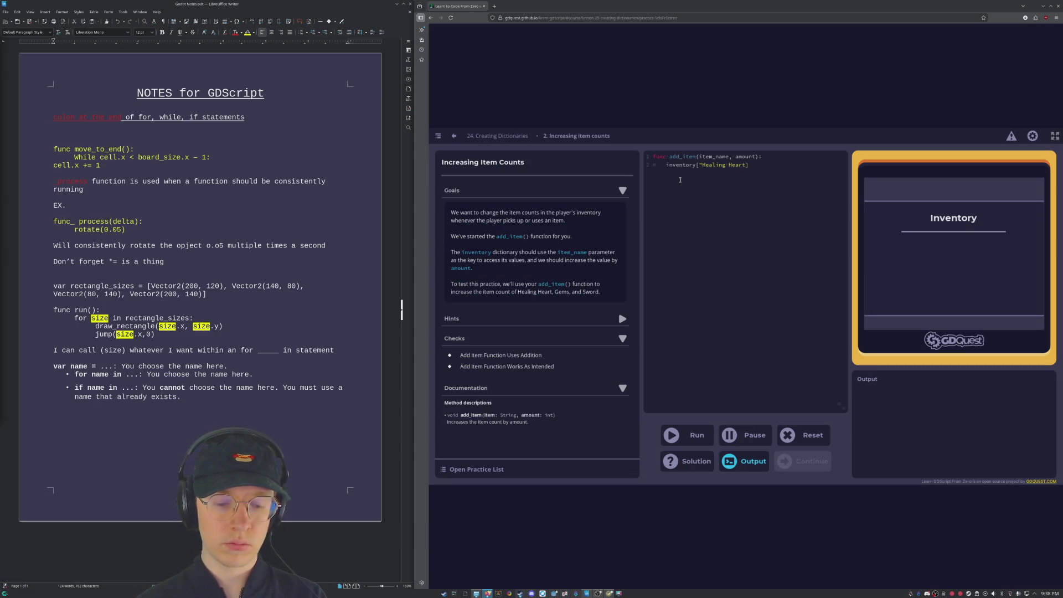
pyautogui.write(']')
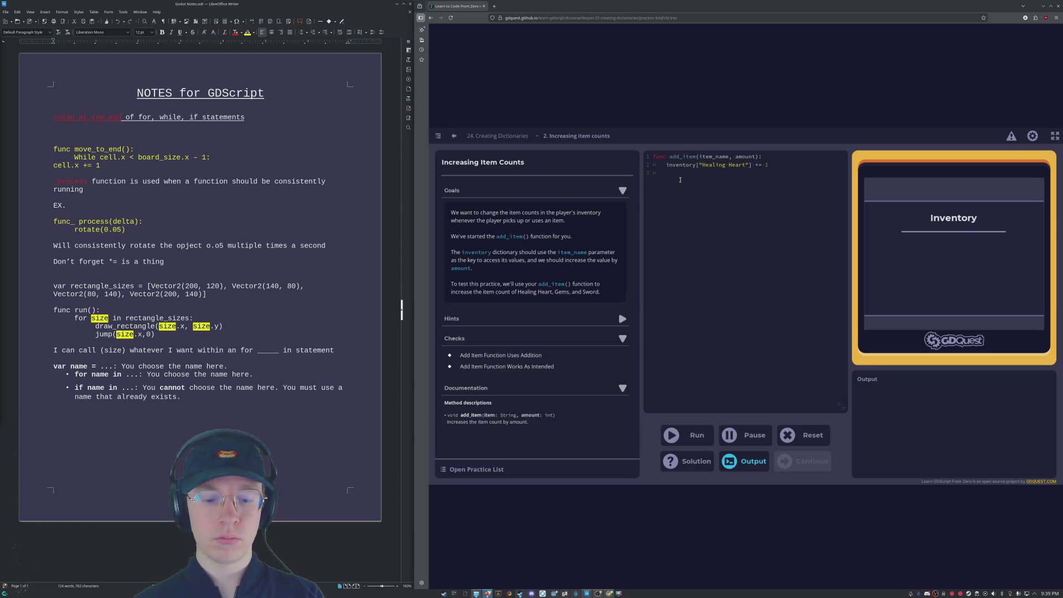
pyautogui.write('ventory ')
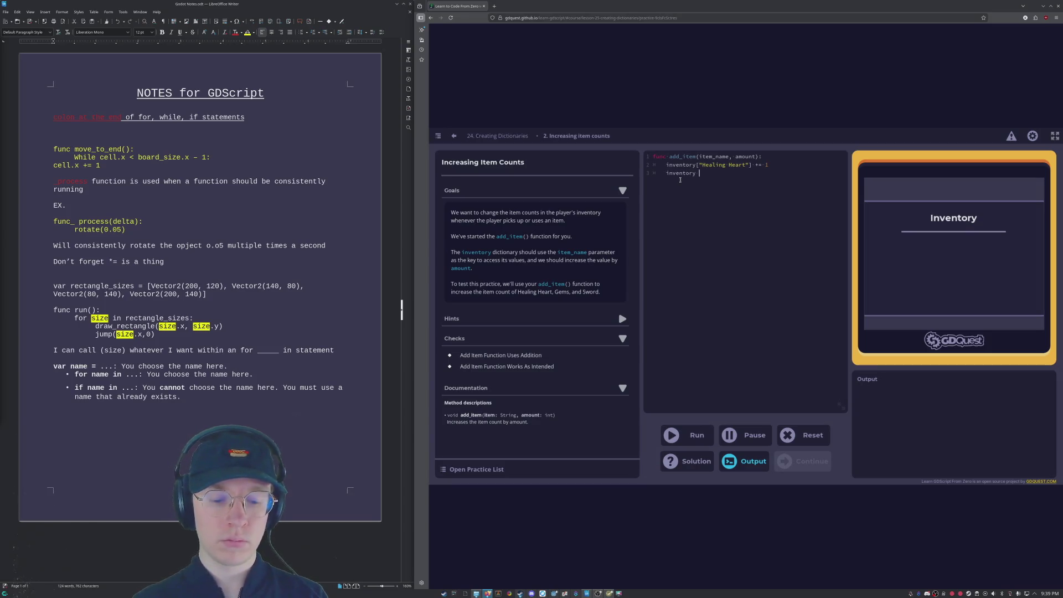
pyautogui.write('[S')
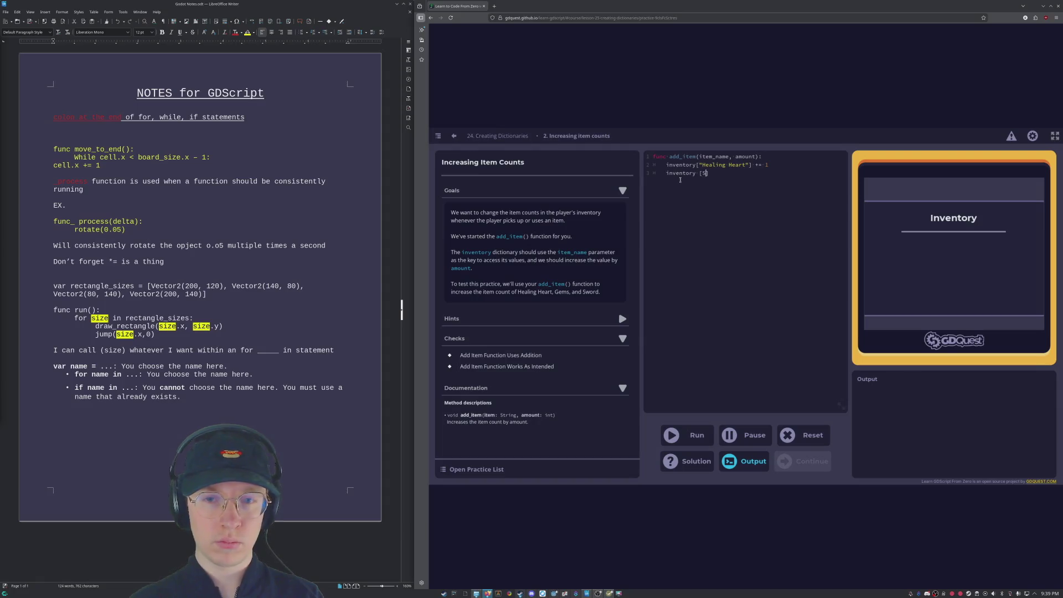
pyautogui.write('word')
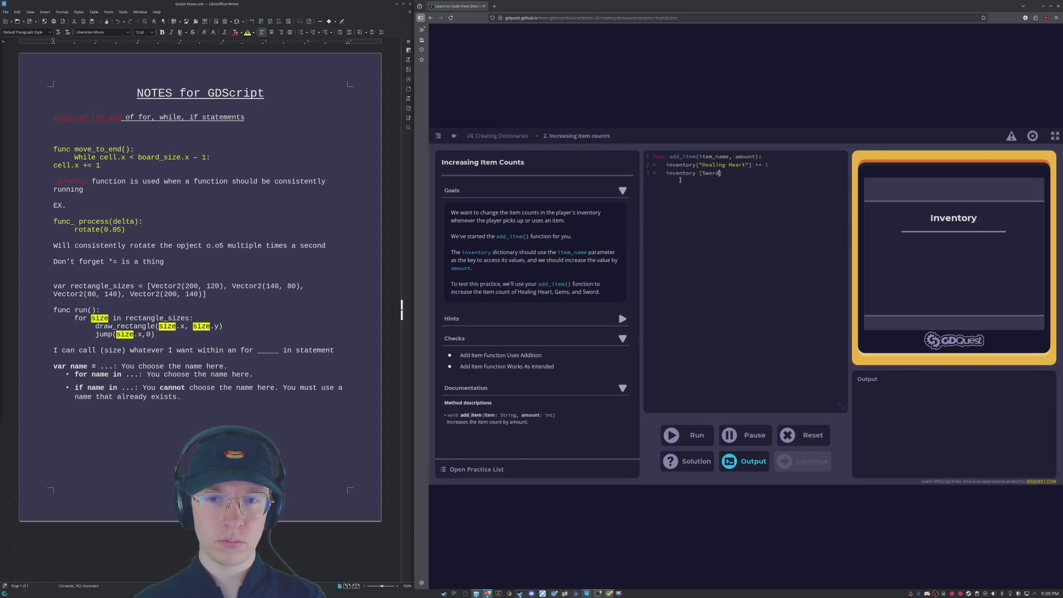
pyautogui.write('"')
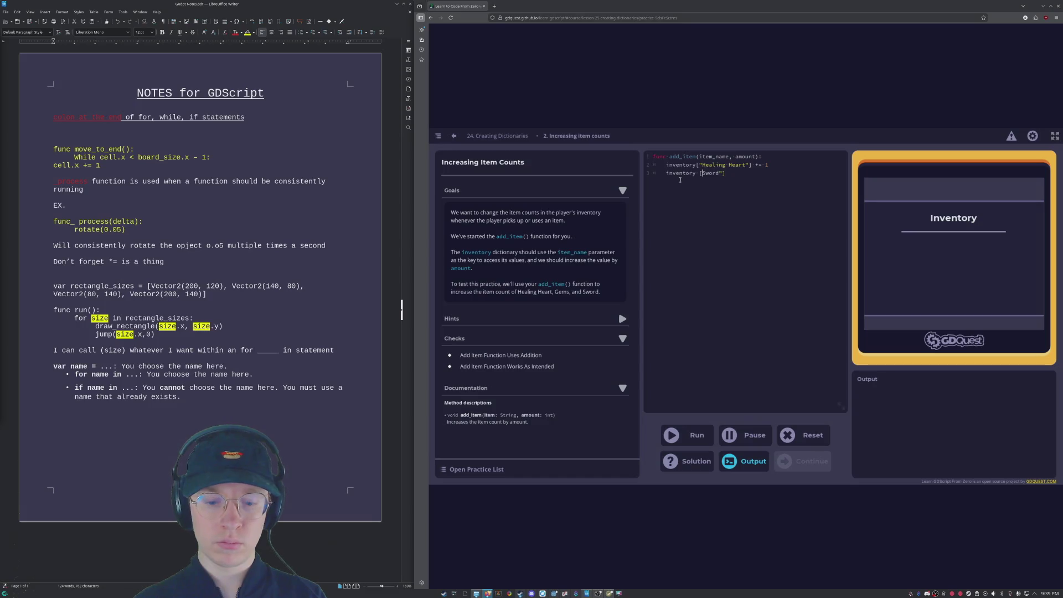
pyautogui.write('"')
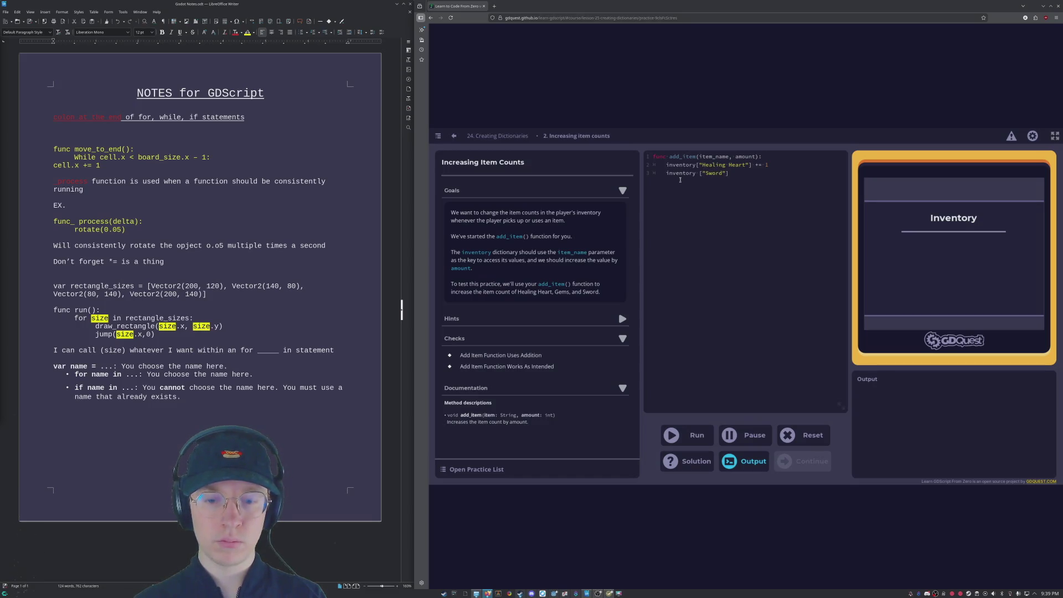
pyautogui.write(' =')
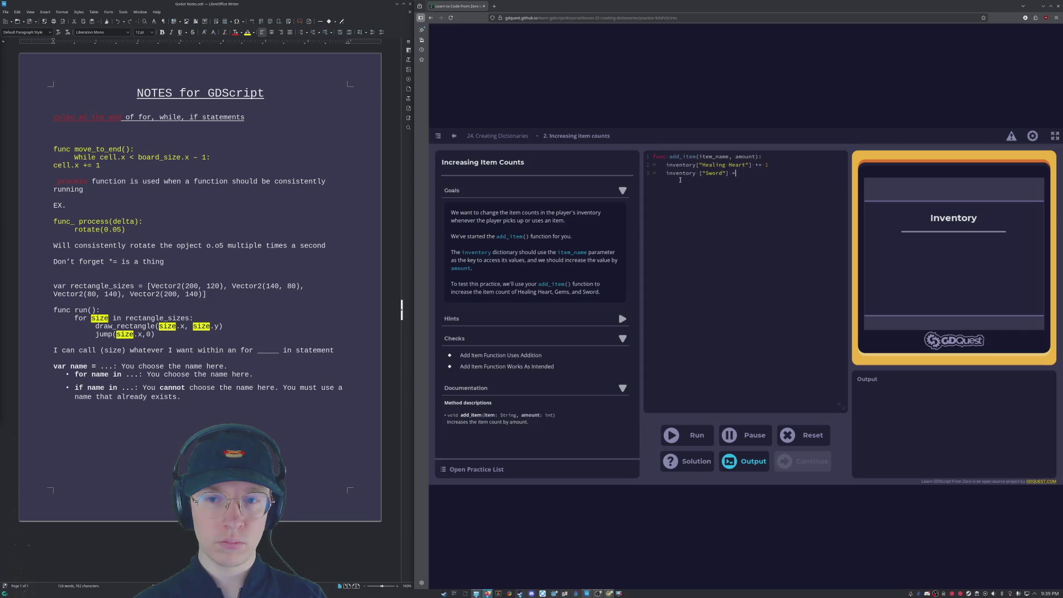
pyautogui.press('BackSpace')
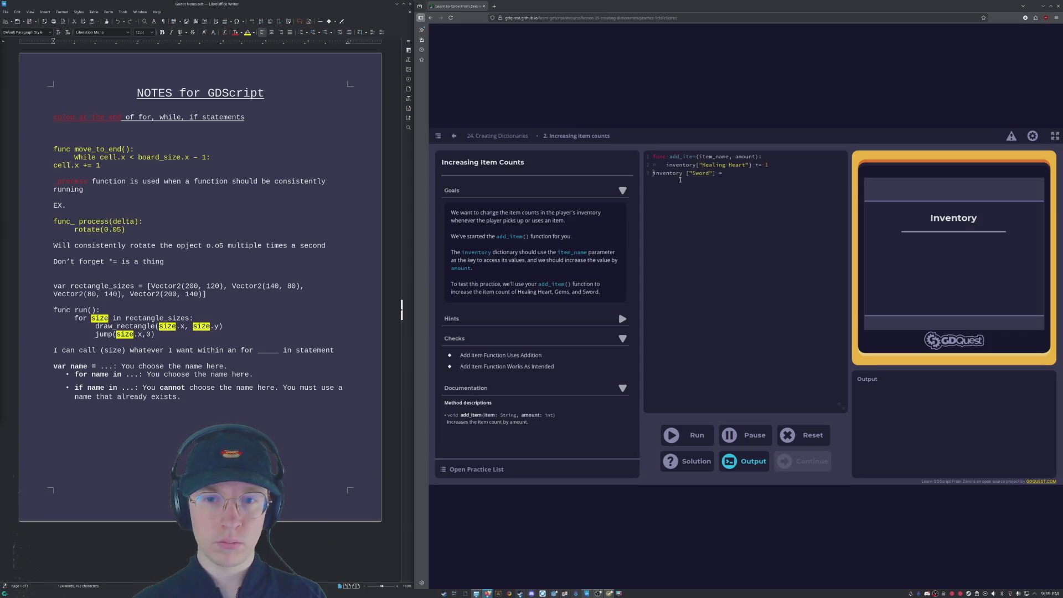
pyautogui.press('Tab')
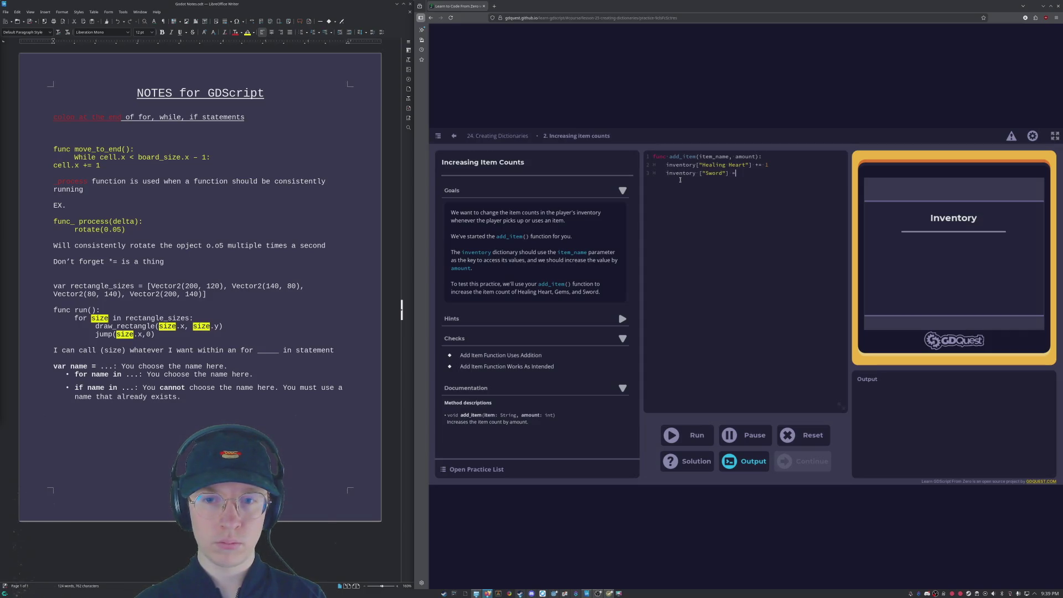
pyautogui.write('= 1')
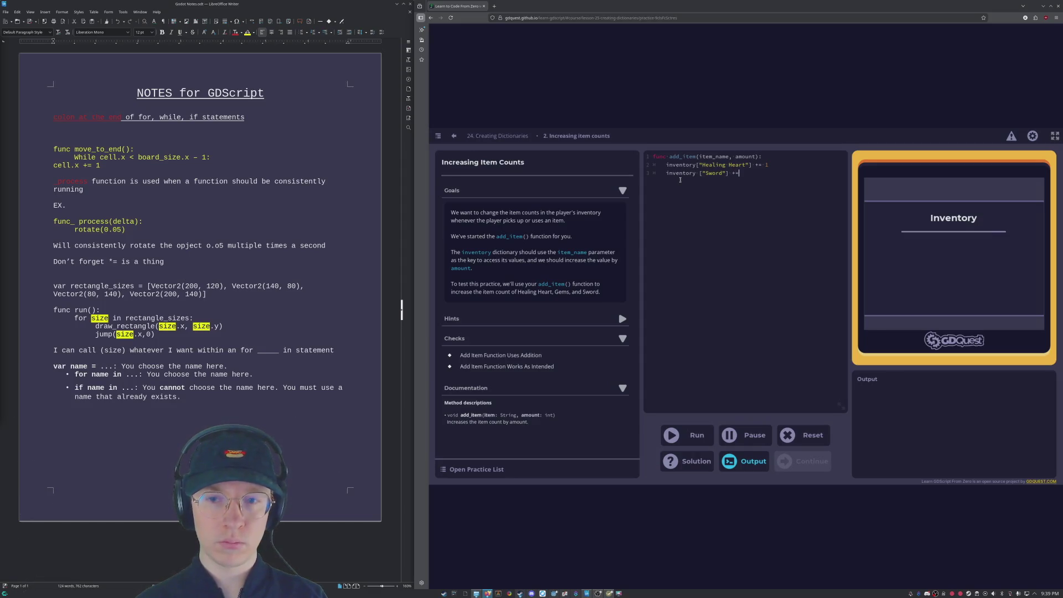
# Step: Begin a new indented inventory["Gems"] += line below the Sword line
pyautogui.press('Return')
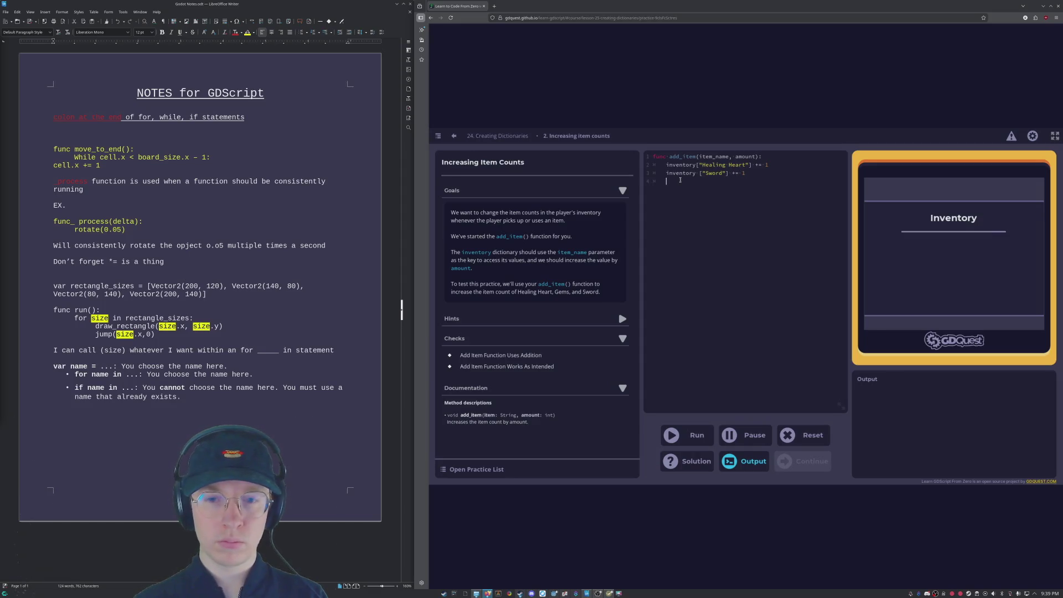
pyautogui.write('inventory')
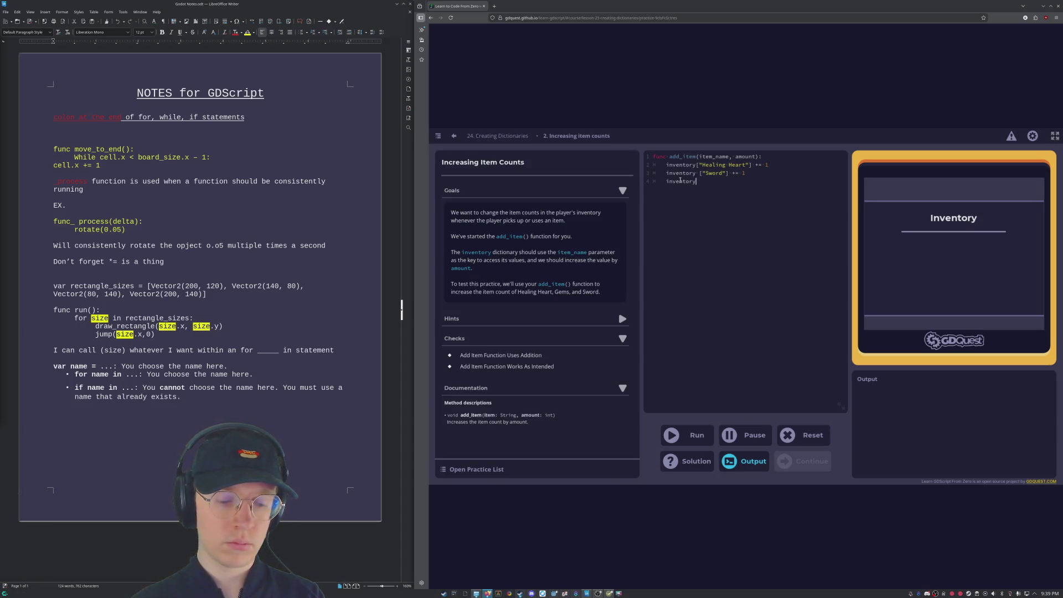
pyautogui.write(' [')
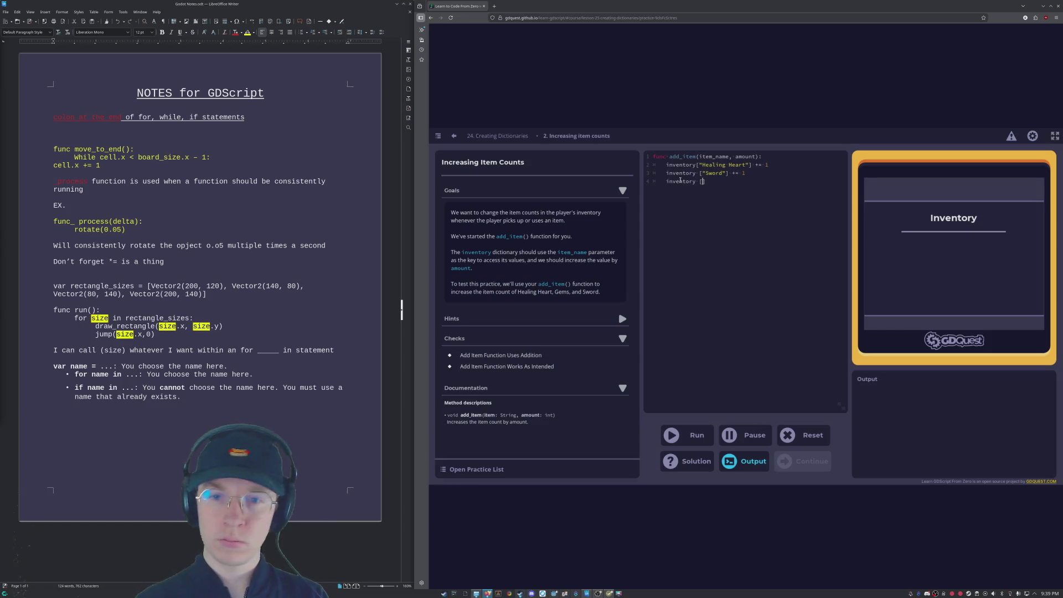
pyautogui.write('add_item')
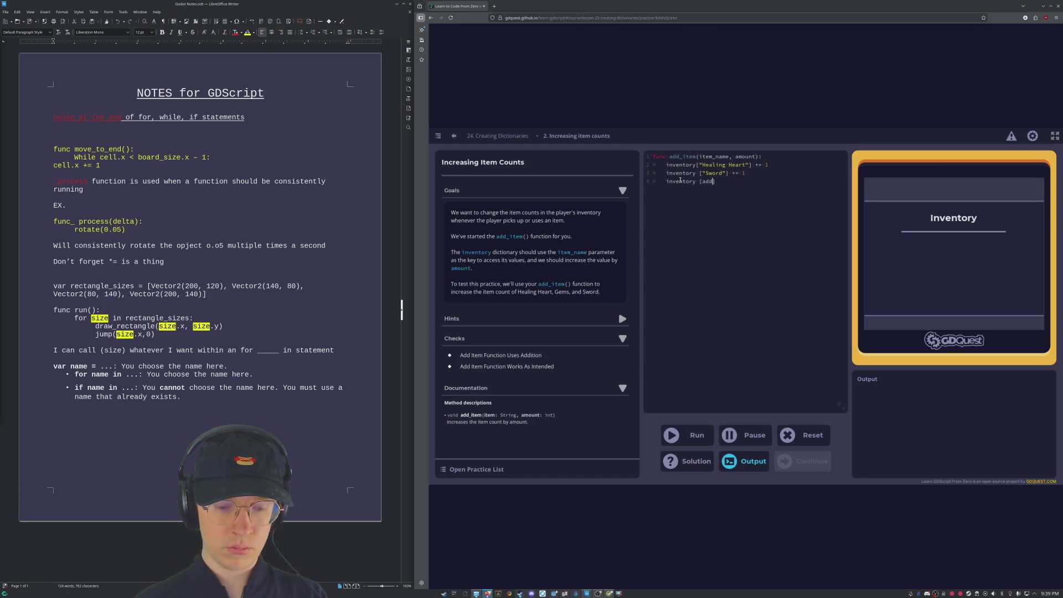
pyautogui.press('BackSpace')
pyautogui.press('BackSpace')
pyautogui.press('BackSpace')
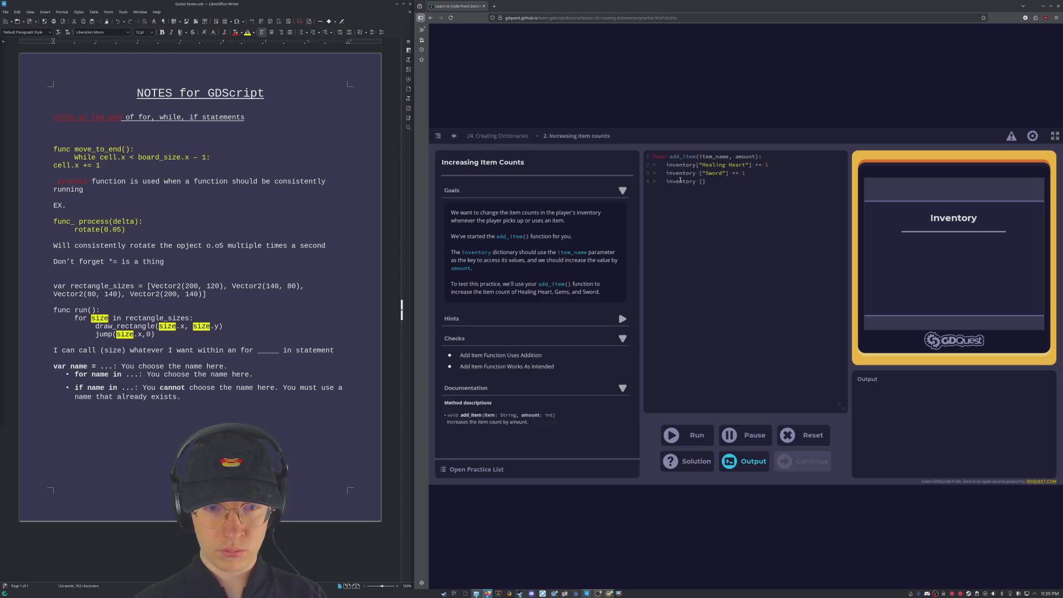
pyautogui.write('Gems')
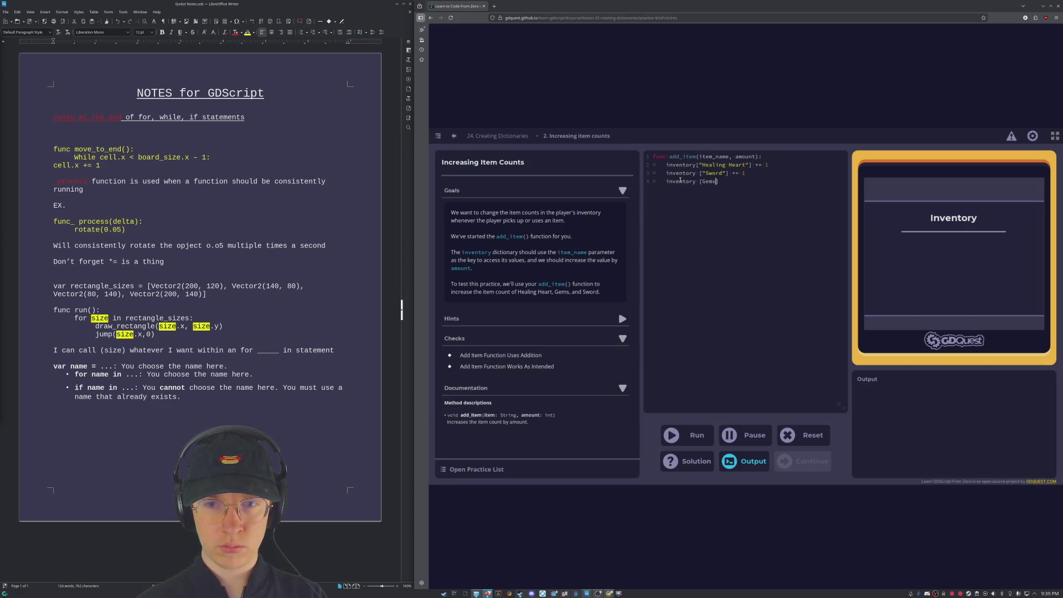
pyautogui.press('Left')
pyautogui.press('Left')
pyautogui.press('Left')
pyautogui.write('"]')
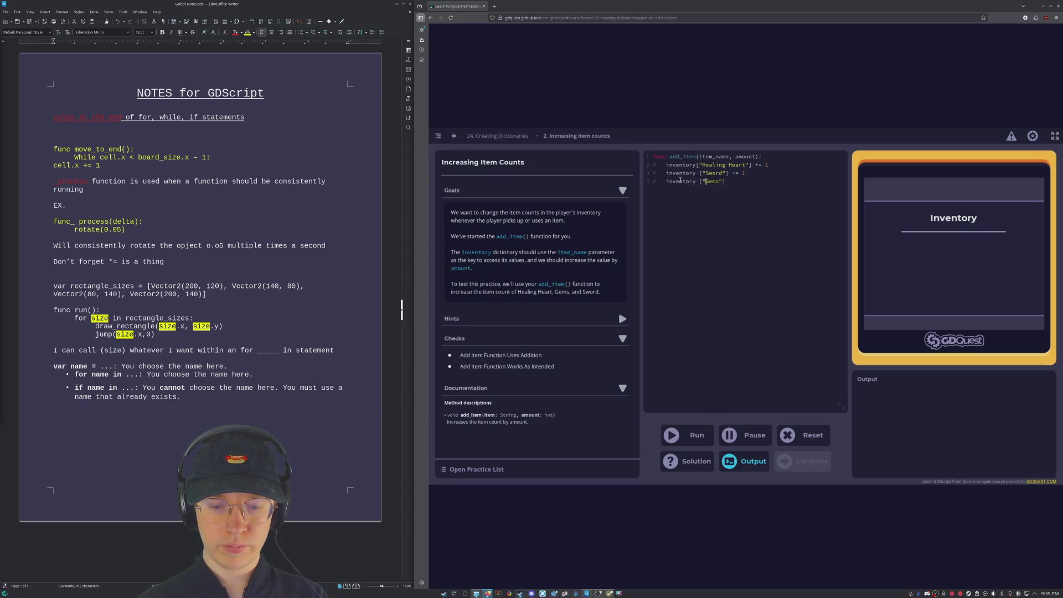
pyautogui.write(' += 1')
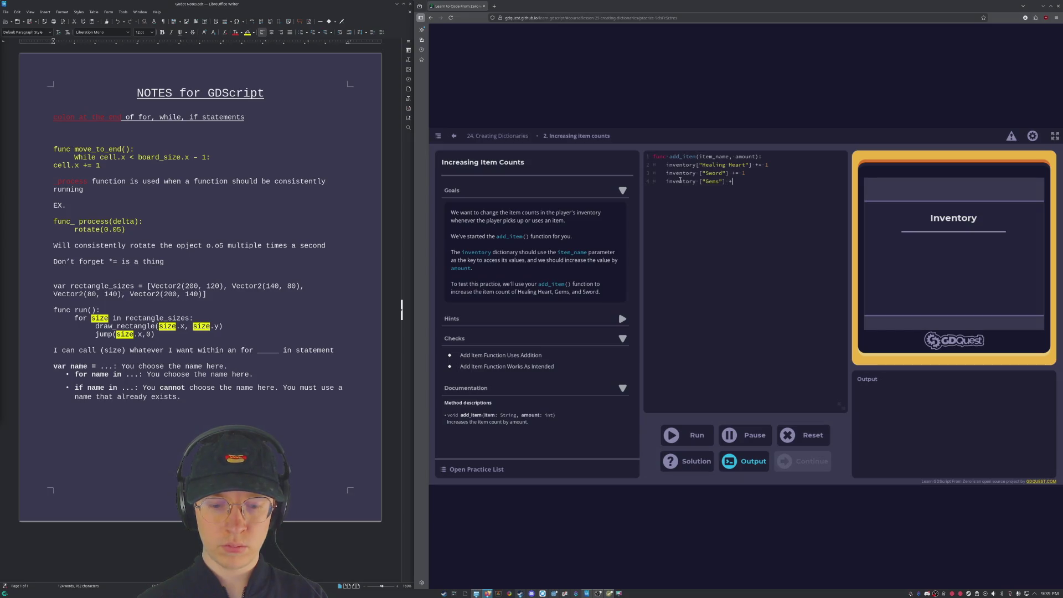
# Step: Run the tests, passing the addition check but failing on item amounts still at 0
pyautogui.click(673, 436)
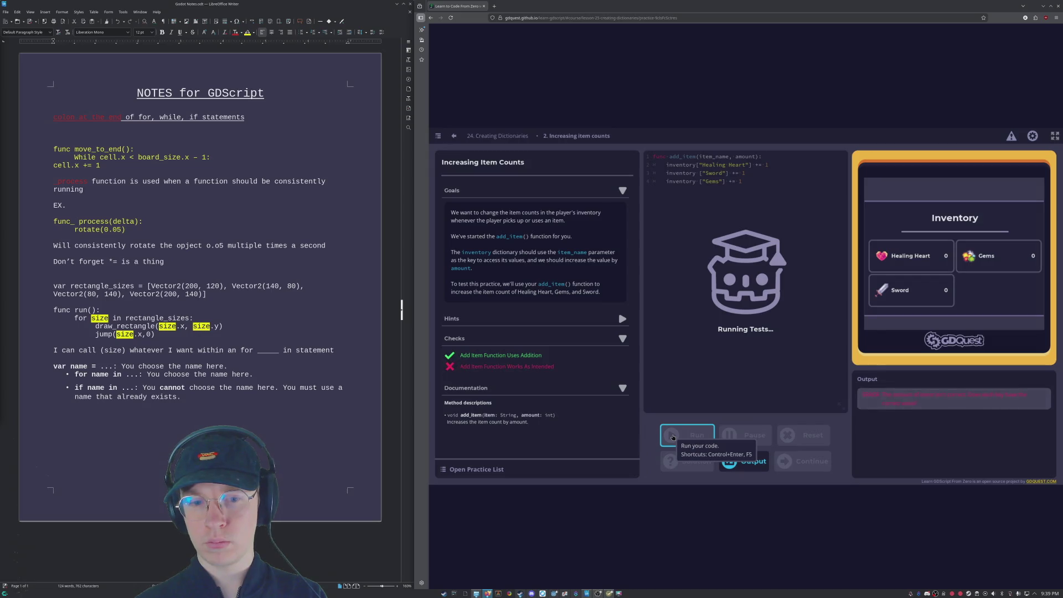
pyautogui.click(753, 181)
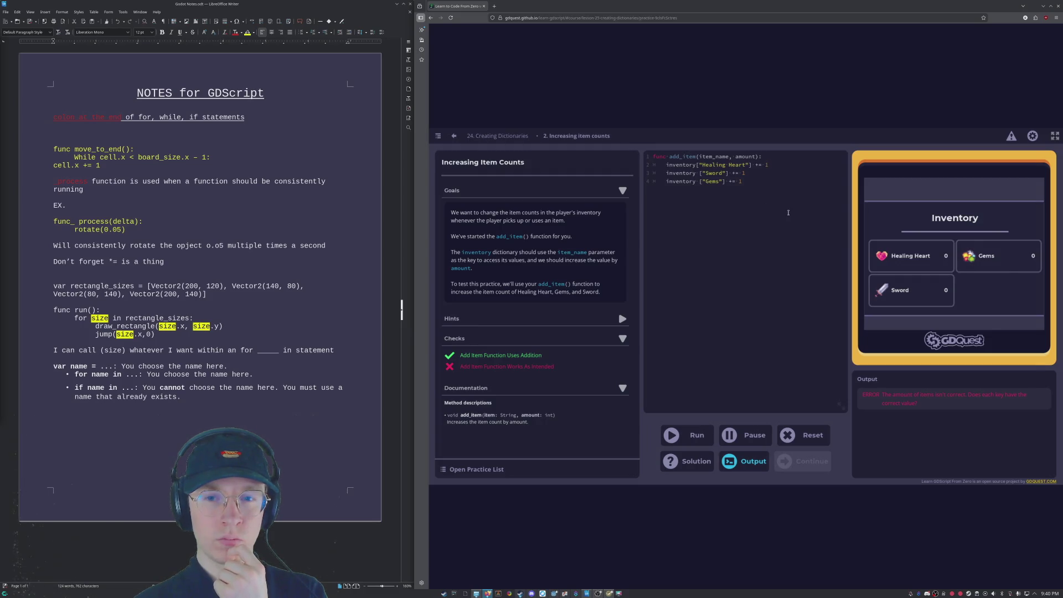
pyautogui.click(666, 165)
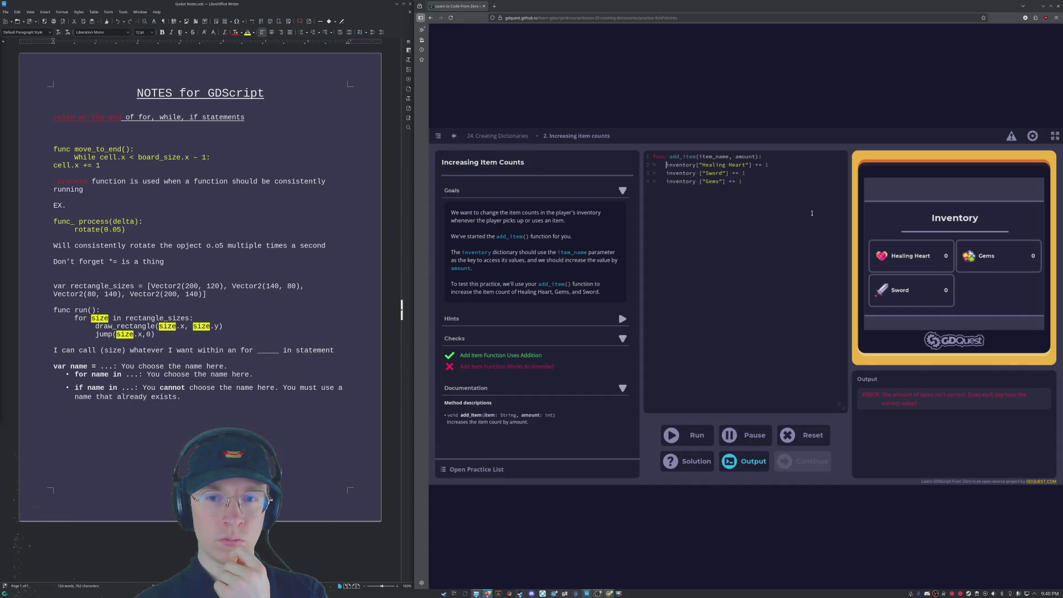
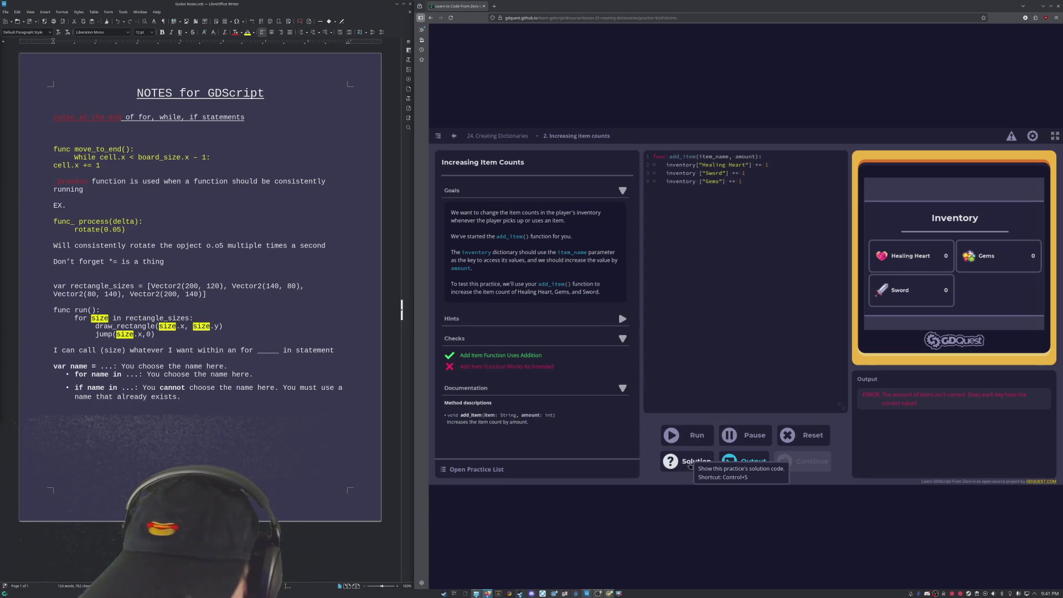
# Step: Load the suggested solution inventory[item_name] += amount into add_item() and run it
pyautogui.click(690, 463)
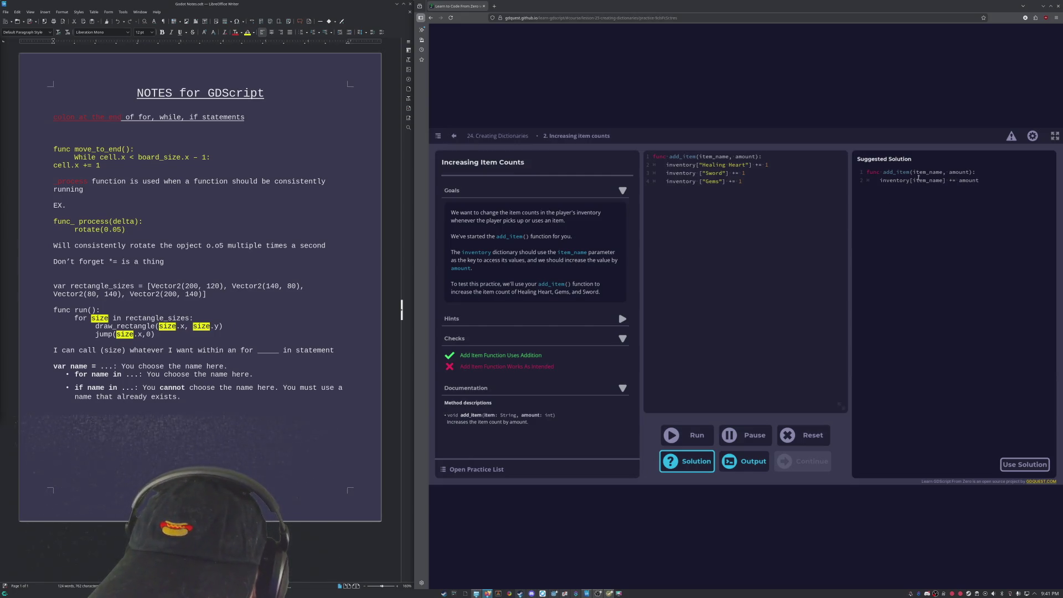
pyautogui.moveTo(914, 180); pyautogui.dragTo(947, 183)
pyautogui.click(953, 183)
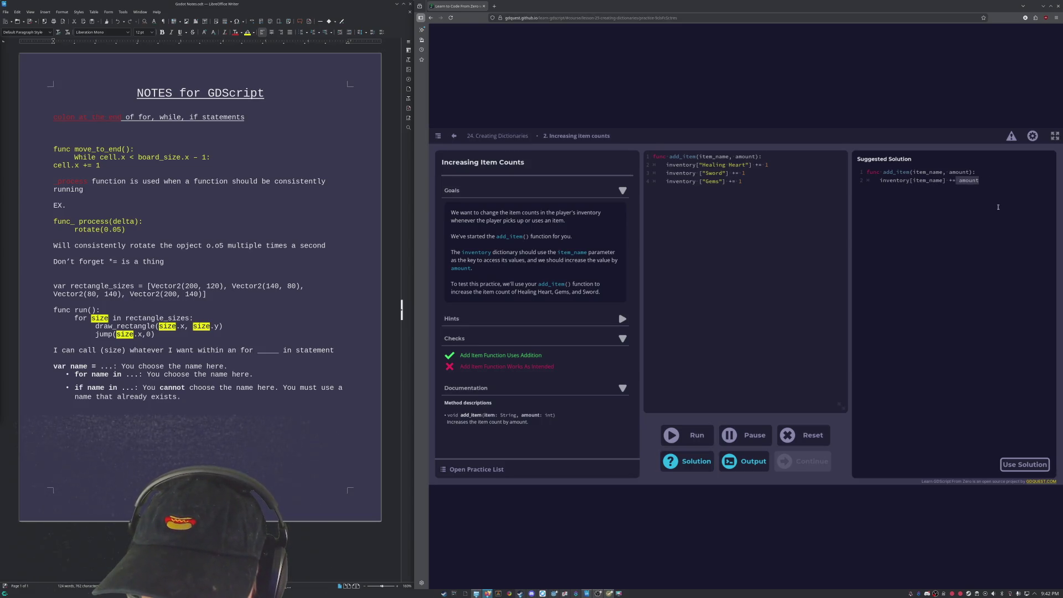
pyautogui.click(1042, 470)
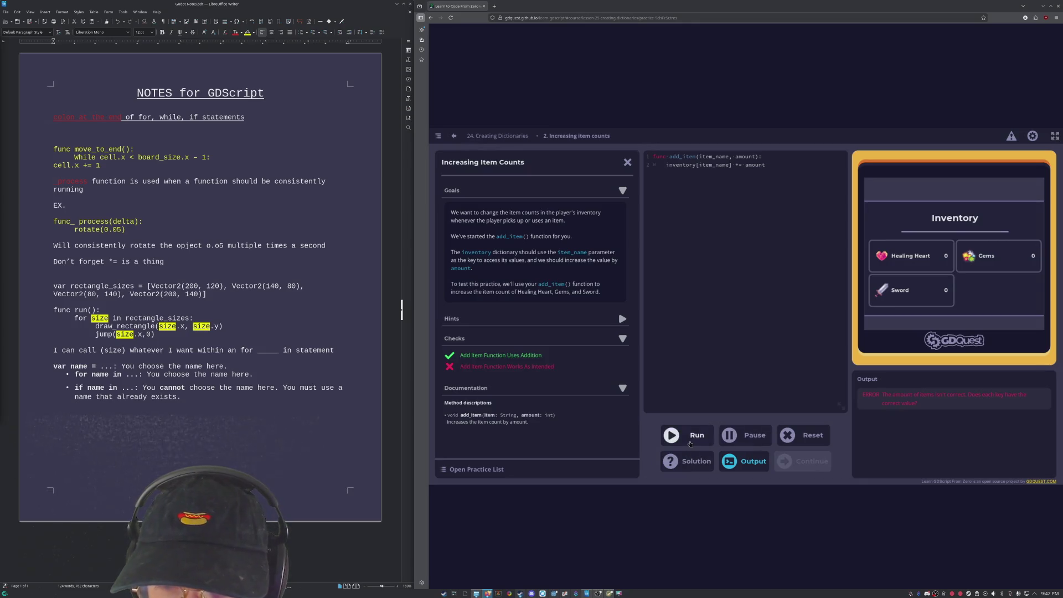
pyautogui.click(690, 442)
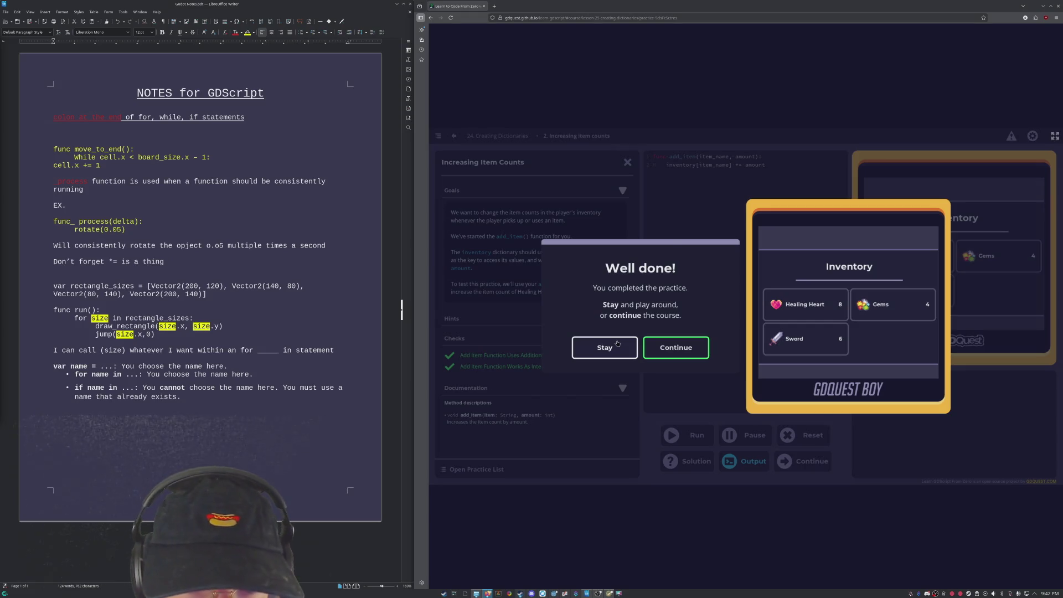
# Step: Stay on the practice to review item_name on line 2, then continue to lesson 25
pyautogui.click(618, 344)
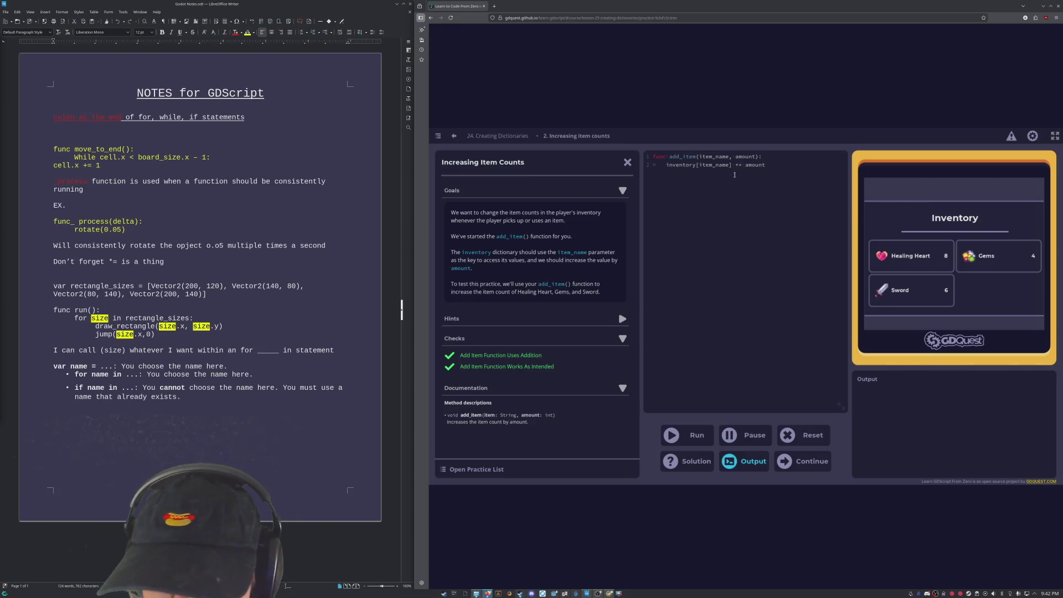
pyautogui.moveTo(699, 165); pyautogui.dragTo(766, 166)
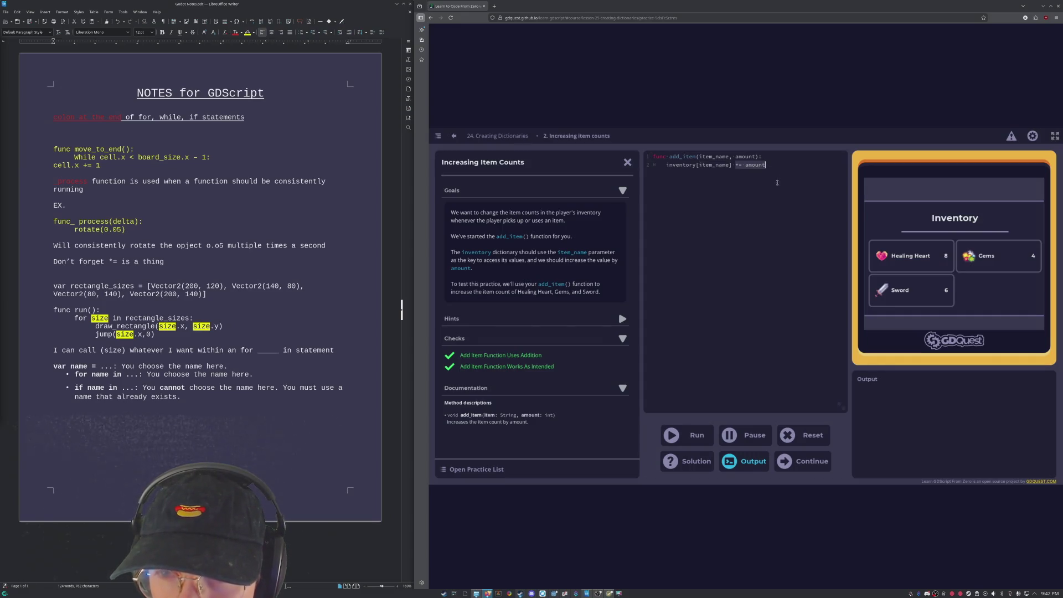
pyautogui.click(778, 190)
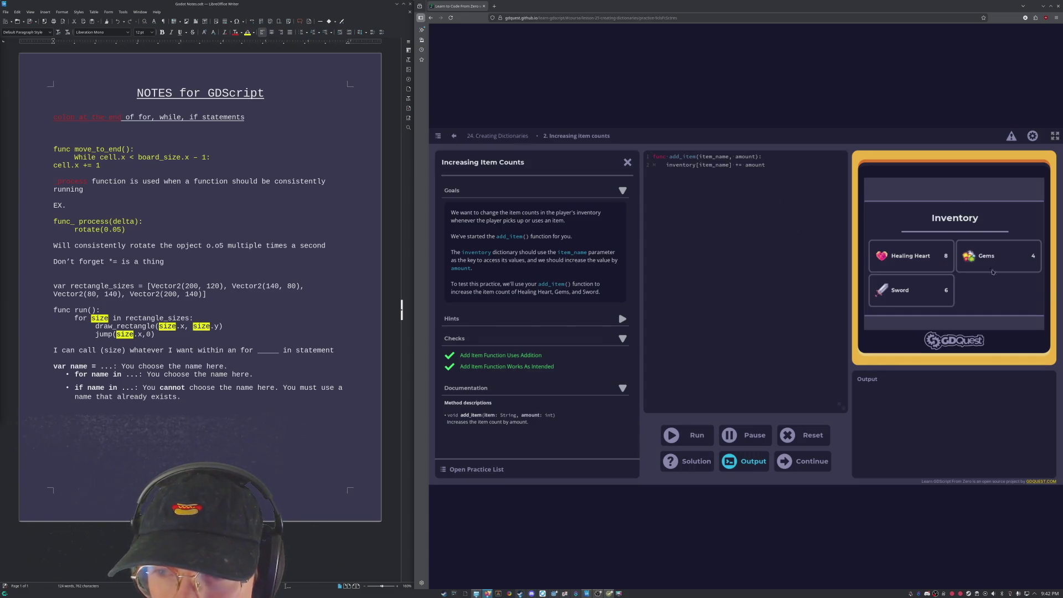
pyautogui.click(804, 461)
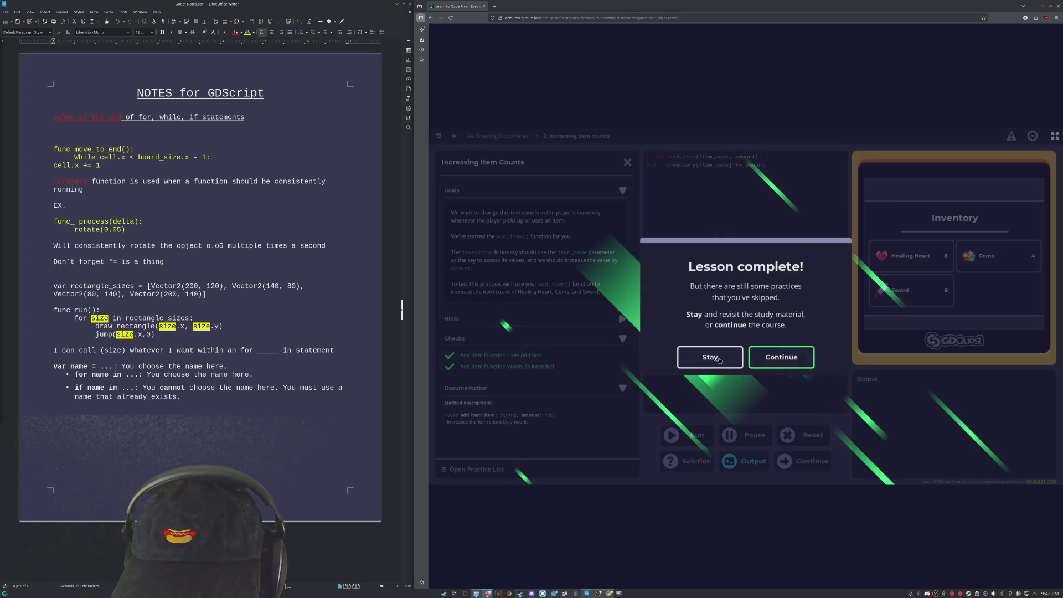
pyautogui.click(762, 361)
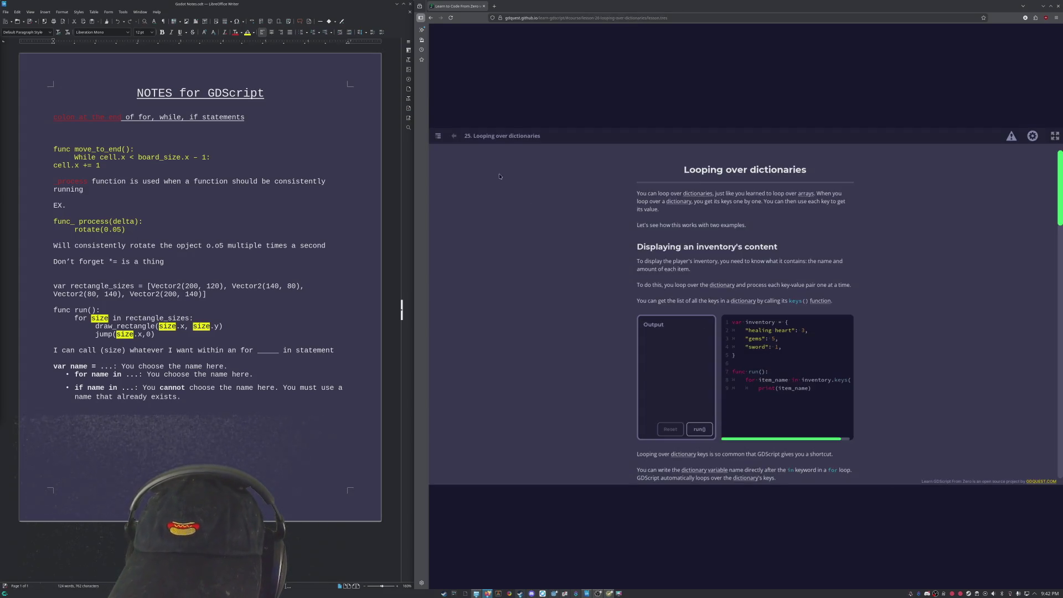
# Step: Reopen lesson 24 Creating Dictionaries from the Course Index and open its Increasing Item Counts practice
pyautogui.click(438, 136)
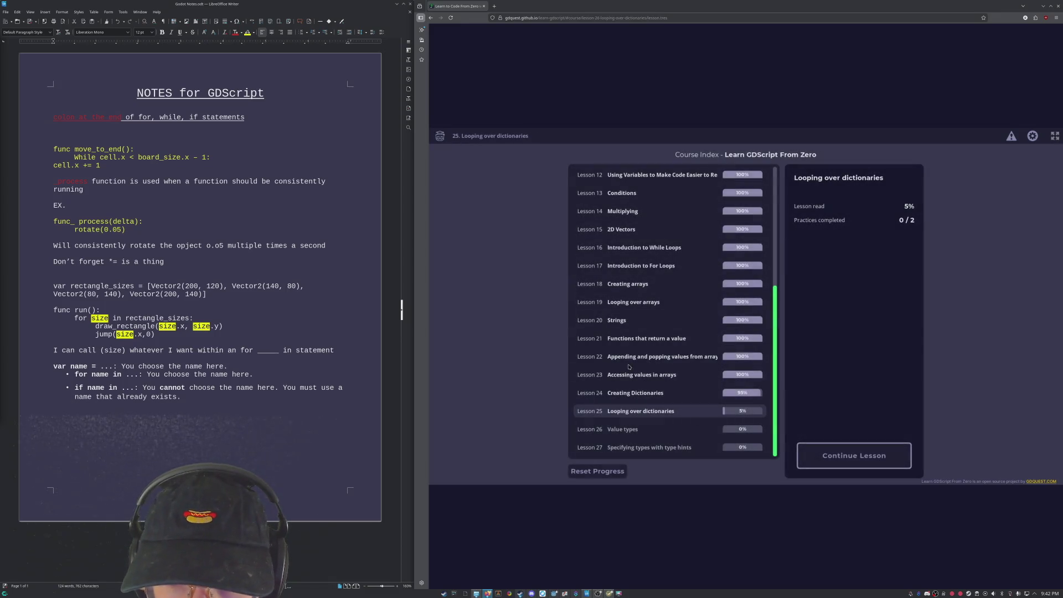
pyautogui.click(687, 394)
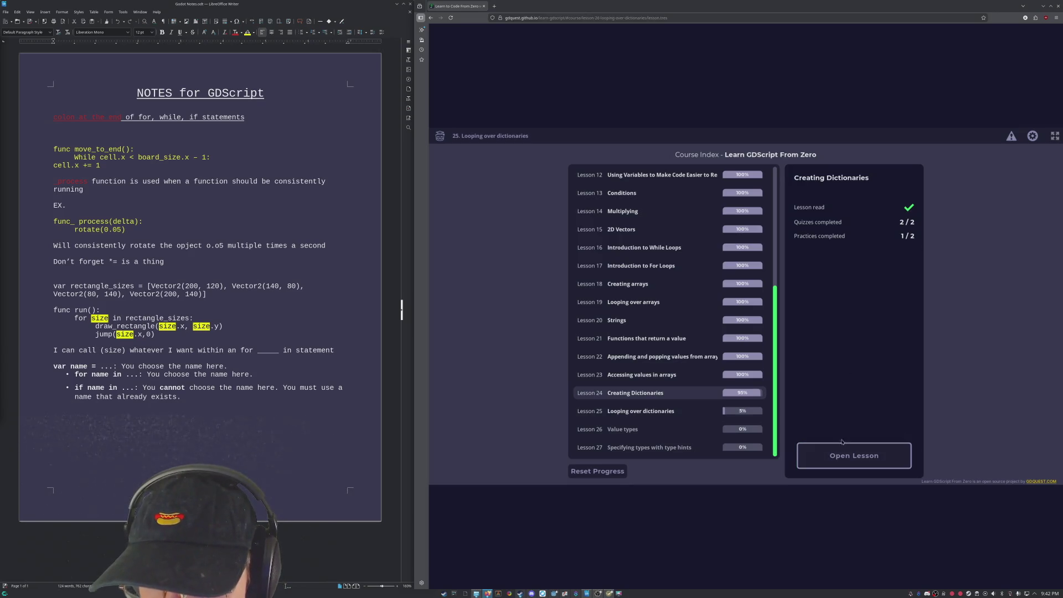
pyautogui.click(854, 455)
pyautogui.scroll(-2, 718, 361)
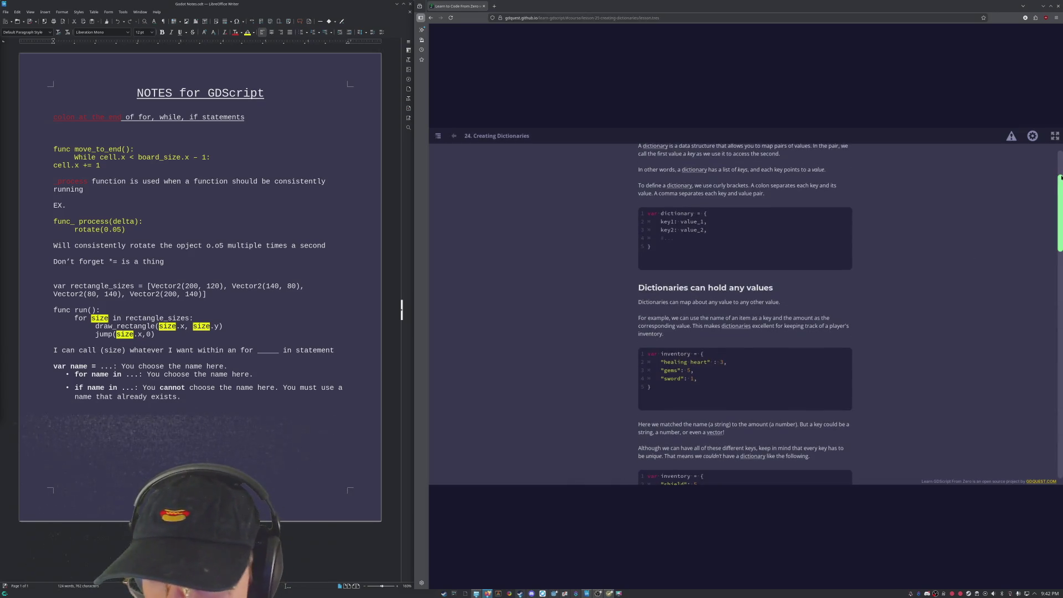
pyautogui.scroll(-15, 814, 456)
pyautogui.click(814, 453)
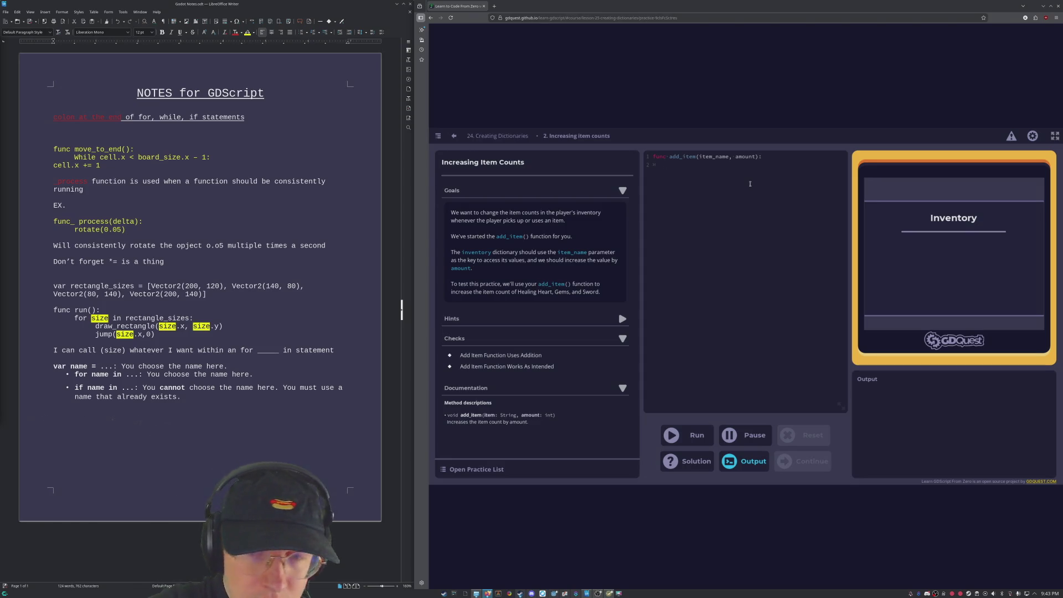
# Step: Write inventory[item_name] += amount in add_item() and run the practice
pyautogui.write('inv')
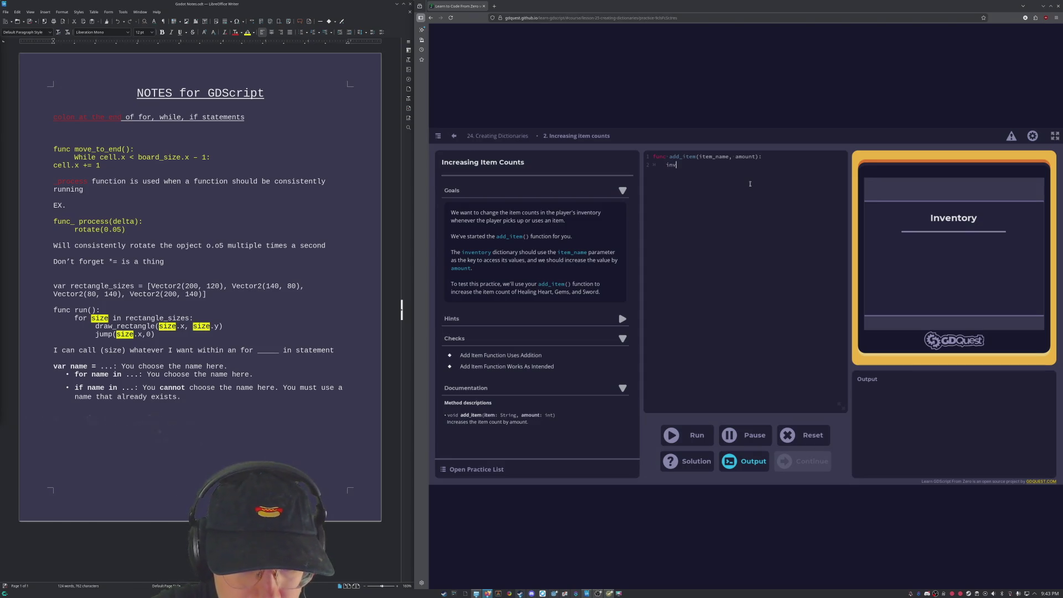
pyautogui.write('entory')
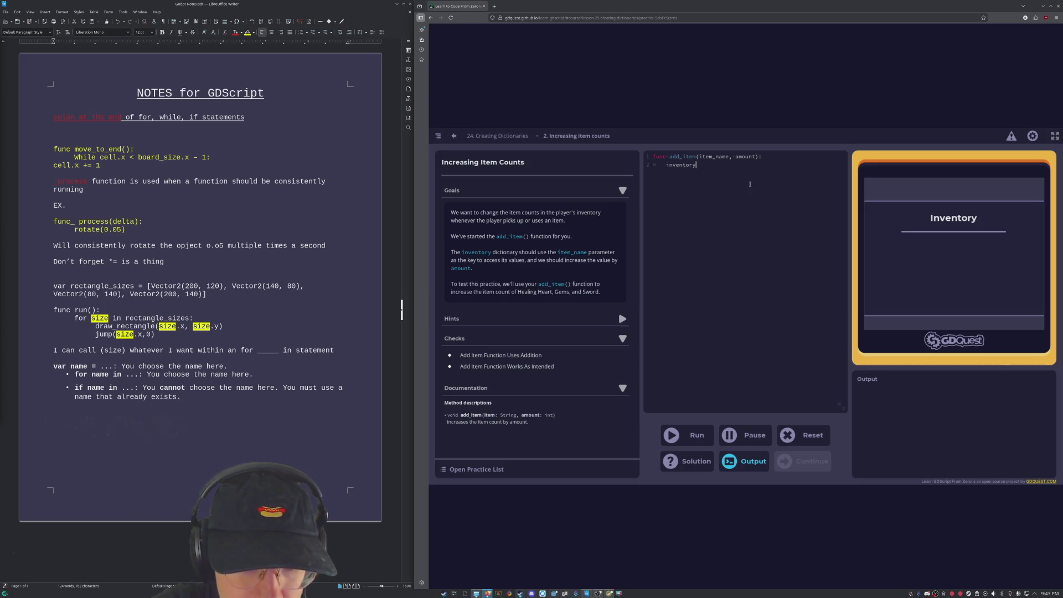
pyautogui.write('[')
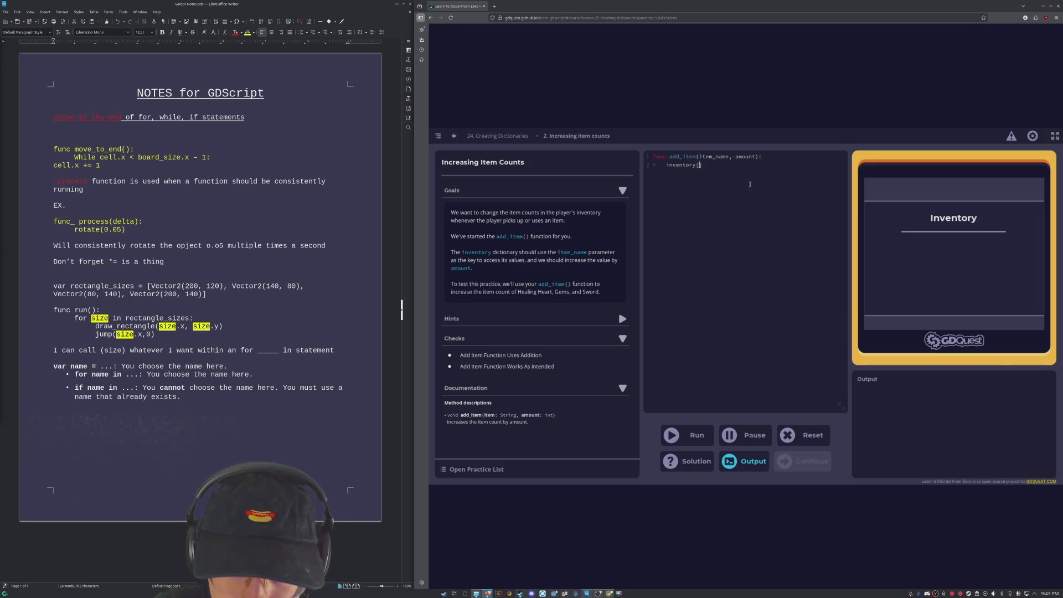
pyautogui.write('item_name]')
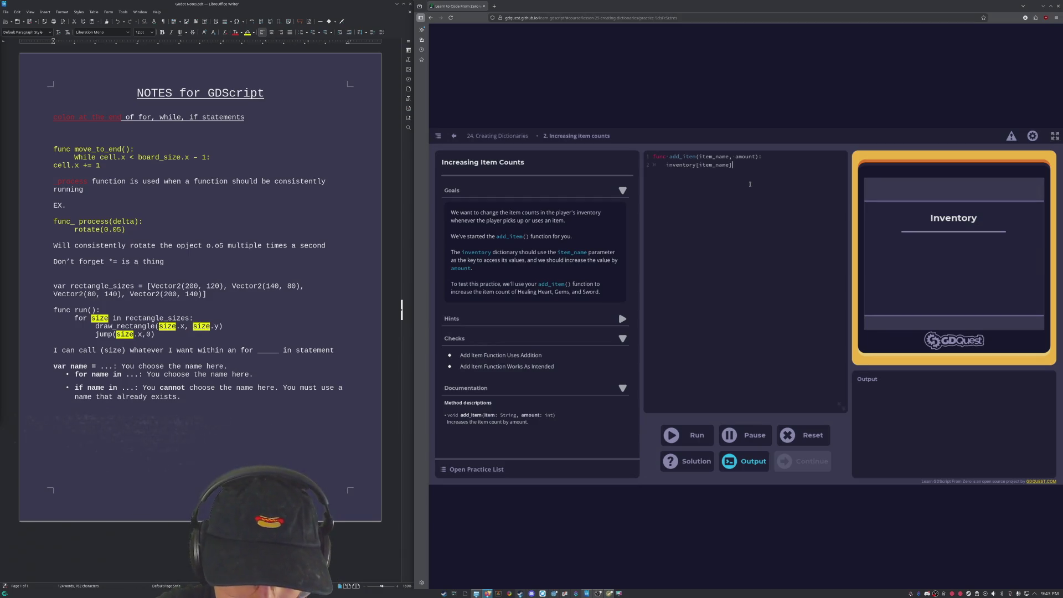
pyautogui.write(' =')
pyautogui.press('BackSpace')
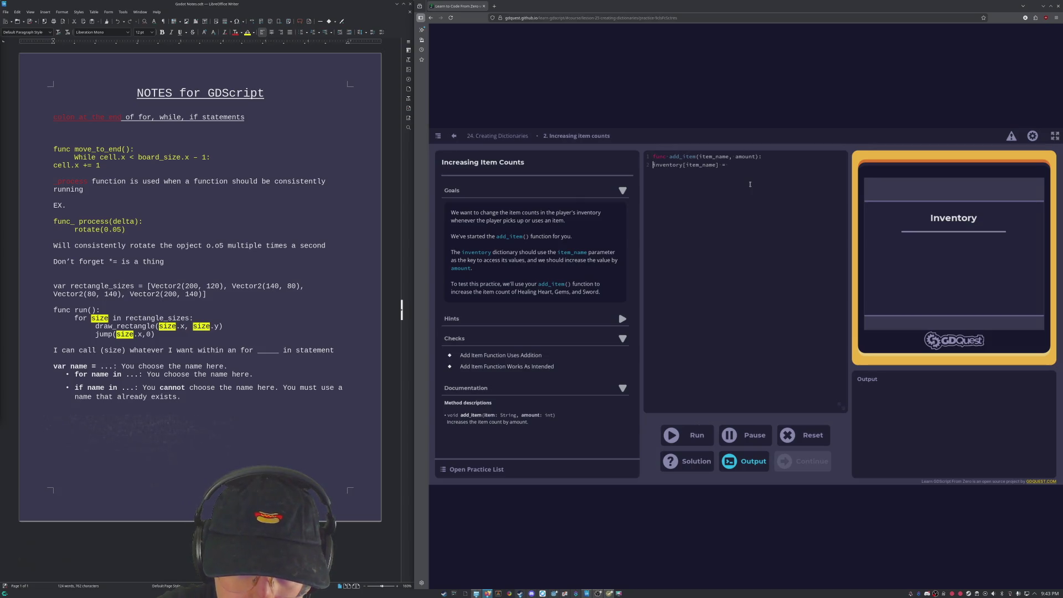
pyautogui.hotkey('ctrl', 'z')
pyautogui.hotkey('ctrl', 'z')
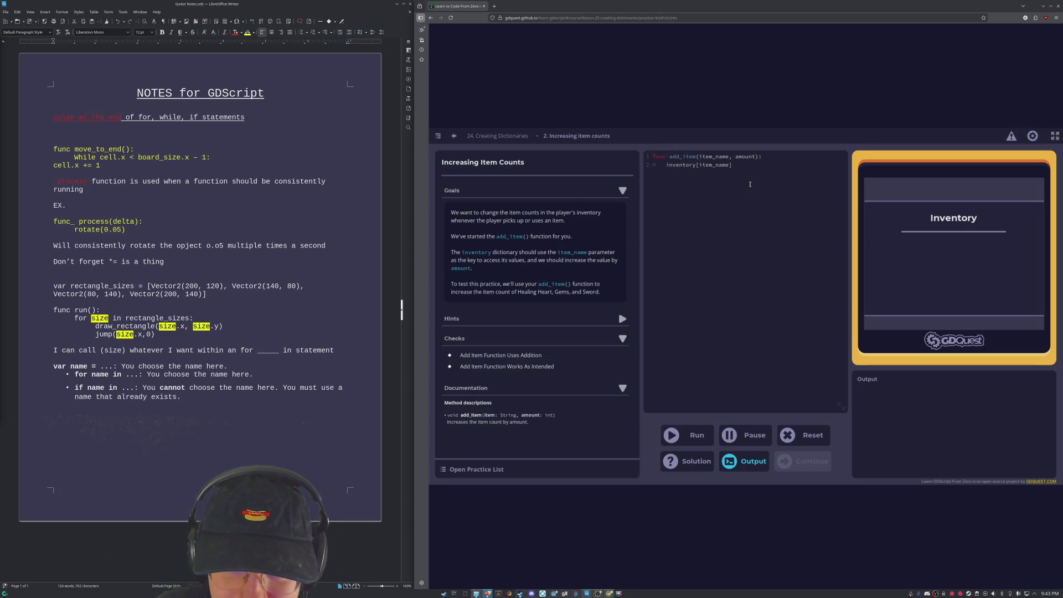
pyautogui.write(' += ')
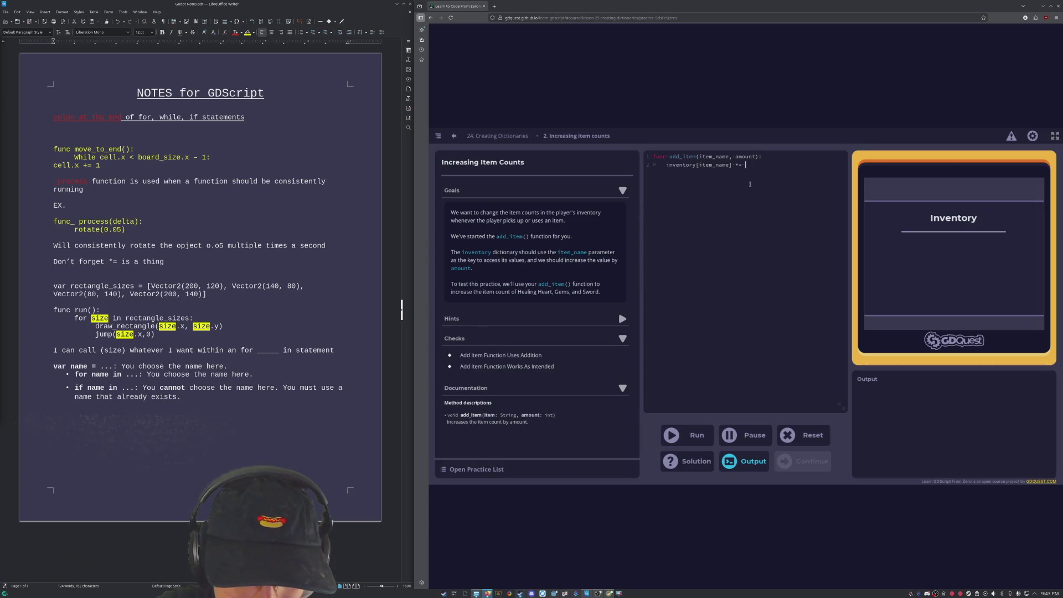
pyautogui.write('amount')
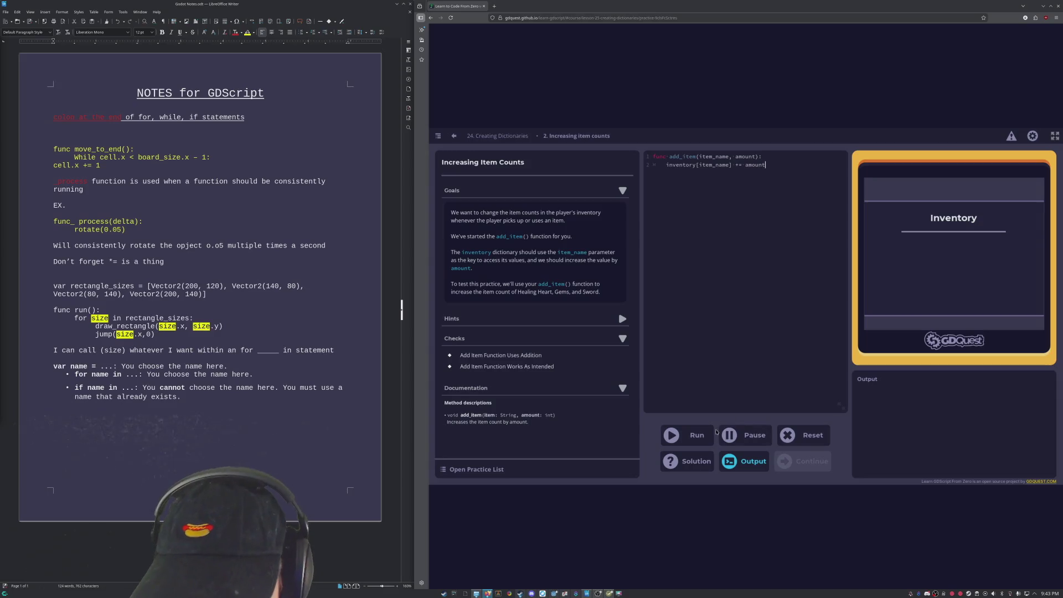
pyautogui.click(696, 435)
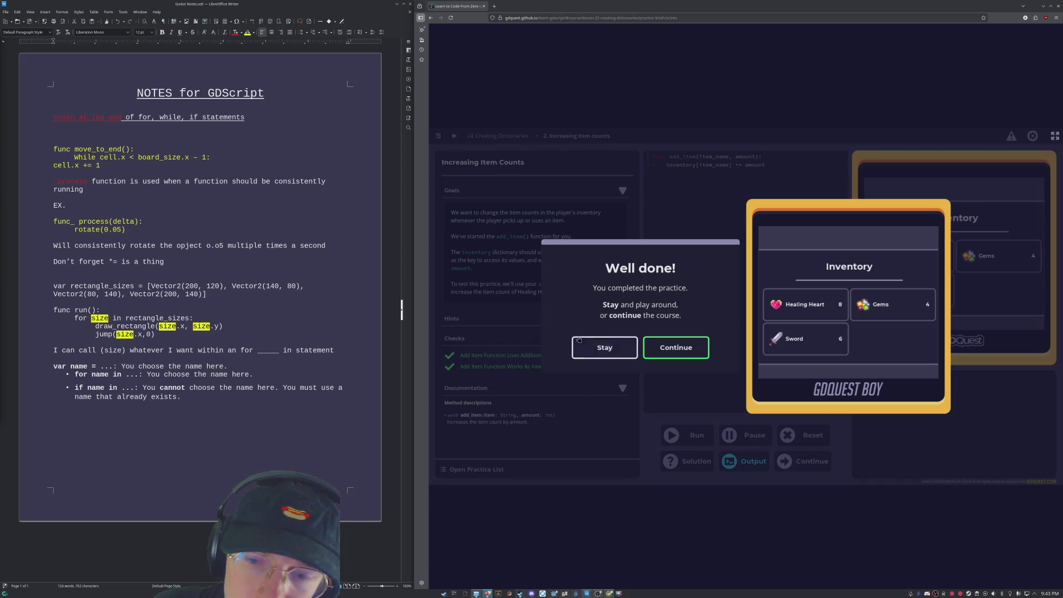
# Step: Pass the Well done! and Lesson complete! dialogs and skim lesson 25, Looping over dictionaries
pyautogui.click(683, 356)
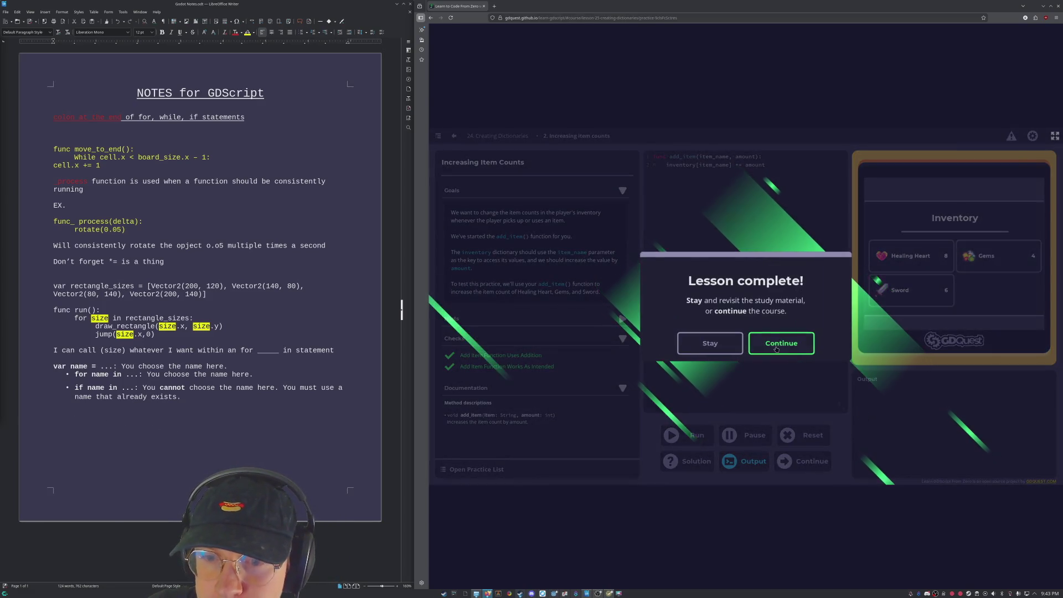
pyautogui.click(776, 349)
pyautogui.scroll(-3, 776, 349)
pyautogui.scroll(4, 588, 281)
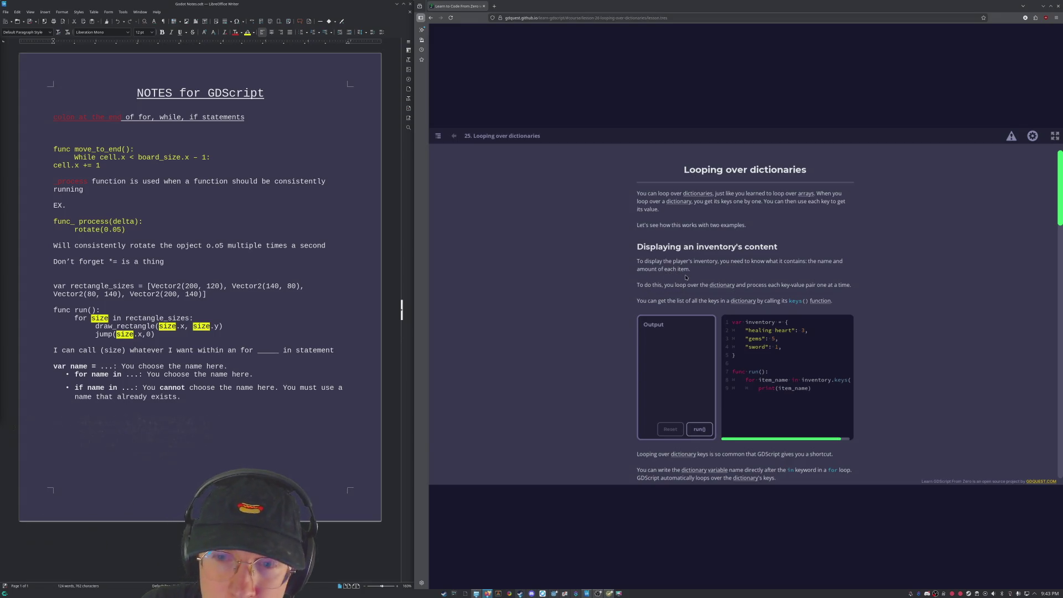
pyautogui.scroll(-2, 742, 275)
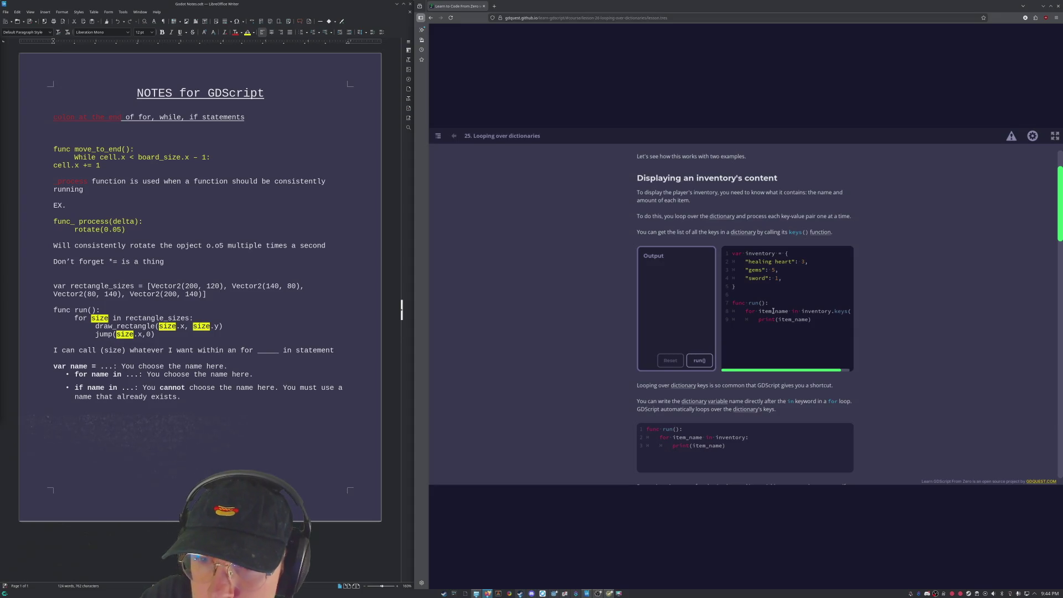
# Step: Run the inventory.keys() example, printing healing heart, gems and sword, and study its code
pyautogui.click(694, 361)
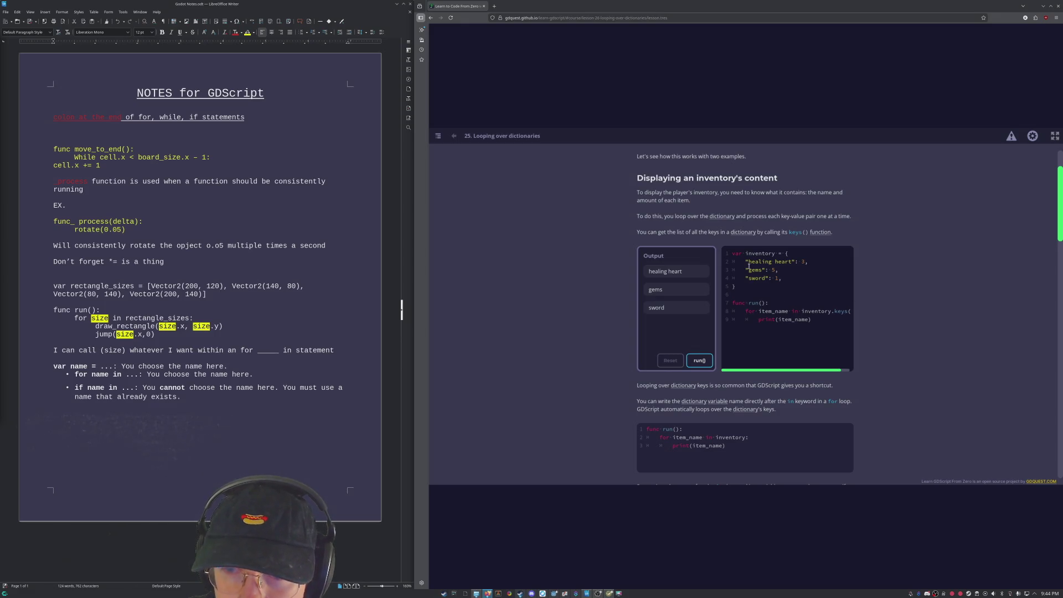
pyautogui.moveTo(748, 263); pyautogui.dragTo(790, 264)
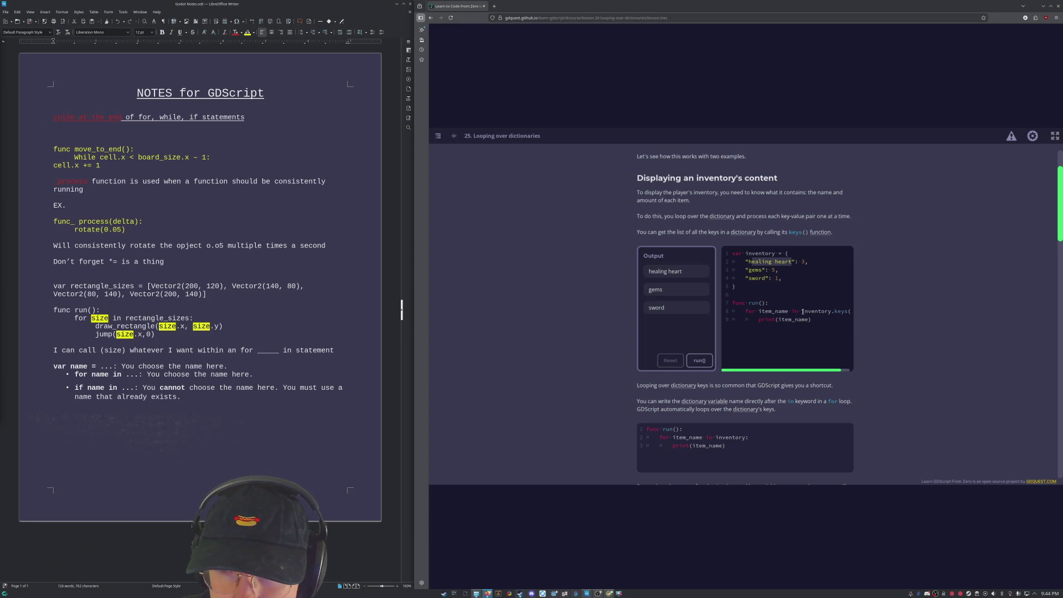
pyautogui.moveTo(802, 312)
pyautogui.mouseDown()
pyautogui.moveTo(835, 312)
pyautogui.moveTo(825, 313)
pyautogui.mouseUp()
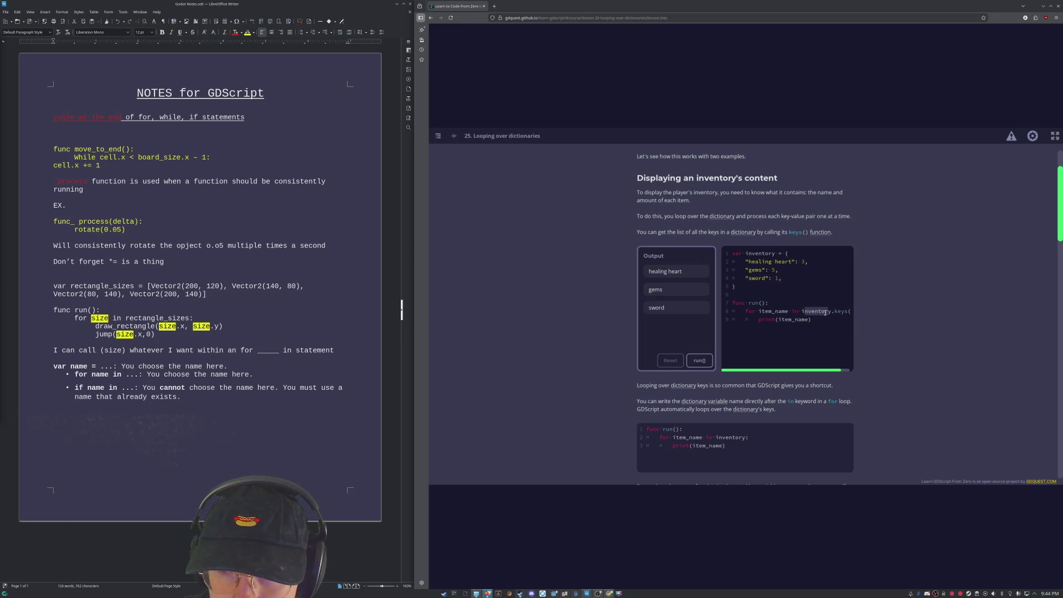
pyautogui.click(831, 313)
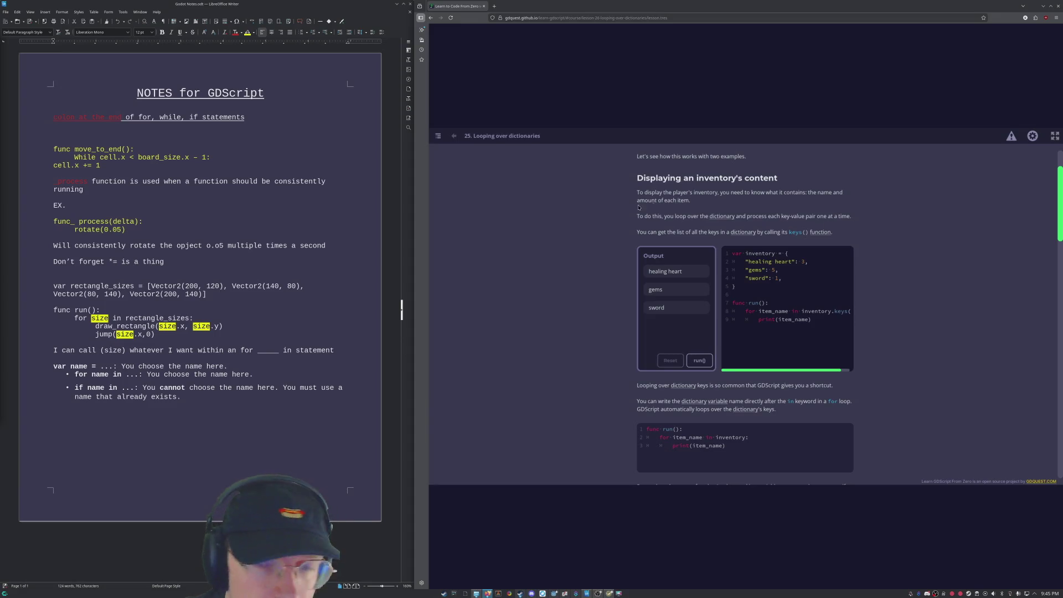
pyautogui.scroll(-3, 643, 244)
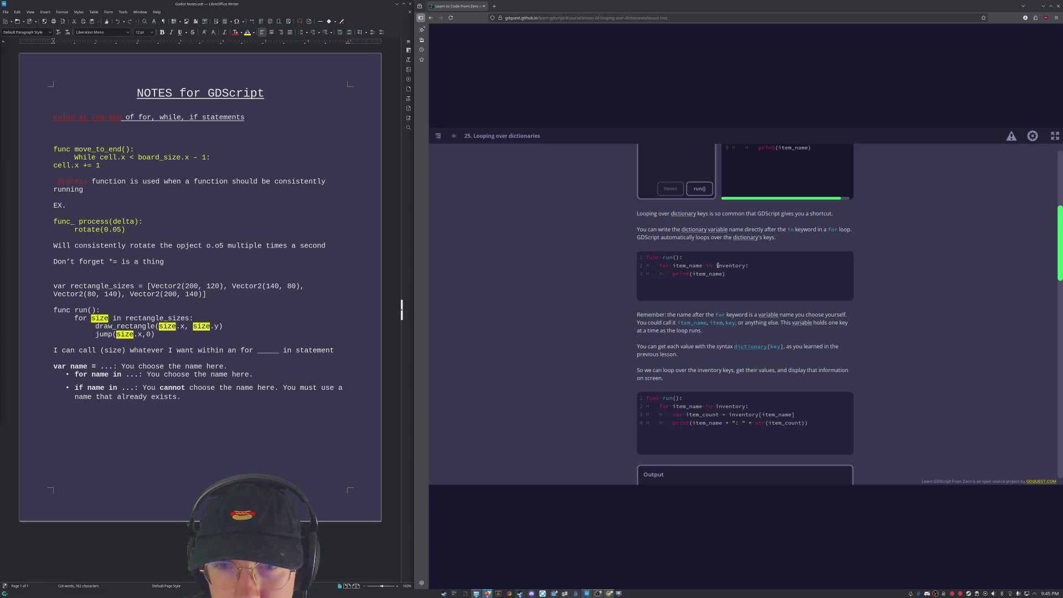
pyautogui.scroll(1, 718, 265)
pyautogui.scroll(1, 704, 316)
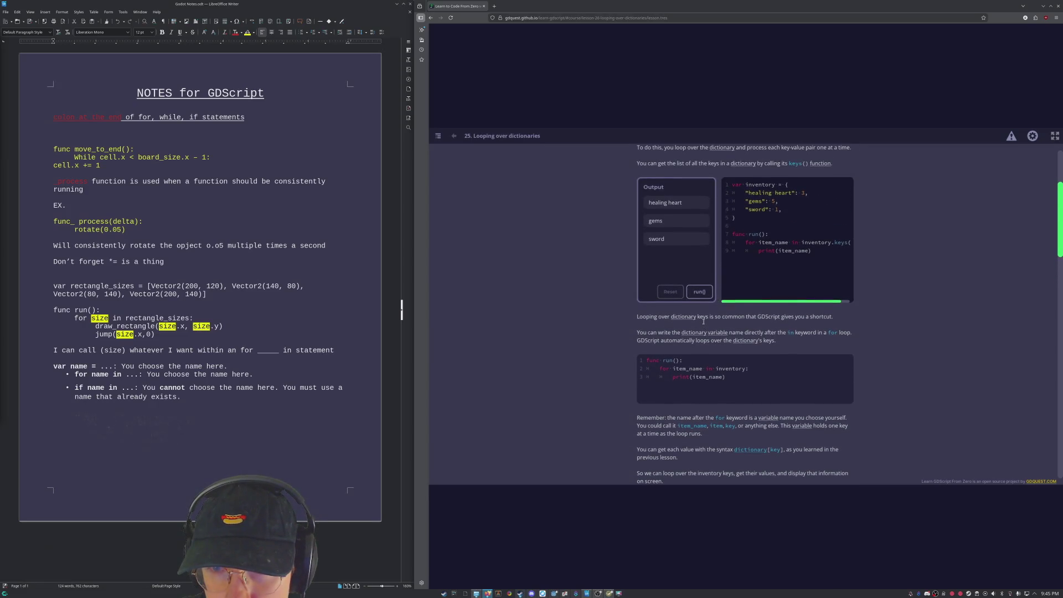
pyautogui.scroll(2, 703, 321)
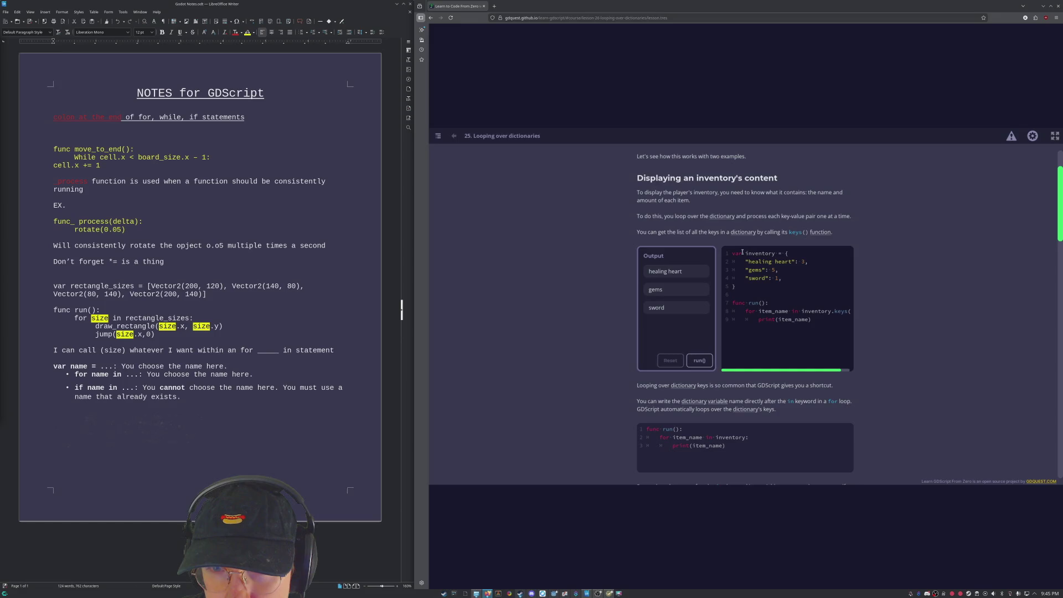
pyautogui.scroll(-4, 737, 254)
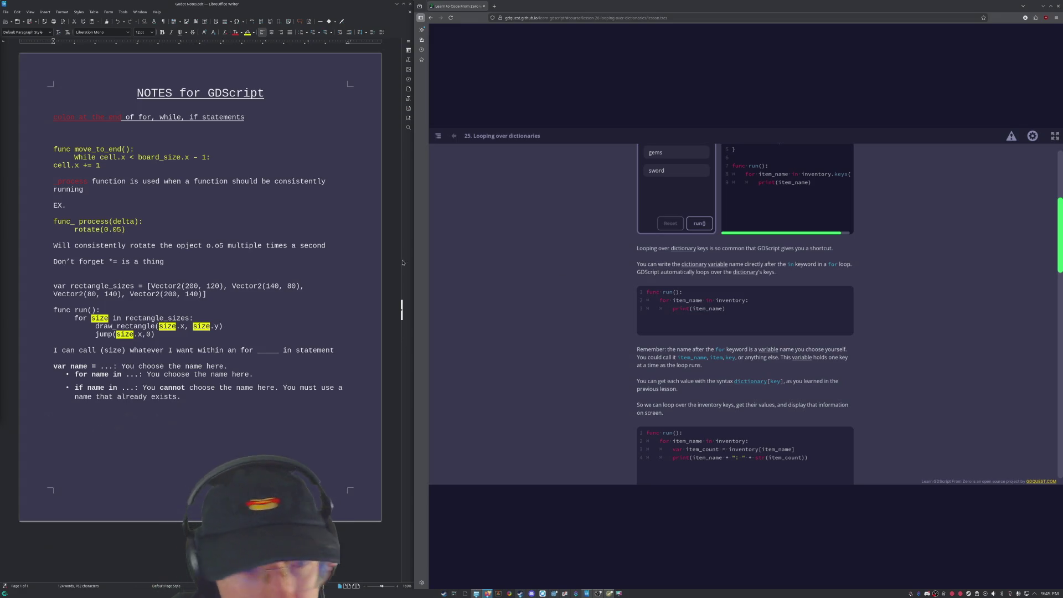
# Step: Below the for-loop naming bullets, add an unbulleted line '.keys is a disctionary thingy'
pyautogui.click(162, 452)
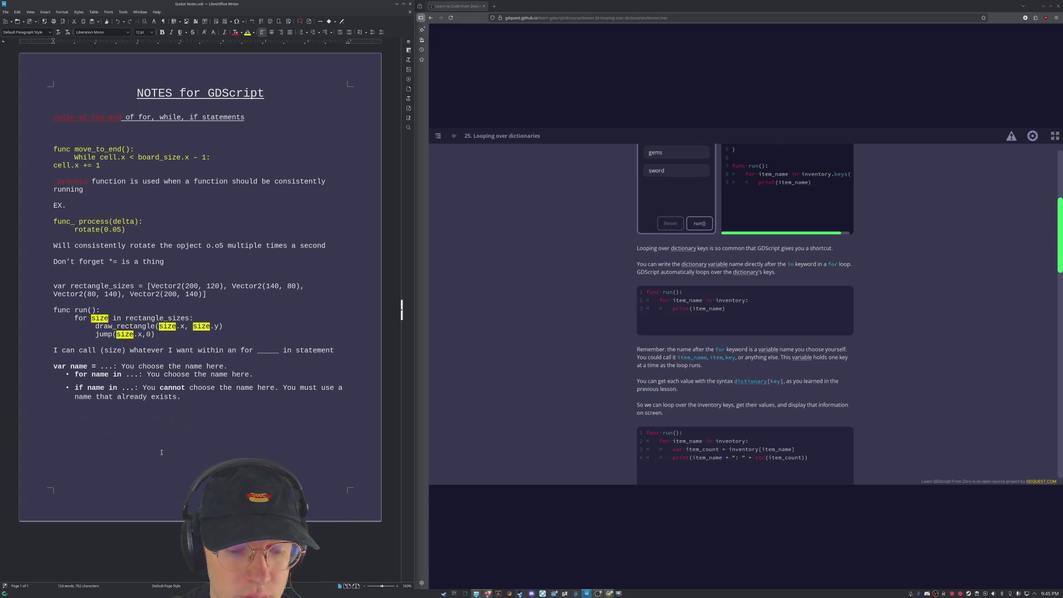
pyautogui.write('keys')
pyautogui.press('BackSpace')
pyautogui.press('BackSpace')
pyautogui.press('BackSpace')
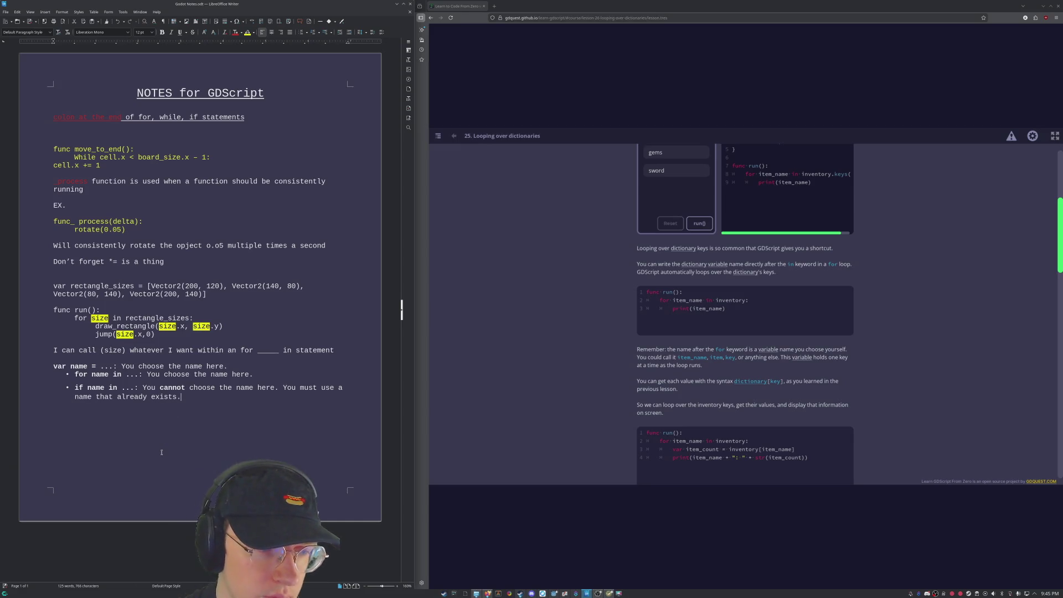
pyautogui.press('Return')
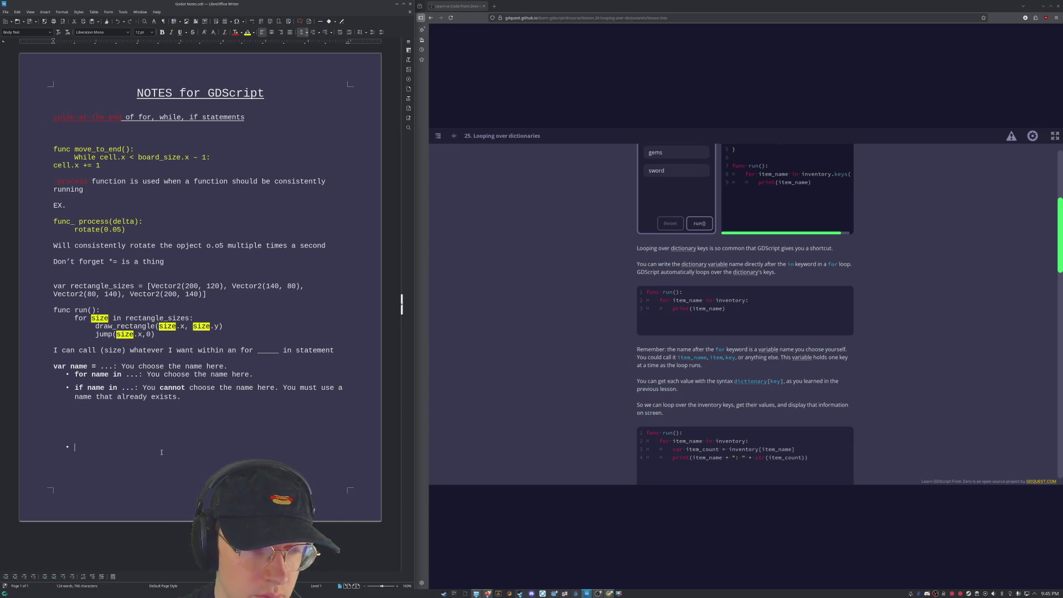
pyautogui.press('BackSpace')
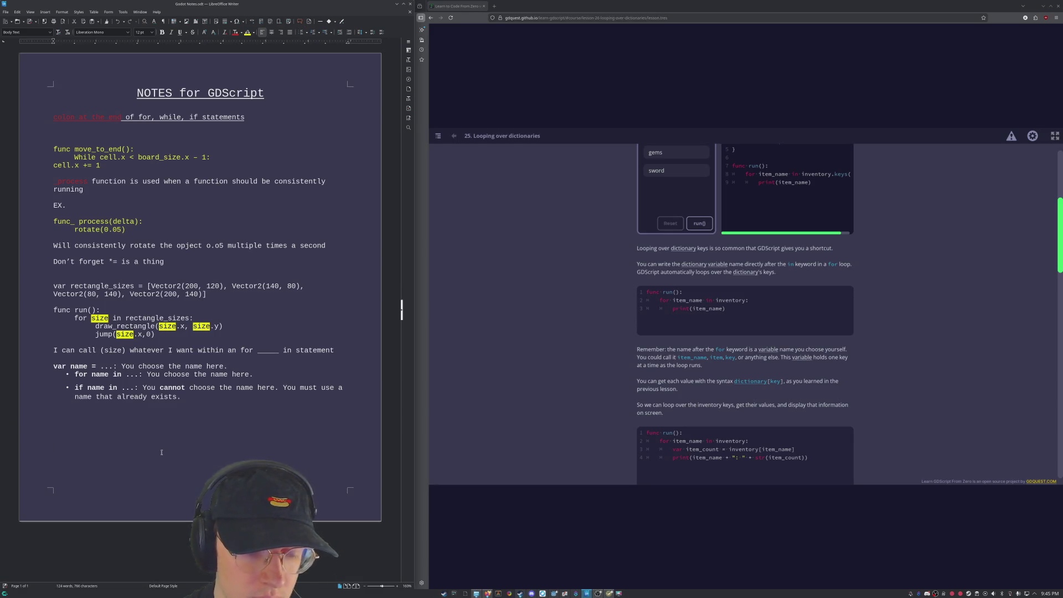
pyautogui.write('.keys i')
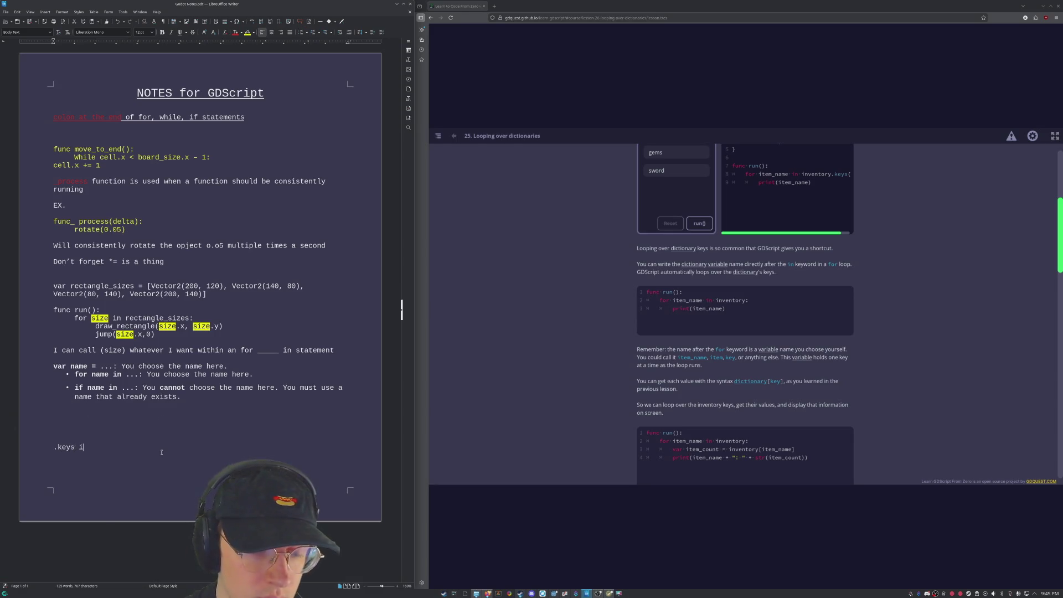
pyautogui.write('s a d')
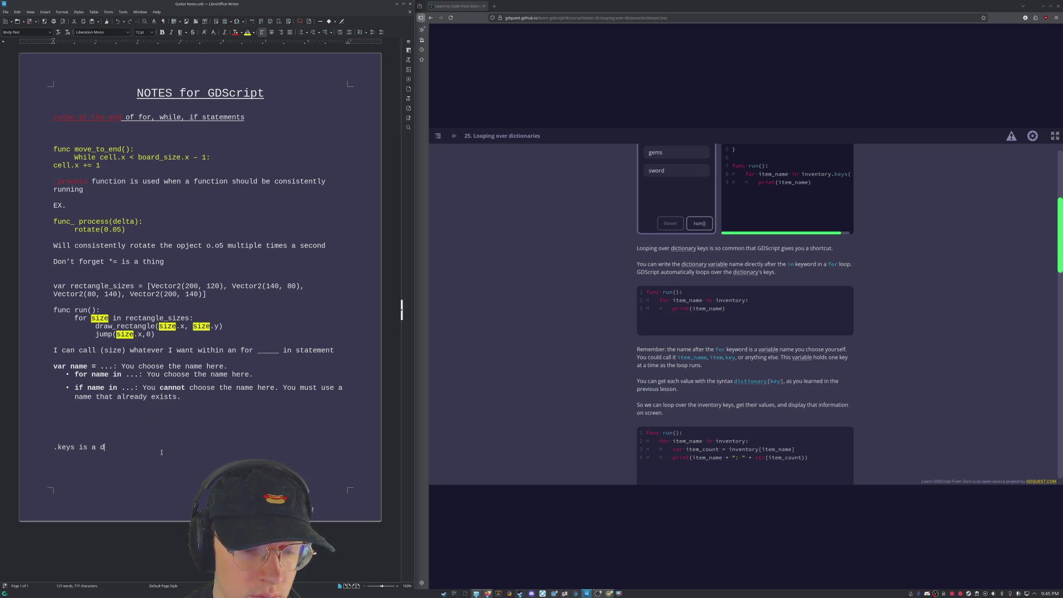
pyautogui.write('discti')
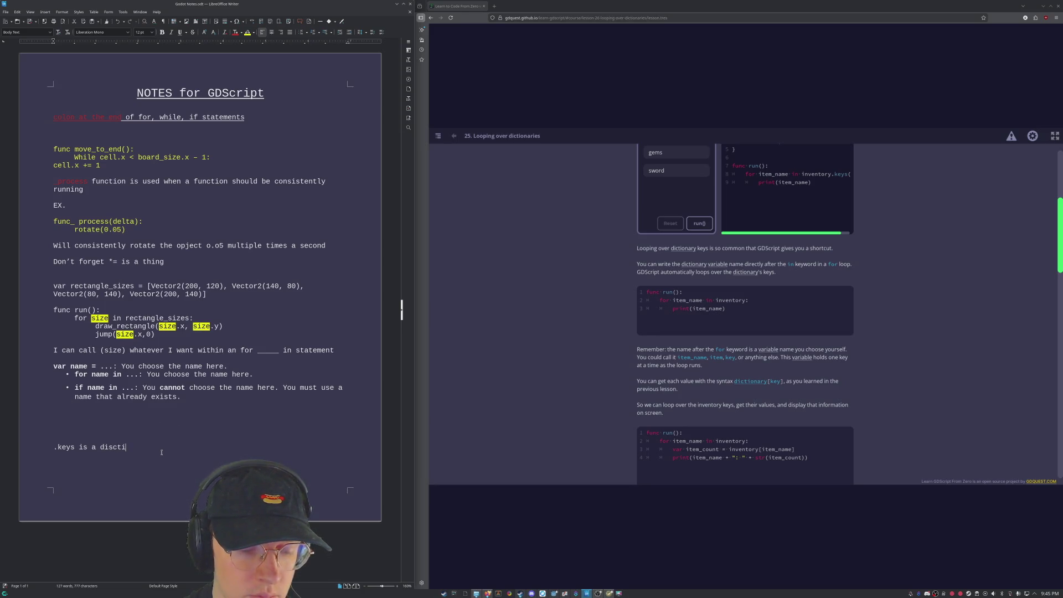
pyautogui.write('onaty func')
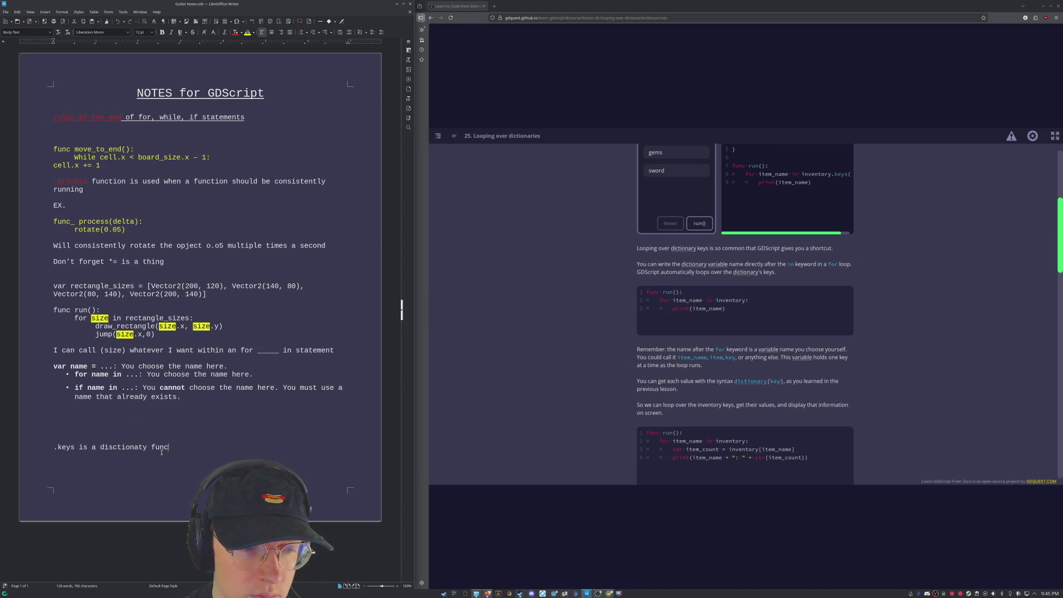
pyautogui.press('BackSpace')
pyautogui.press('BackSpace')
pyautogui.press('BackSpace')
pyautogui.press('BackSpace')
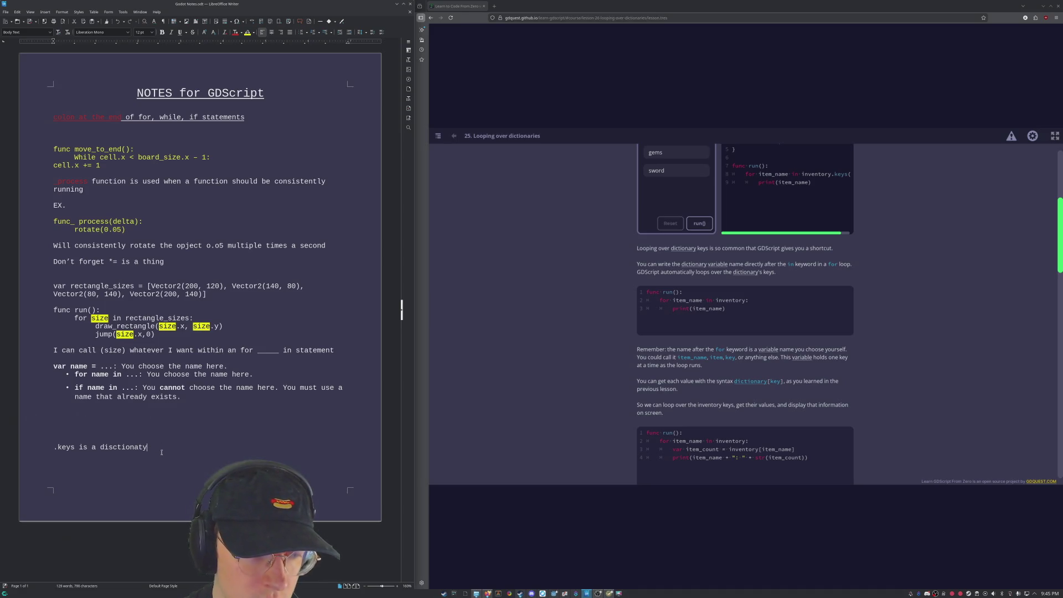
pyautogui.press('BackSpace')
pyautogui.press('BackSpace')
pyautogui.write('ry thingu')
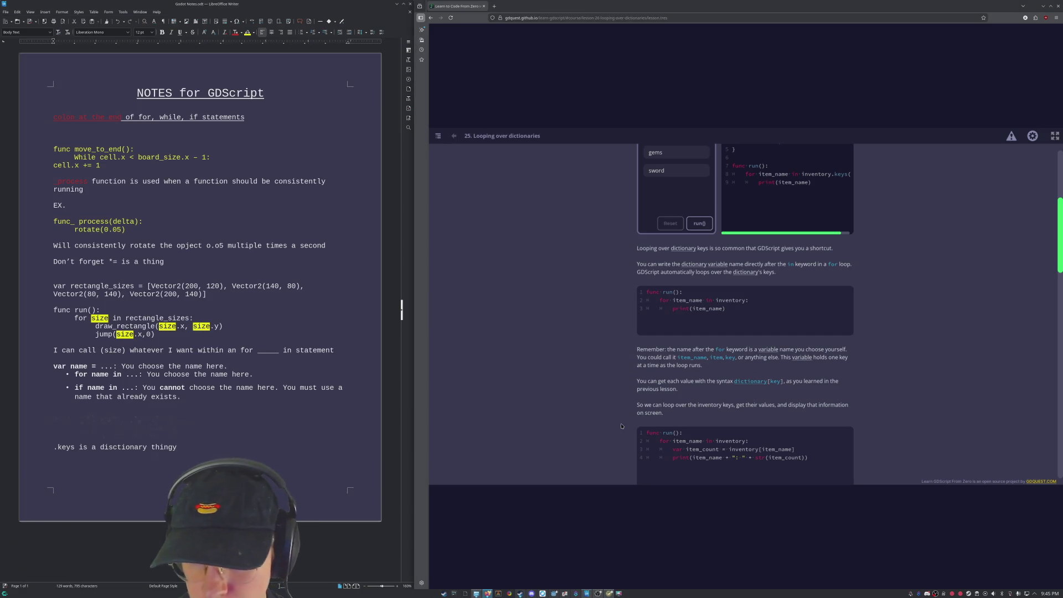
pyautogui.scroll(-5, 616, 382)
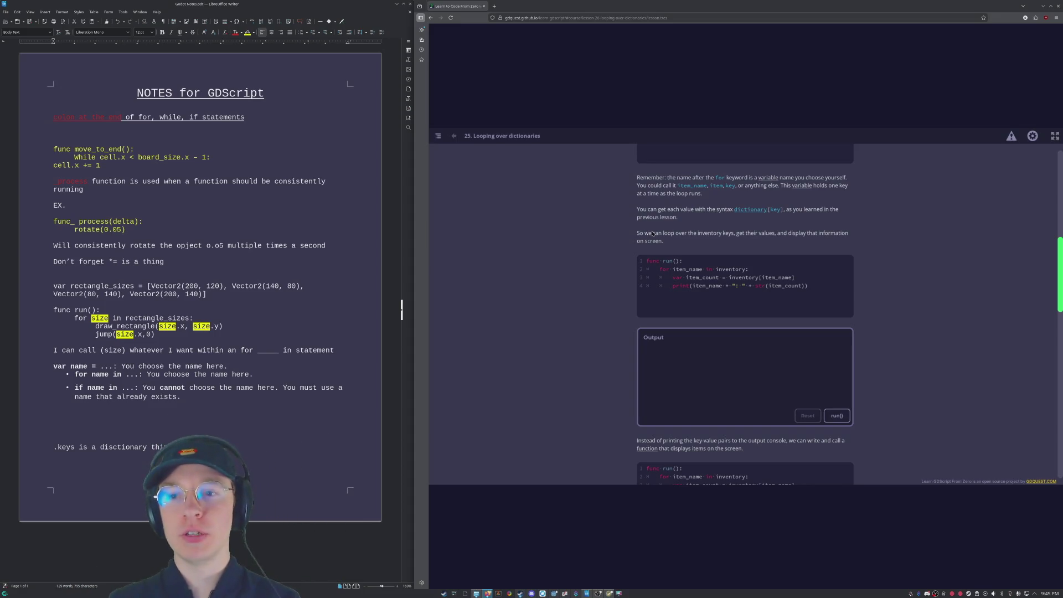
# Step: Run the key-and-value loop example to print healing heart: 3, gems: 5 and sword: 1
pyautogui.scroll(3, 638, 192)
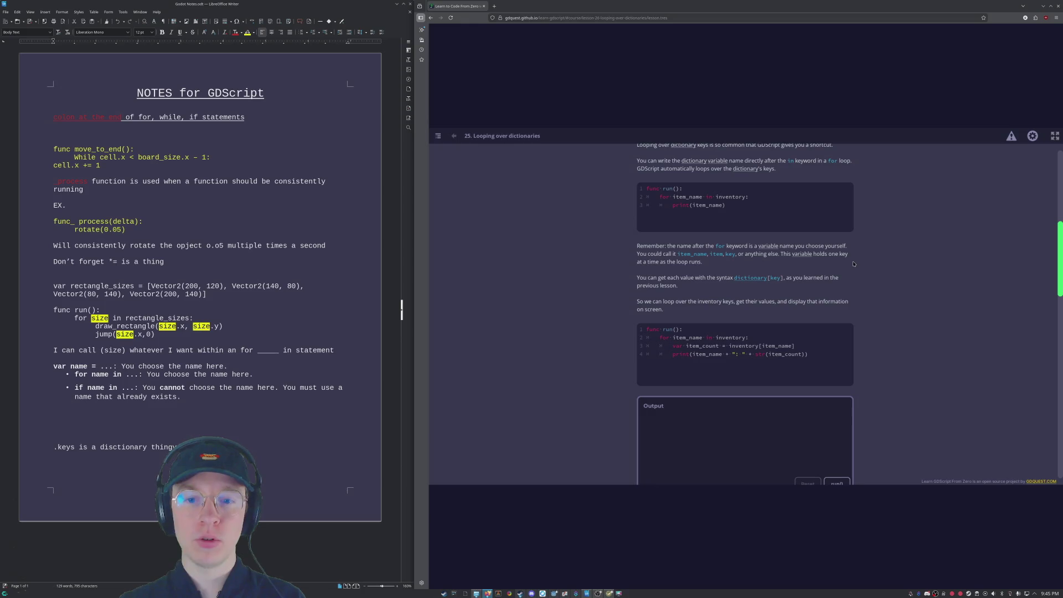
pyautogui.scroll(-2, 853, 264)
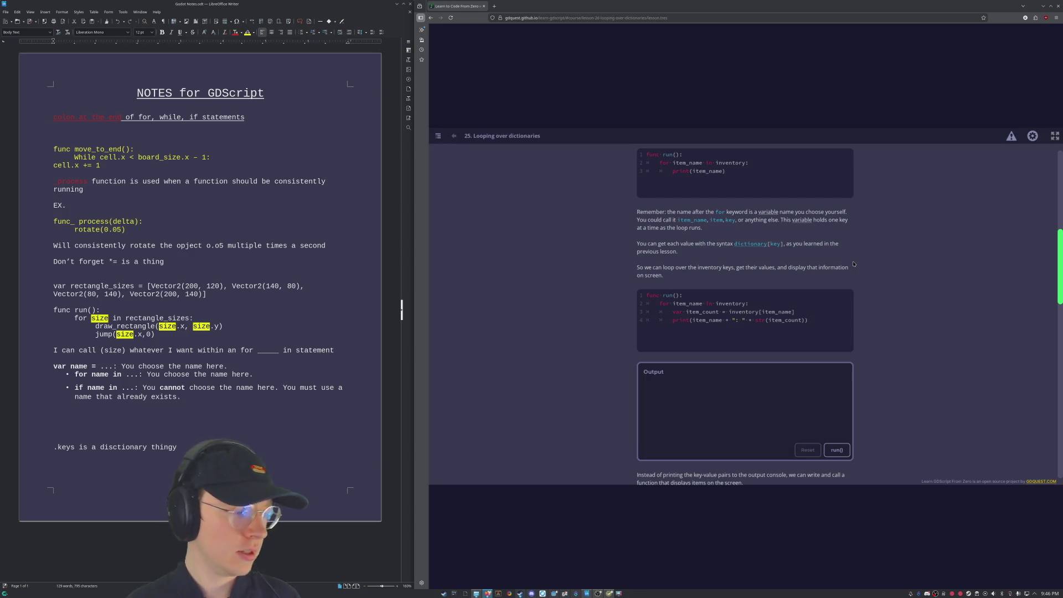
pyautogui.scroll(-2, 854, 264)
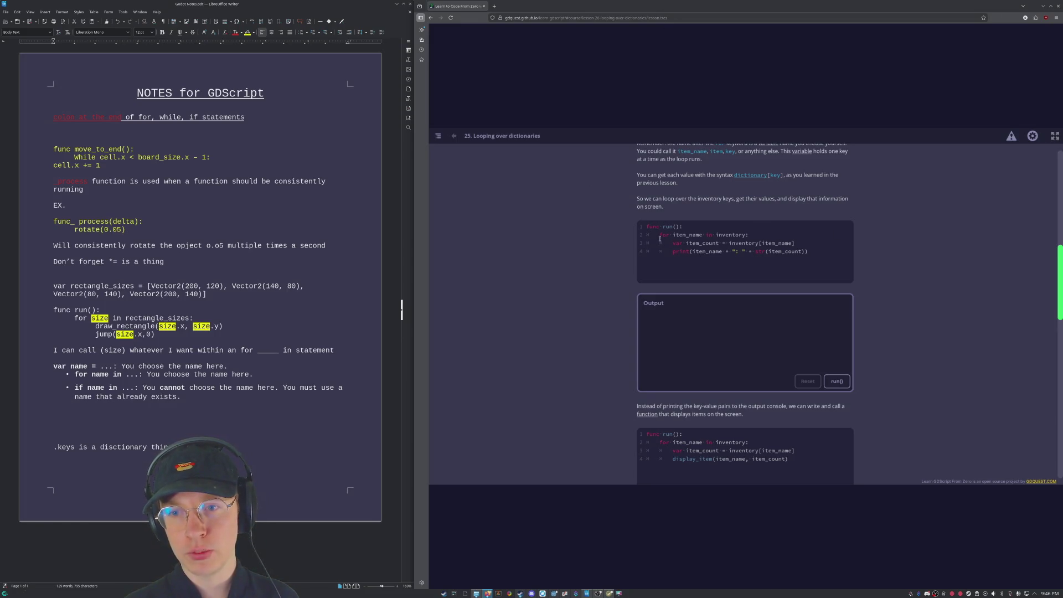
pyautogui.scroll(-1, 636, 233)
pyautogui.click(837, 349)
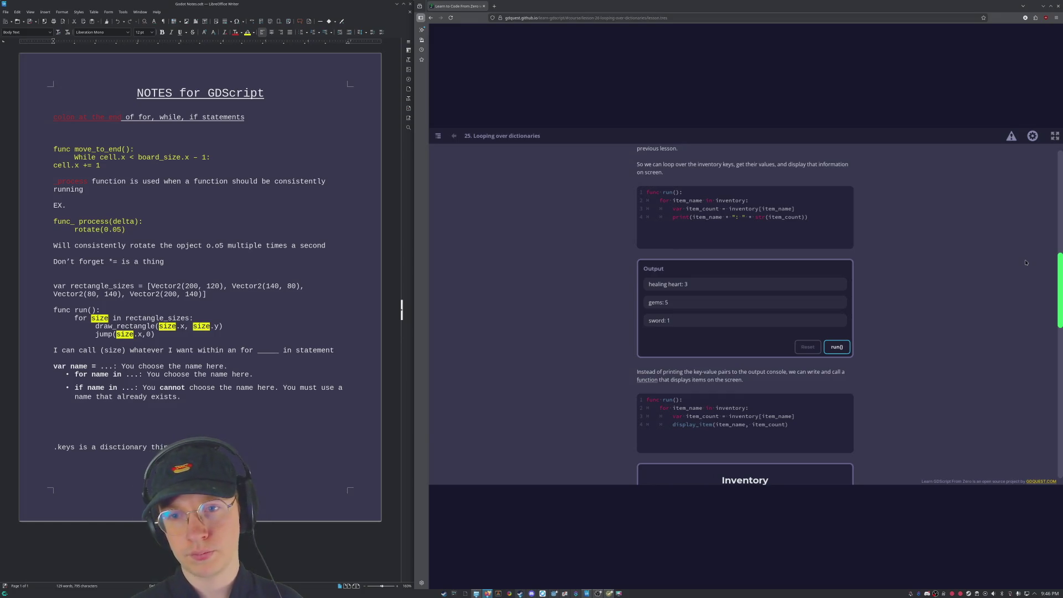
# Step: Highlight str in the print line and view the Inventory panel's Healing Heart, Gems and Sword cards
pyautogui.scroll(3, 736, 312)
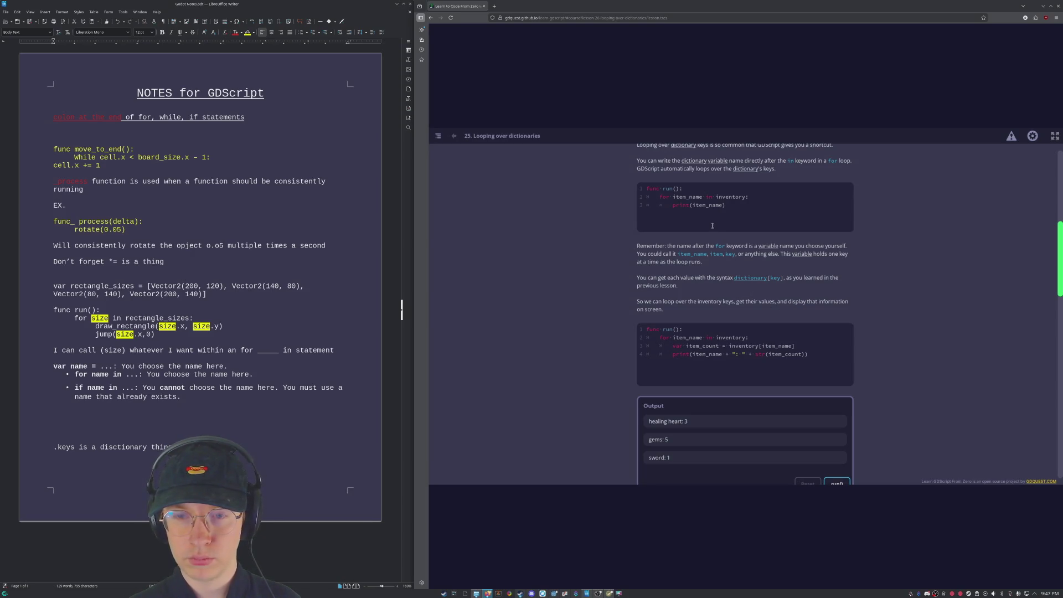
pyautogui.scroll(-3, 712, 224)
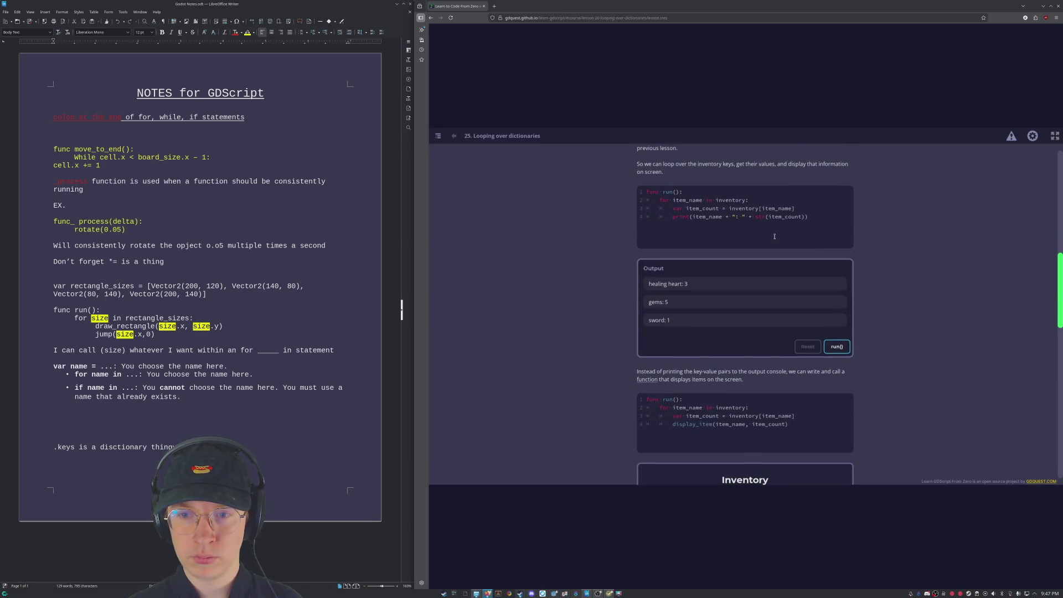
pyautogui.doubleClick(762, 216)
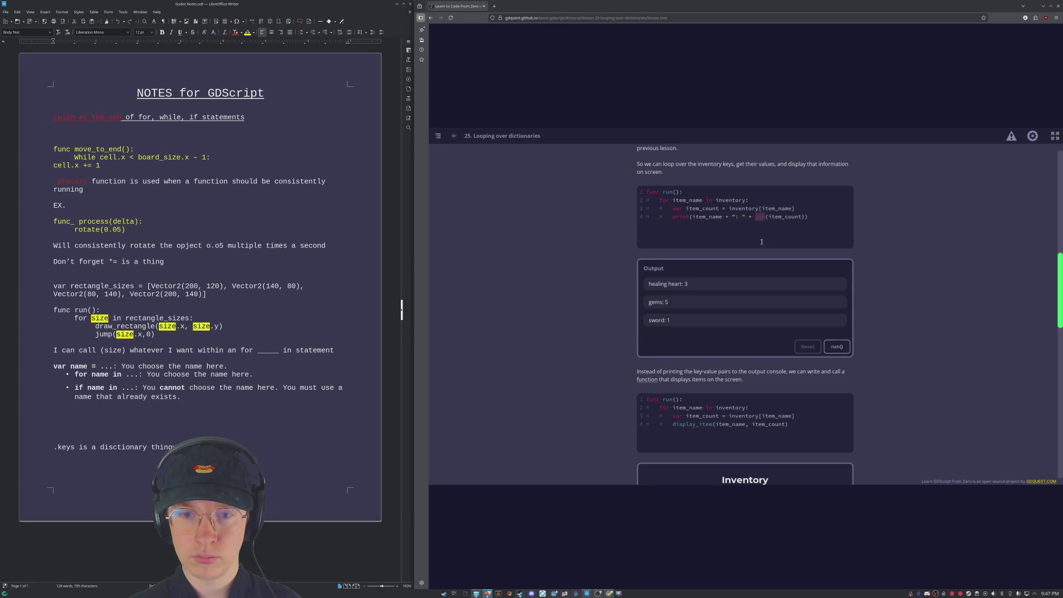
pyautogui.scroll(-2, 620, 270)
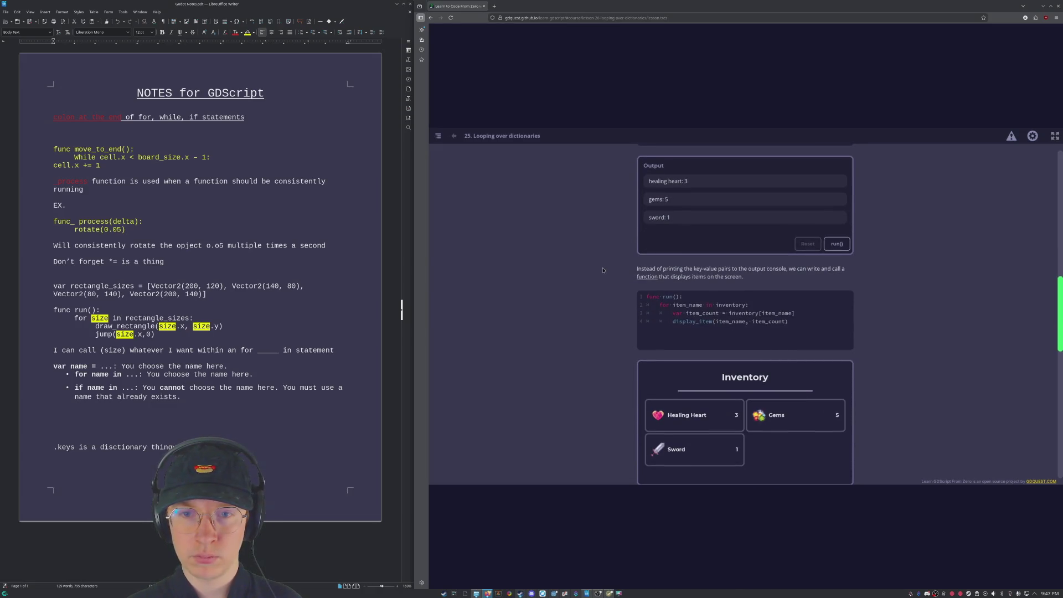
pyautogui.click(838, 245)
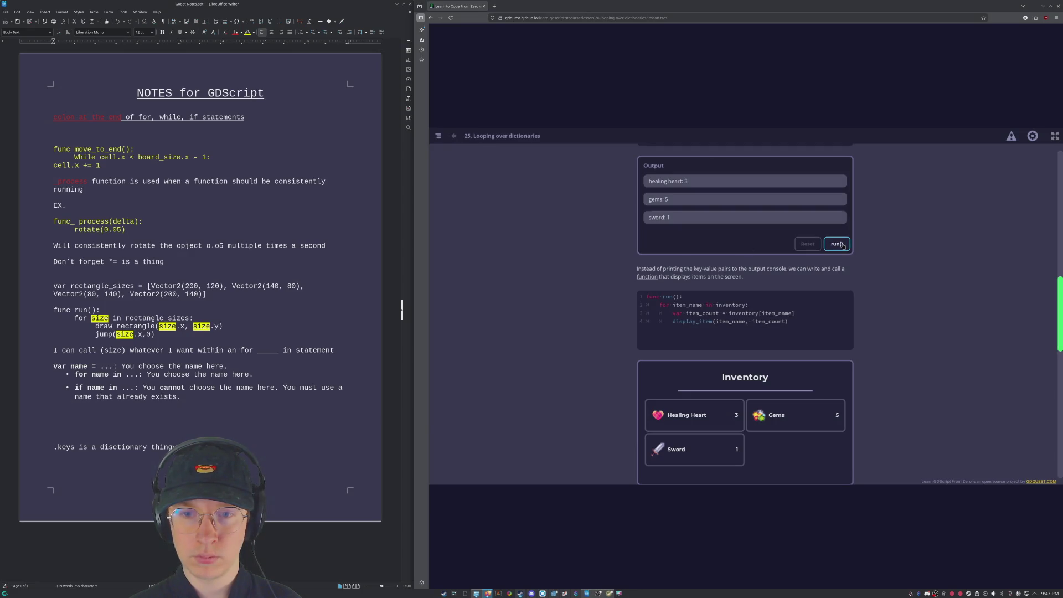
pyautogui.click(840, 245)
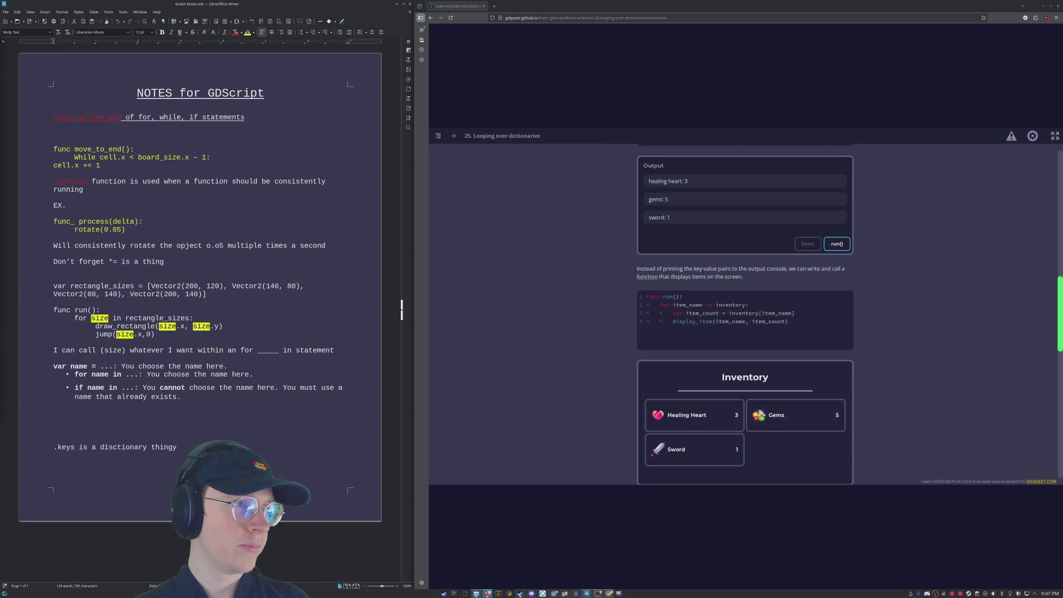
pyautogui.click(542, 222)
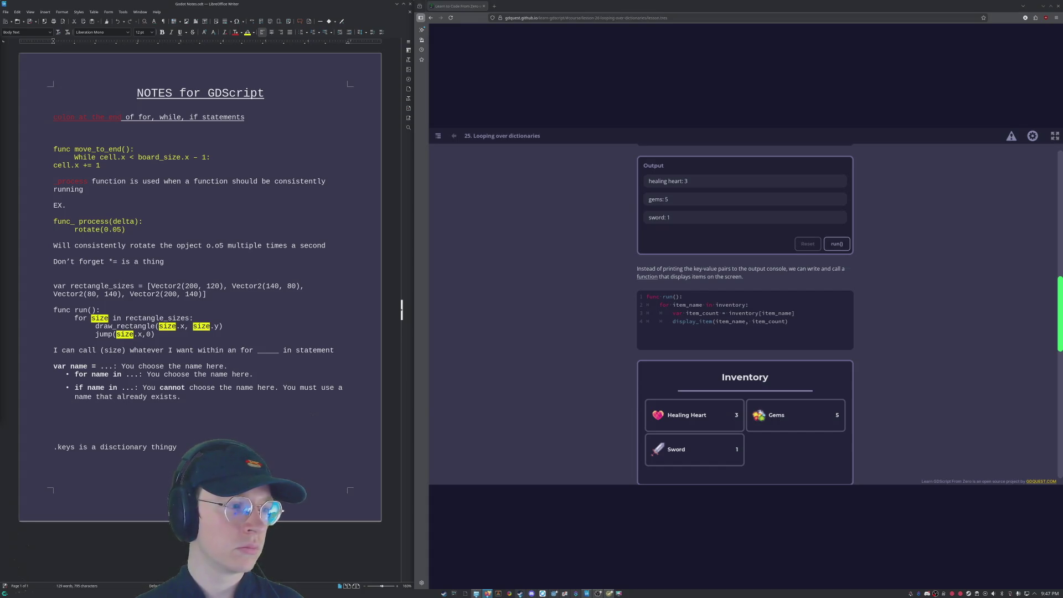
# Step: Scroll back up to the key-and-value print loop and the 'Remember' paragraph
pyautogui.scroll(3, 557, 320)
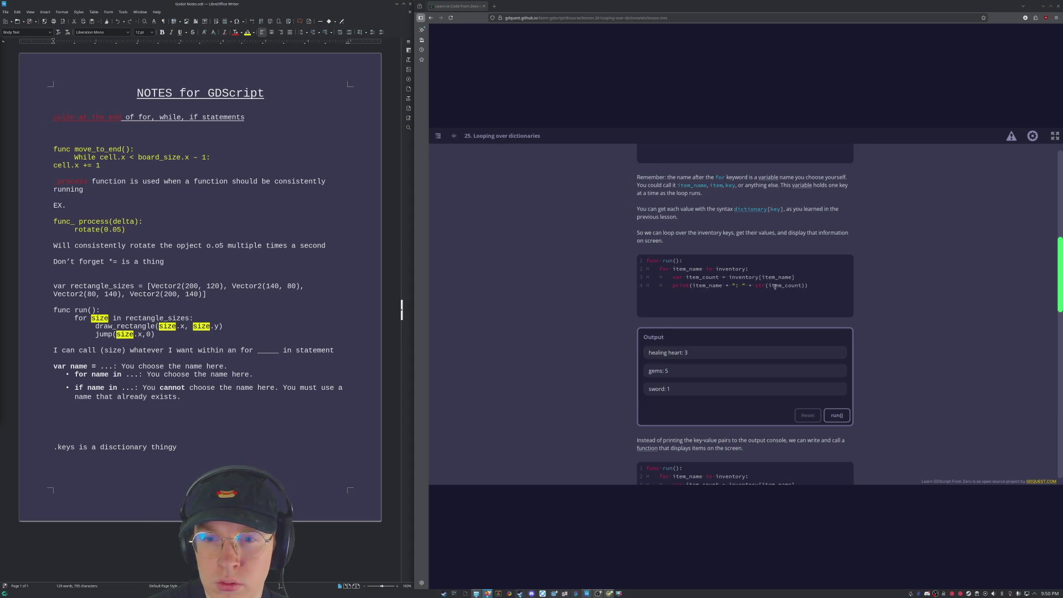
# Step: Highlight the str call, then view the display_item loop's Healing Heart 3, Gems 5, Sword 1 cards
pyautogui.moveTo(755, 286); pyautogui.dragTo(761, 287)
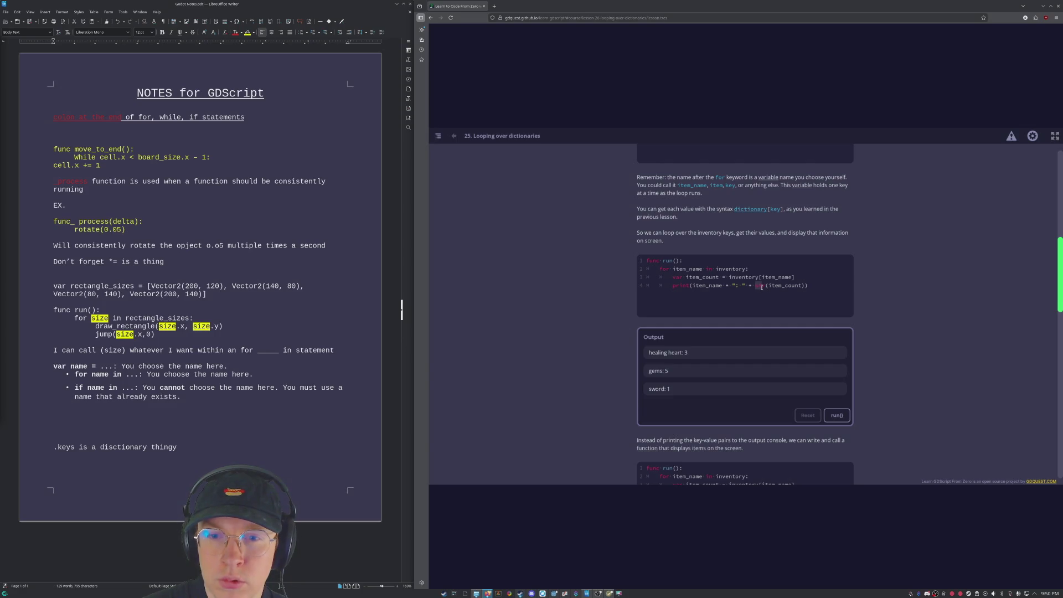
pyautogui.click(764, 289)
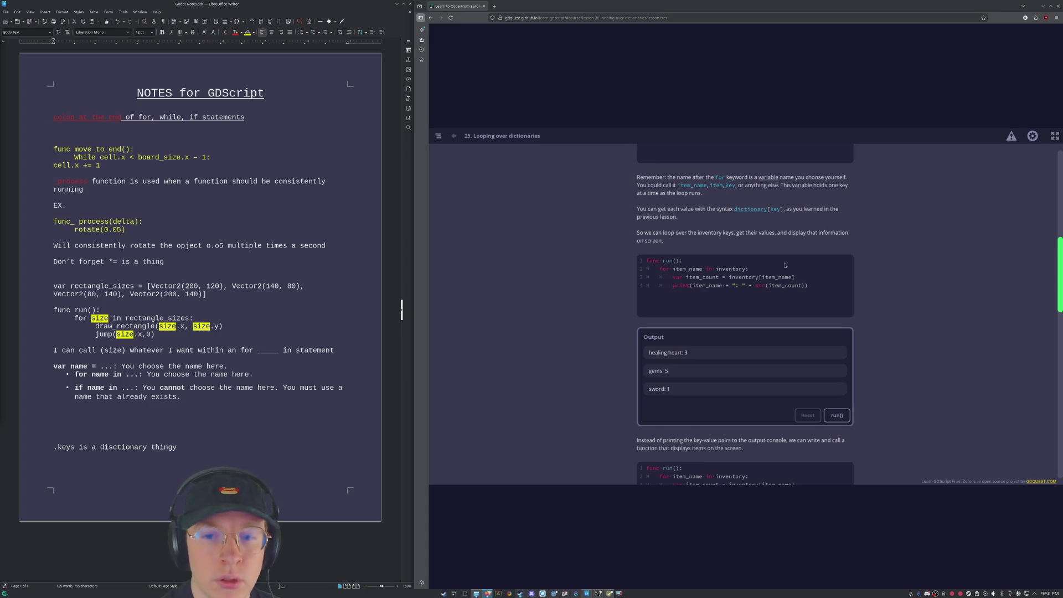
pyautogui.scroll(-1, 824, 296)
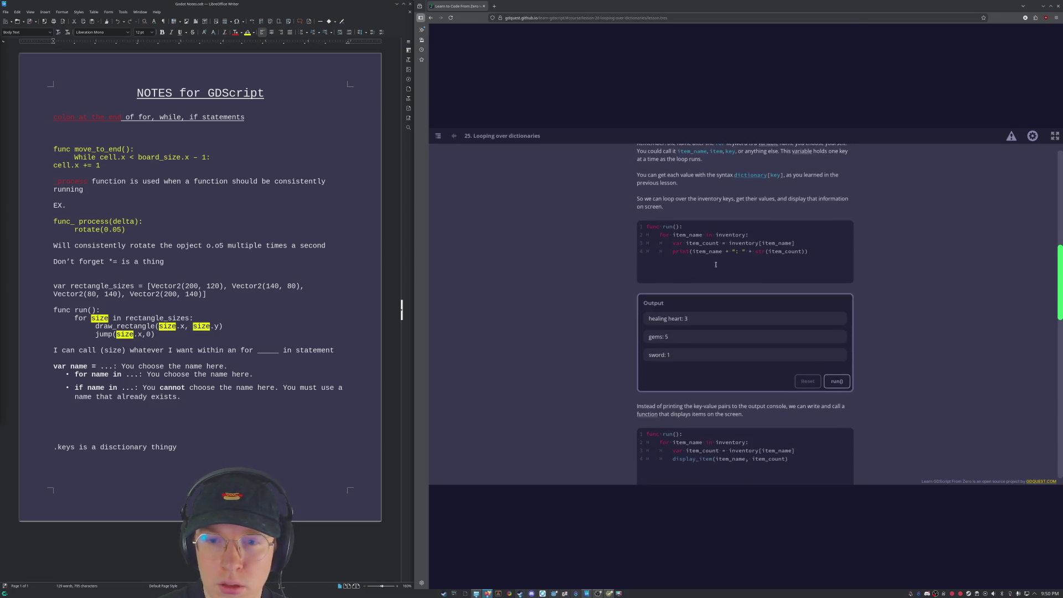
pyautogui.scroll(-4, 690, 252)
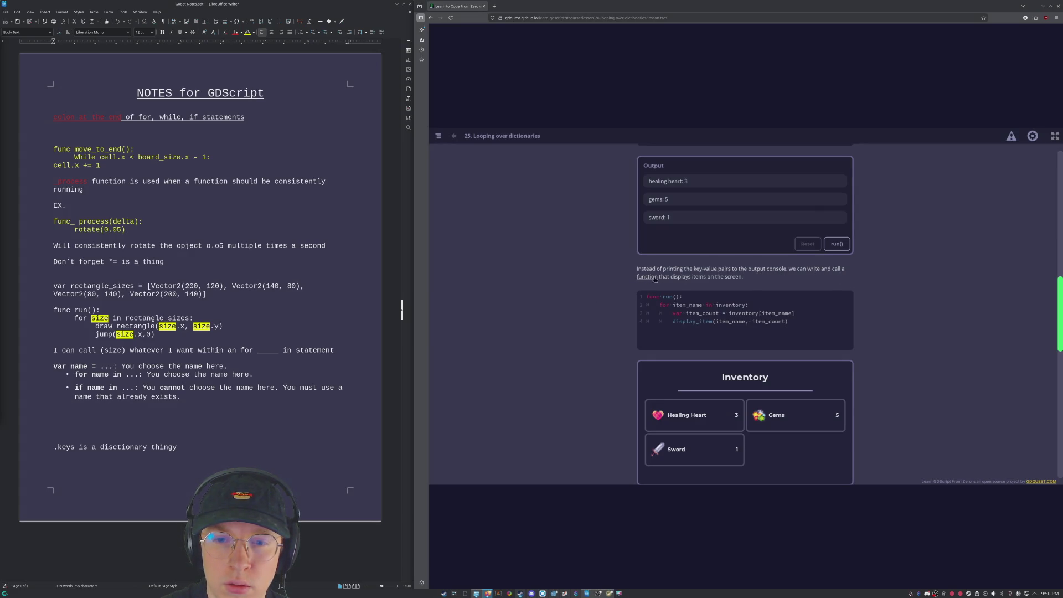
pyautogui.scroll(-2, 630, 285)
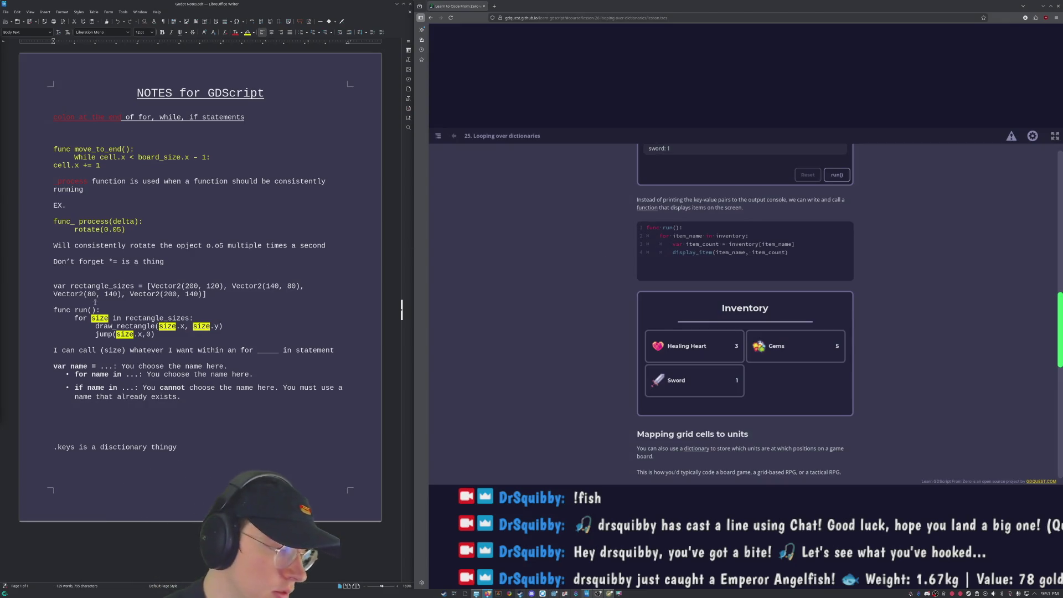
pyautogui.click(109, 445)
pyautogui.press('Delete')
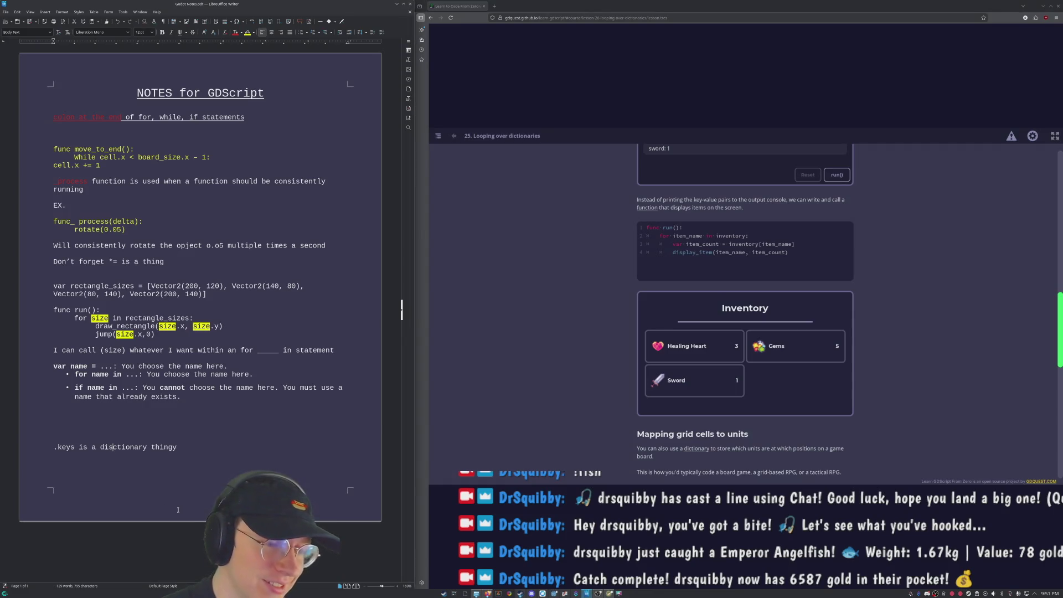
# Step: With the note reading '.keys is a dictionary thingy', go back to the lesson page and scroll down
pyautogui.click(806, 272)
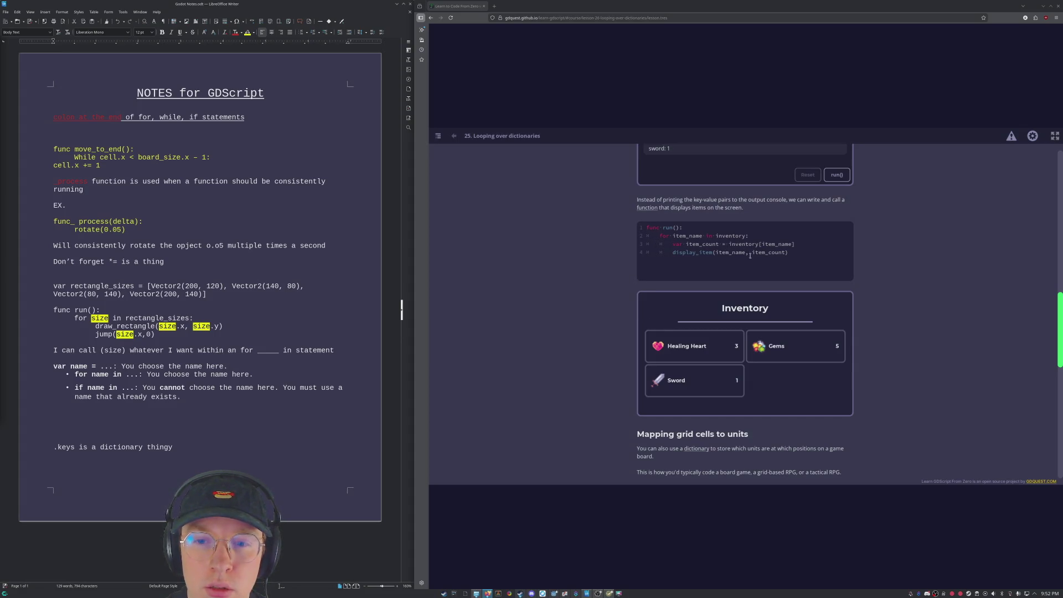
pyautogui.scroll(-5, 750, 256)
pyautogui.scroll(-3, 740, 282)
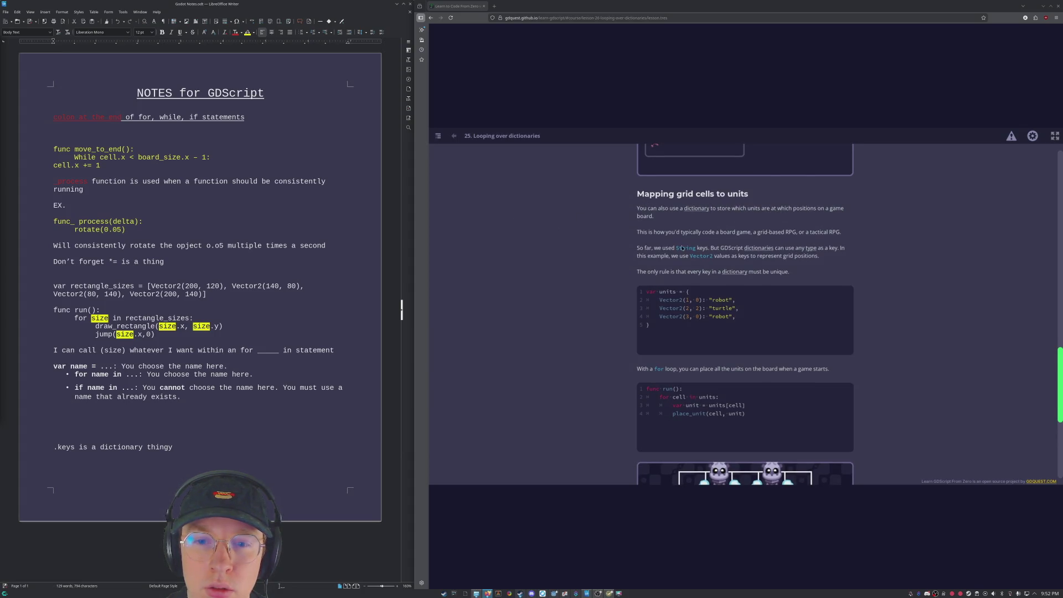
pyautogui.scroll(-1, 534, 259)
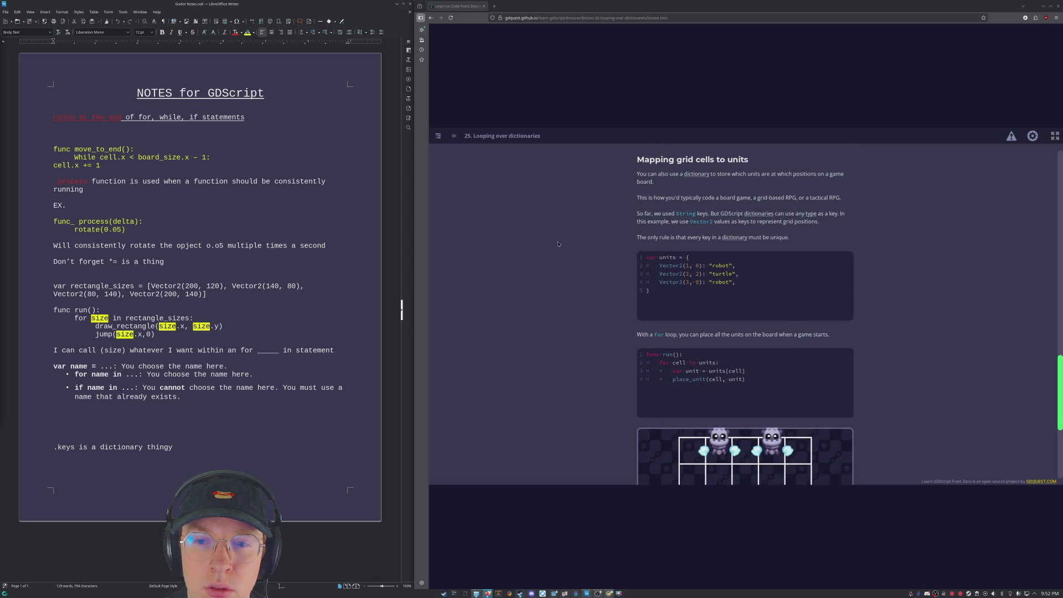
pyautogui.click(554, 244)
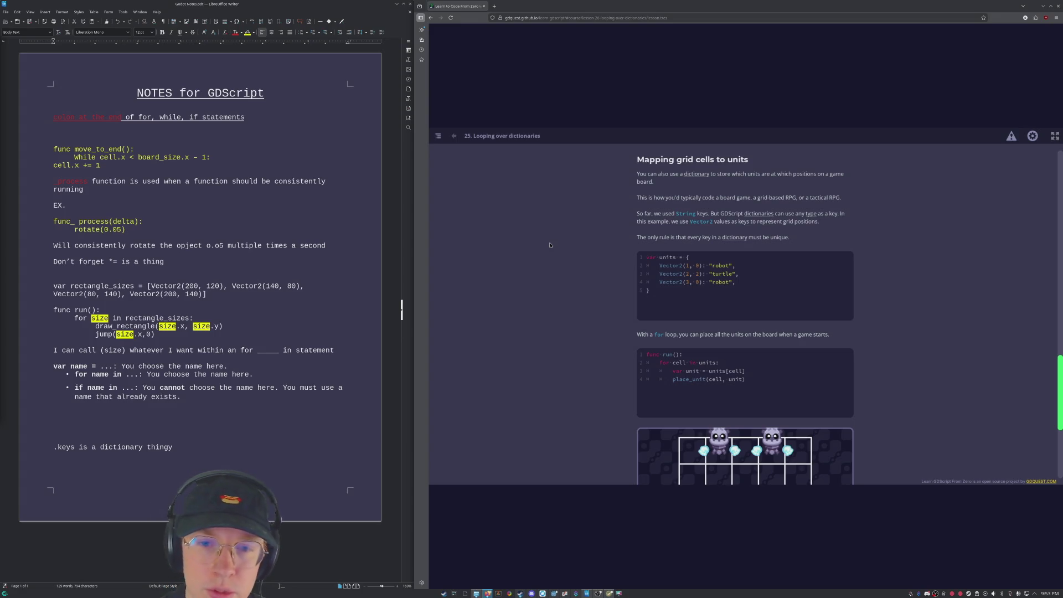
pyautogui.scroll(-1, 615, 219)
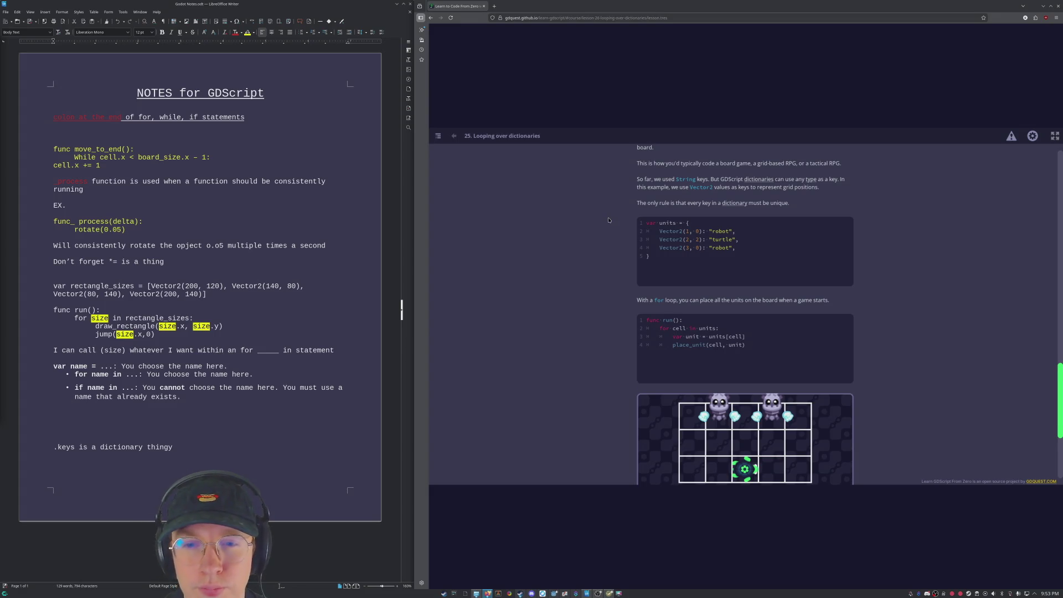
pyautogui.scroll(-1, 608, 220)
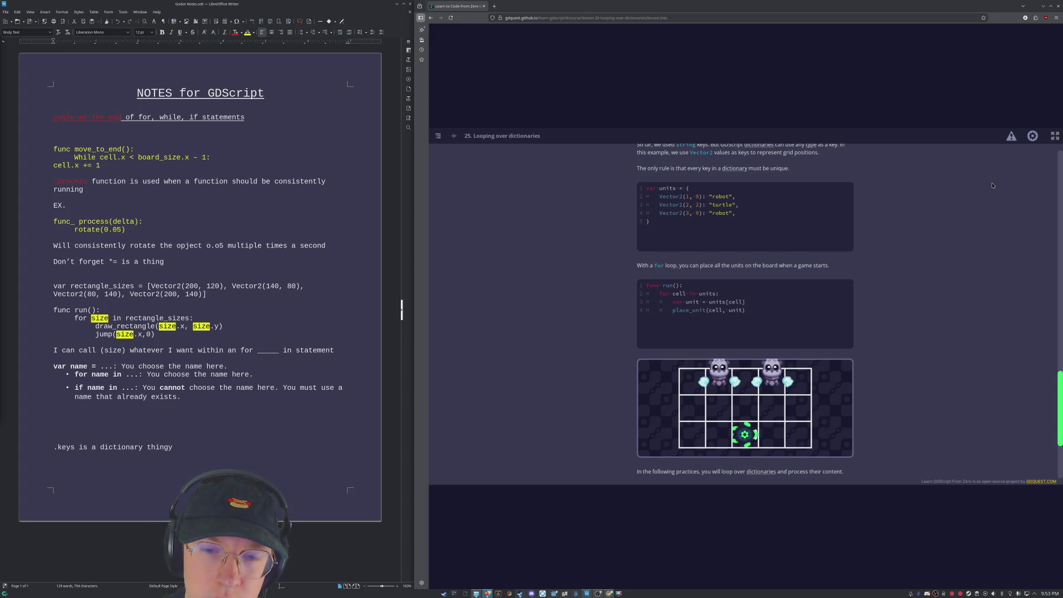
# Step: Scroll lesson 25 down to its Practices list showing Displaying The Inventory and Placing Units On The Board
pyautogui.scroll(-2, 611, 312)
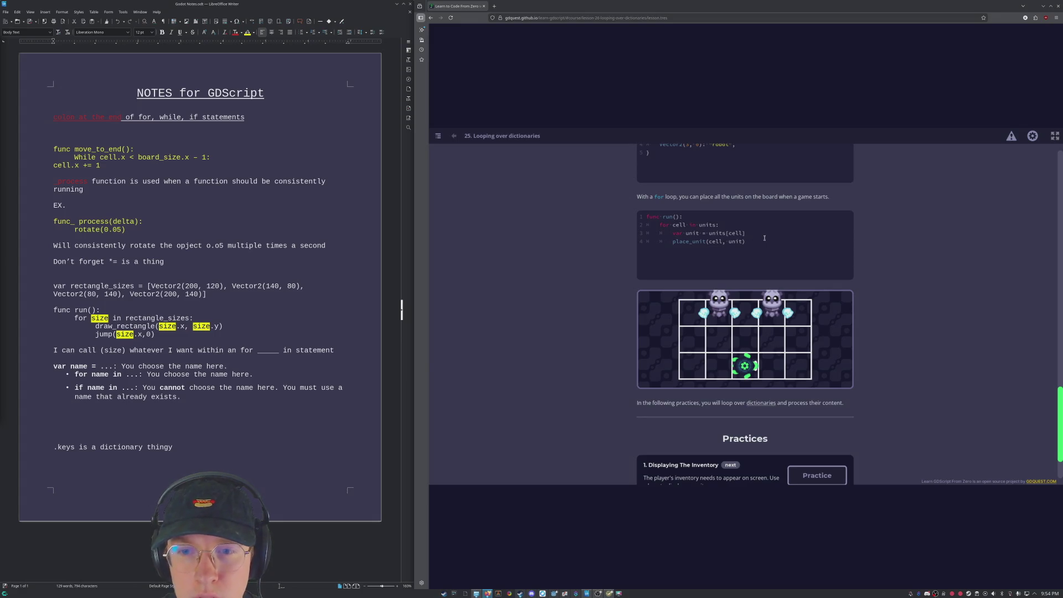
pyautogui.scroll(1, 746, 235)
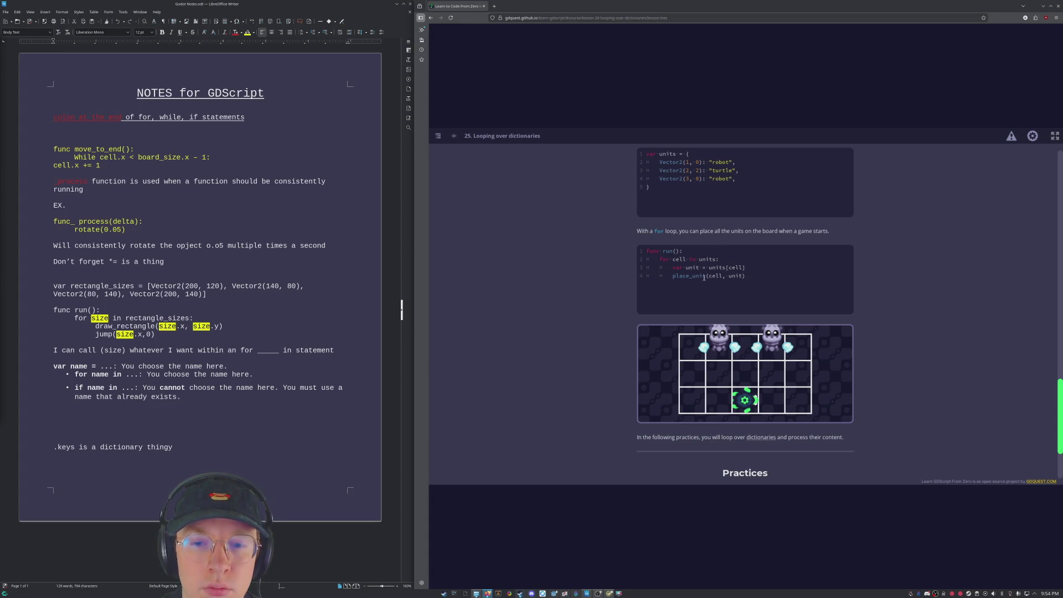
pyautogui.scroll(-2, 706, 339)
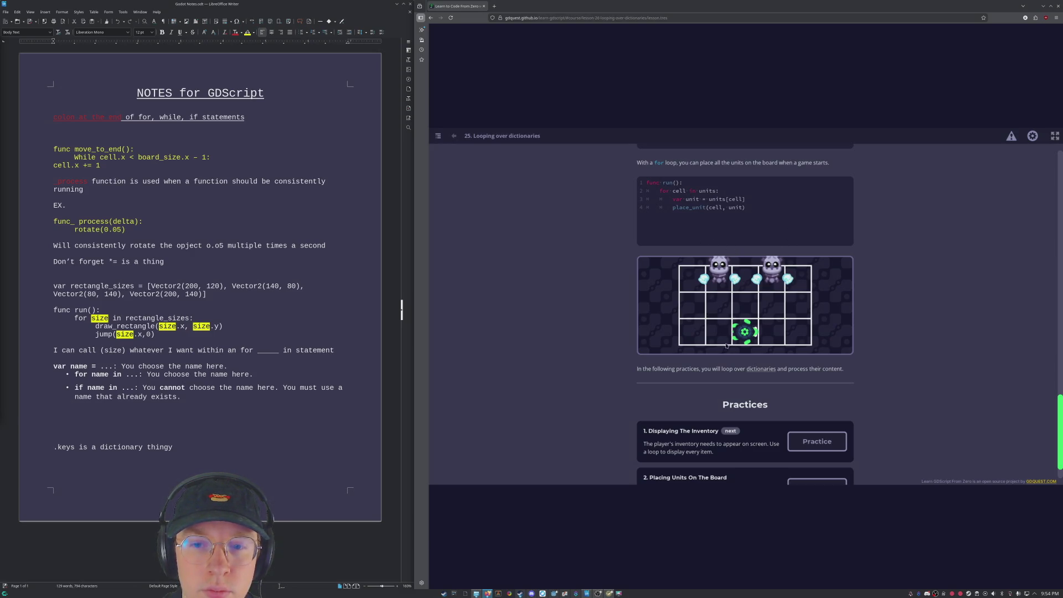
pyautogui.scroll(2, 715, 296)
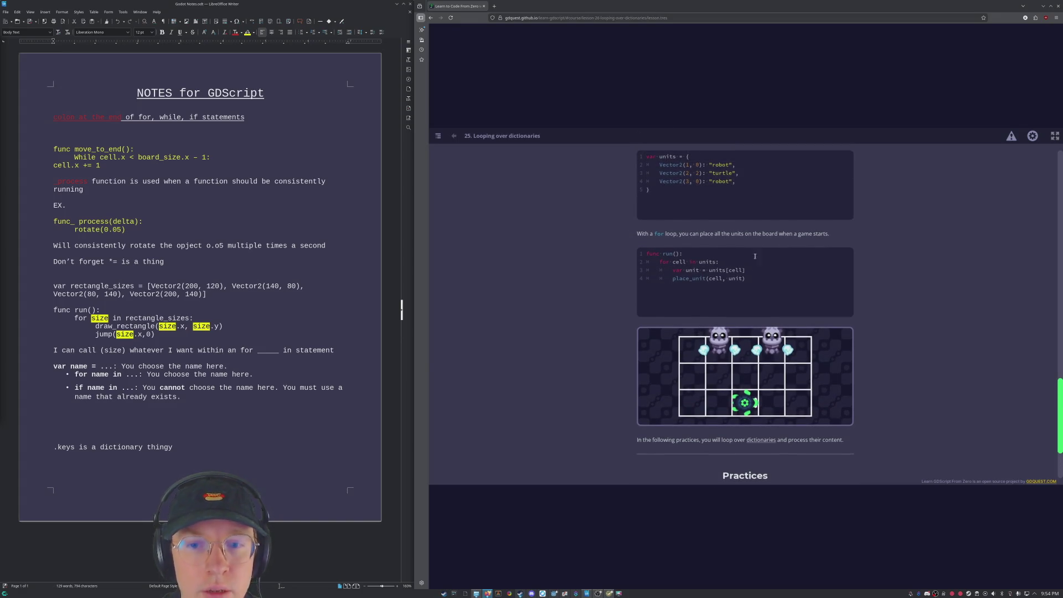
pyautogui.scroll(-2, 722, 334)
pyautogui.scroll(-2, 723, 334)
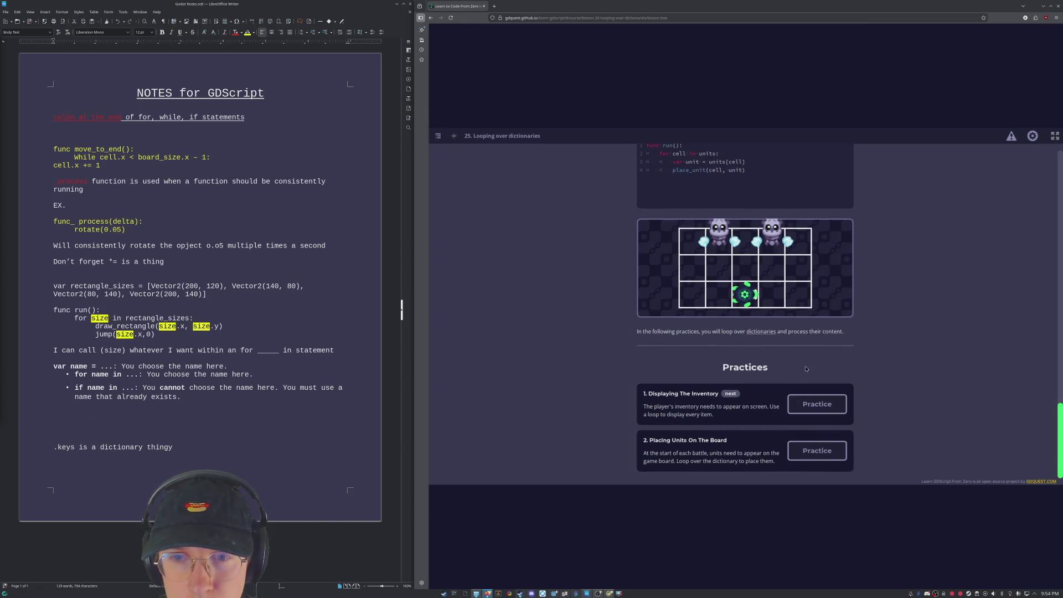
pyautogui.click(822, 409)
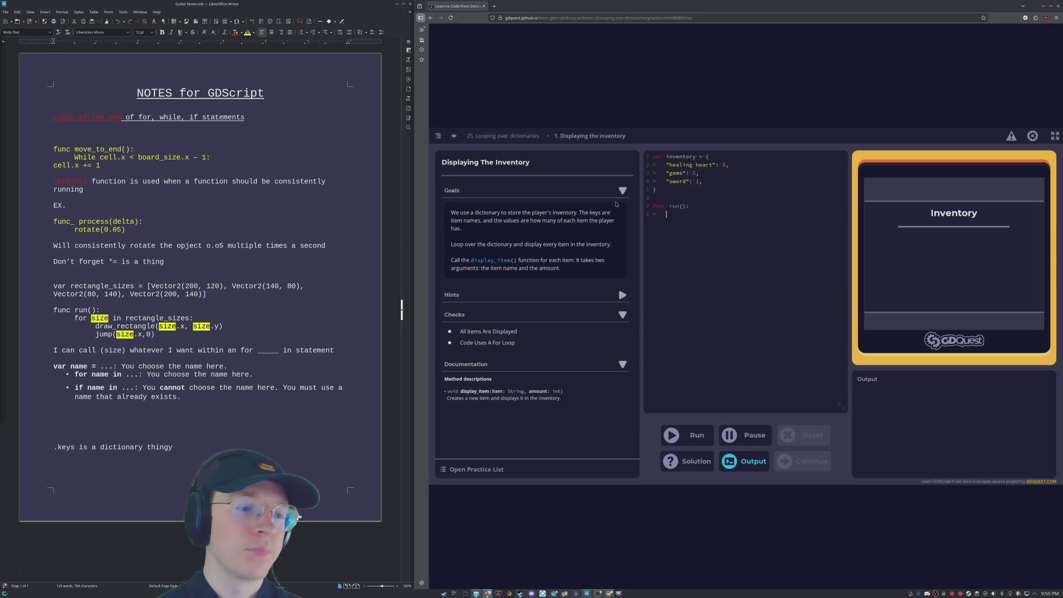
pyautogui.click(501, 135)
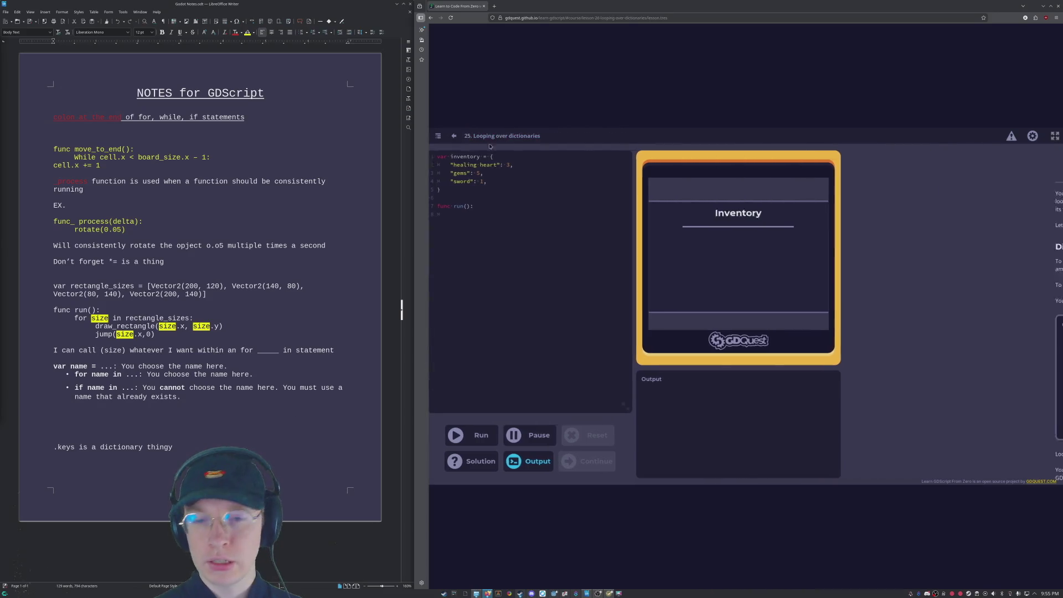
pyautogui.scroll(15, 748, 255)
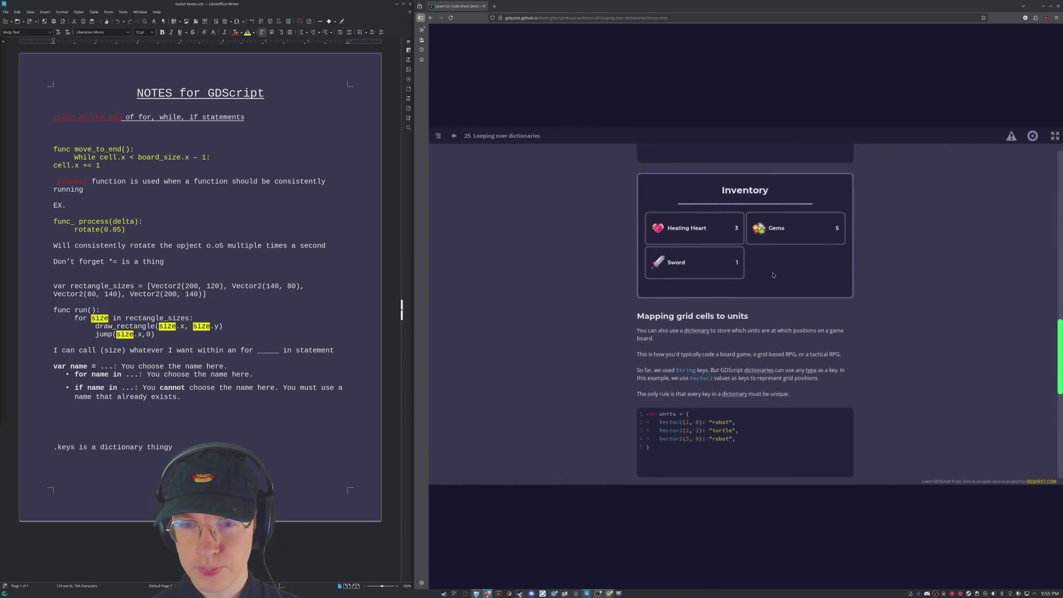
pyautogui.scroll(10, 770, 273)
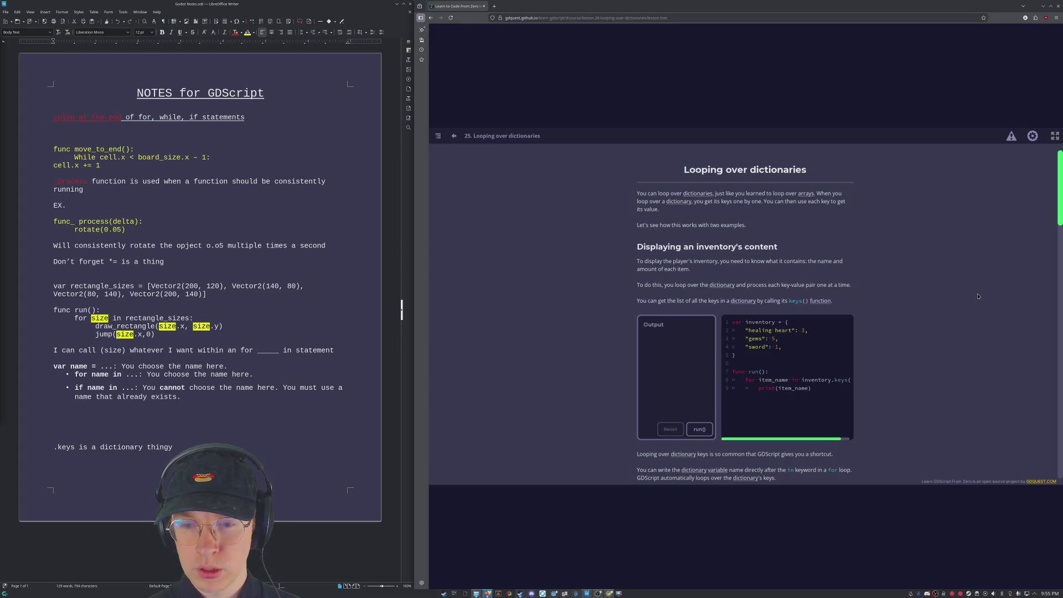
pyautogui.scroll(-3, 977, 299)
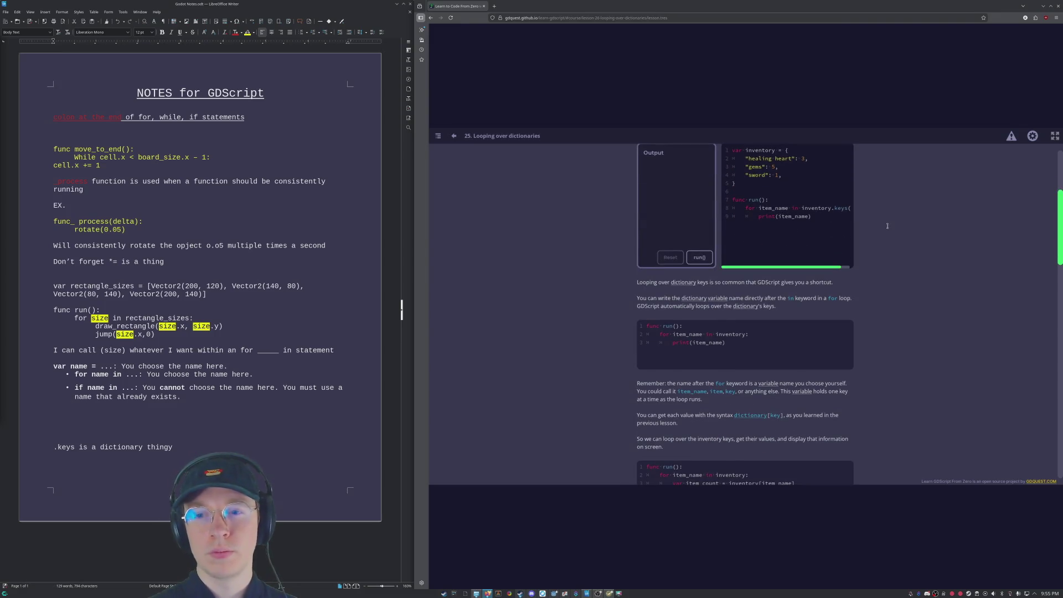
pyautogui.scroll(1, 774, 231)
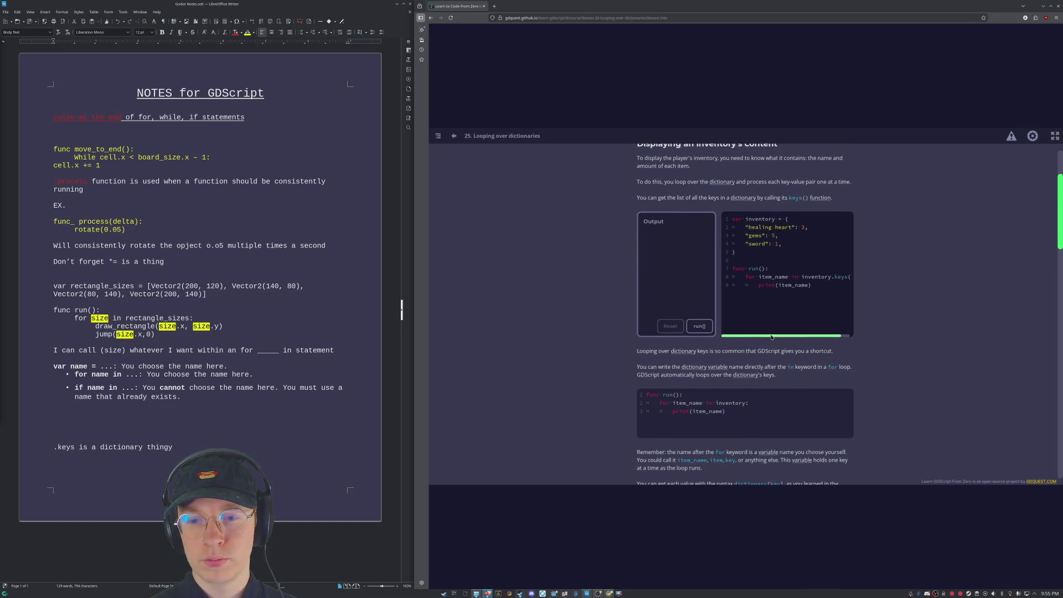
pyautogui.moveTo(771, 340); pyautogui.dragTo(847, 339)
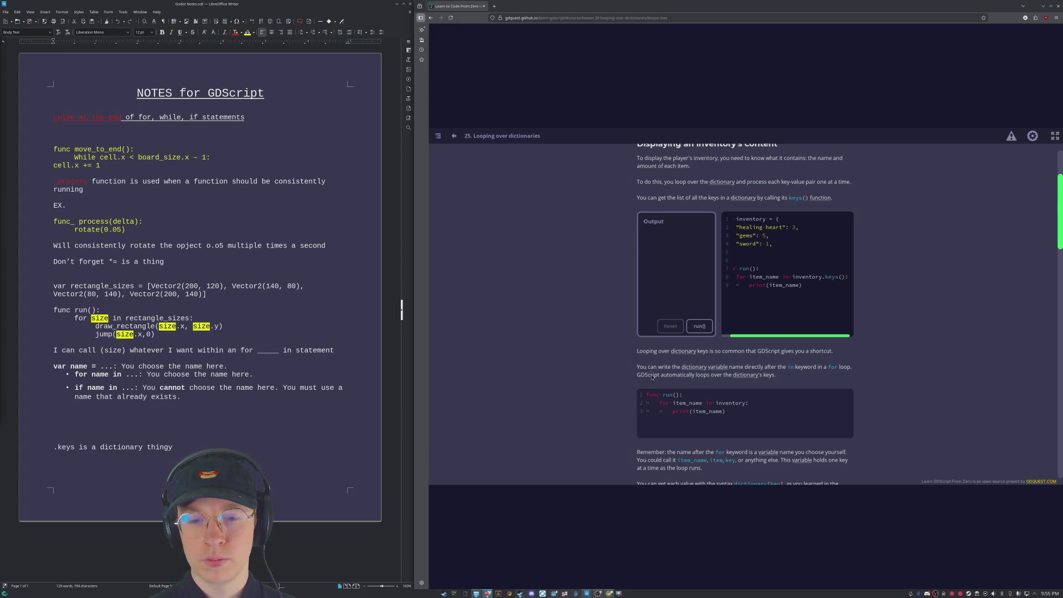
pyautogui.scroll(-3, 653, 377)
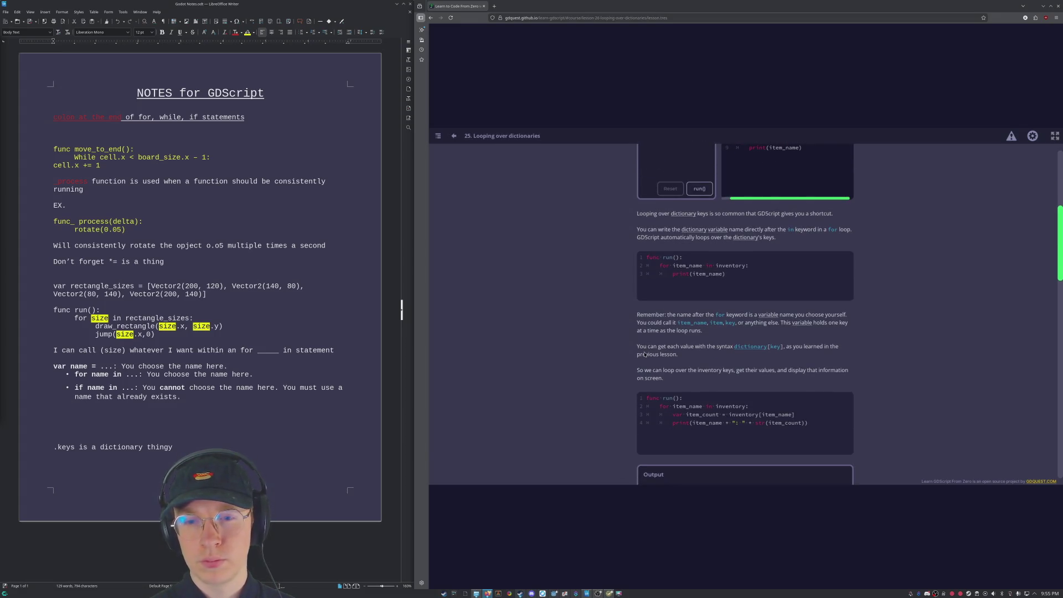
pyautogui.scroll(-3, 645, 355)
pyautogui.scroll(-3, 692, 178)
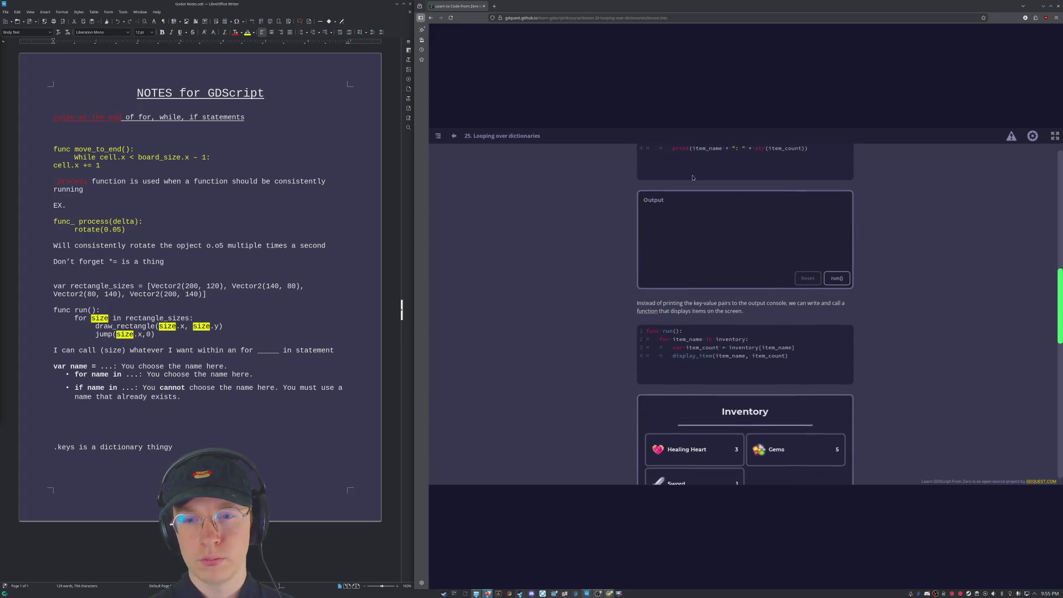
# Step: Scroll to the Practices list and open '1. Displaying The Inventory'
pyautogui.scroll(-10, 499, 347)
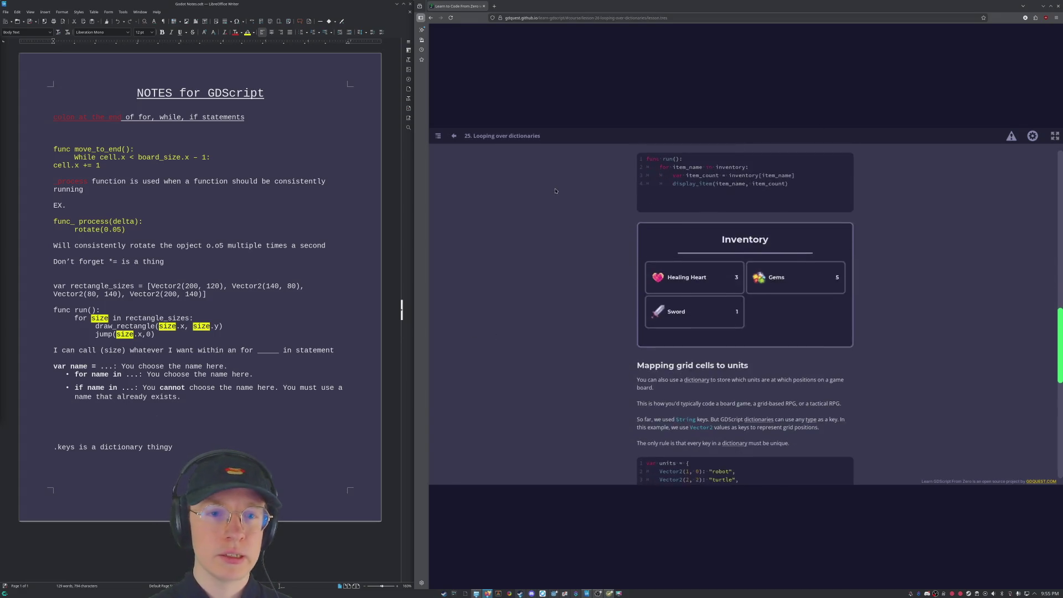
pyautogui.scroll(-2, 566, 213)
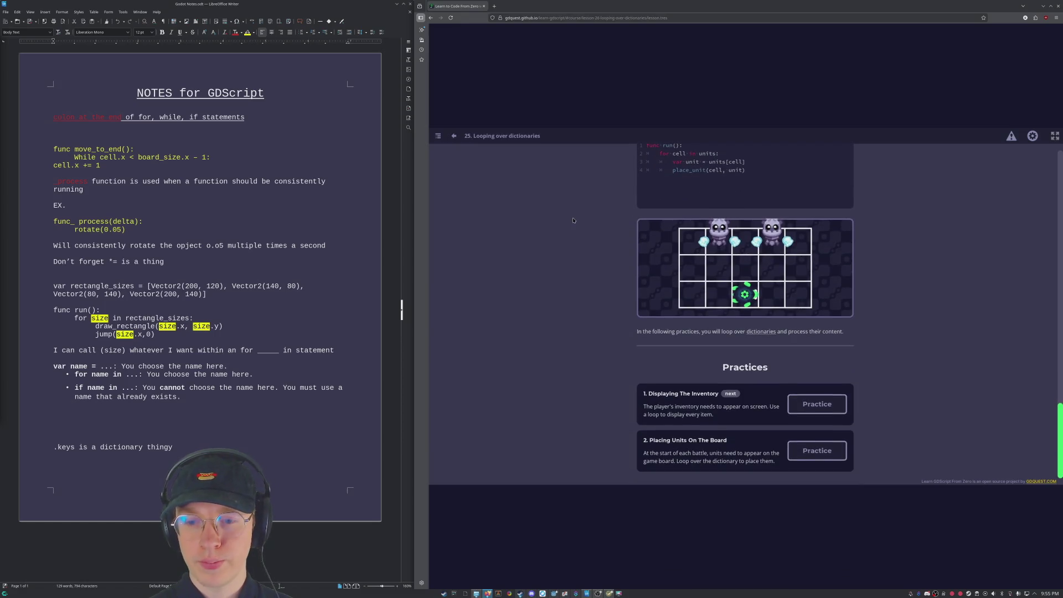
pyautogui.click(817, 407)
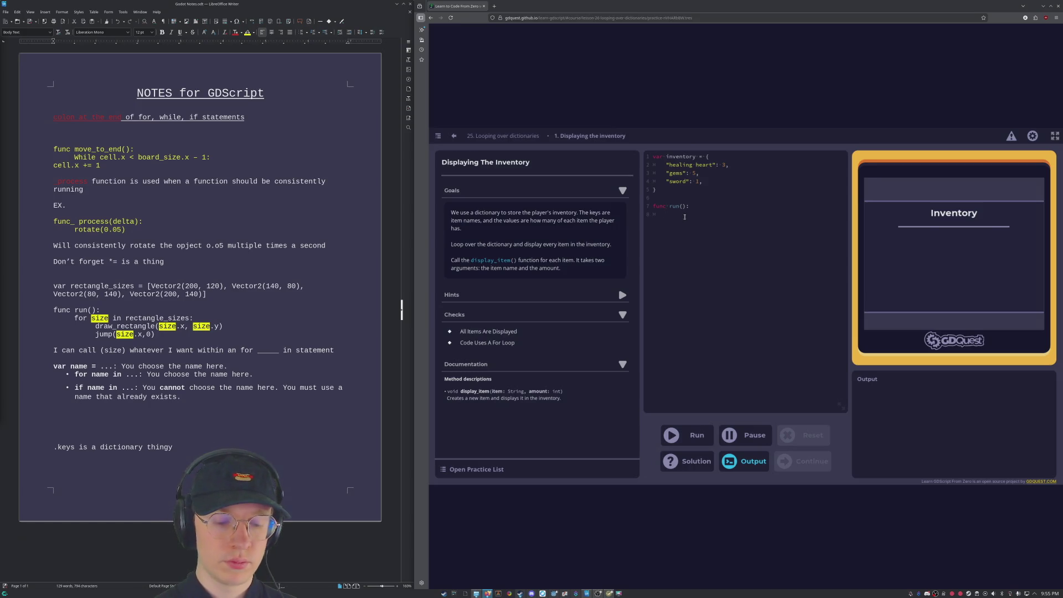
# Step: Write 'for item_name in inventory.keys():' and start a display_item() call in the loop body
pyautogui.write('for item')
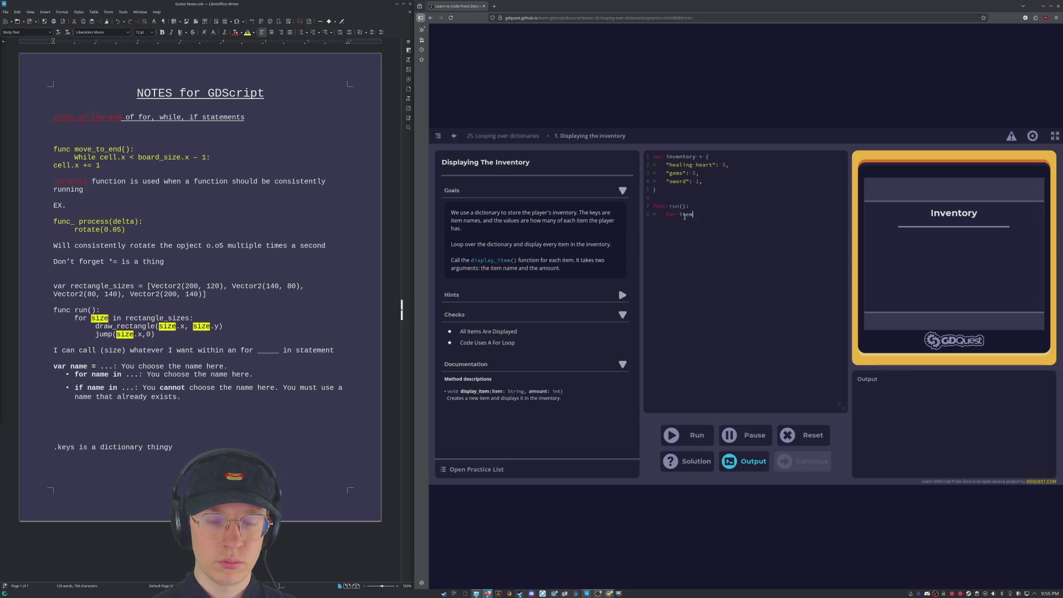
pyautogui.write('_name ')
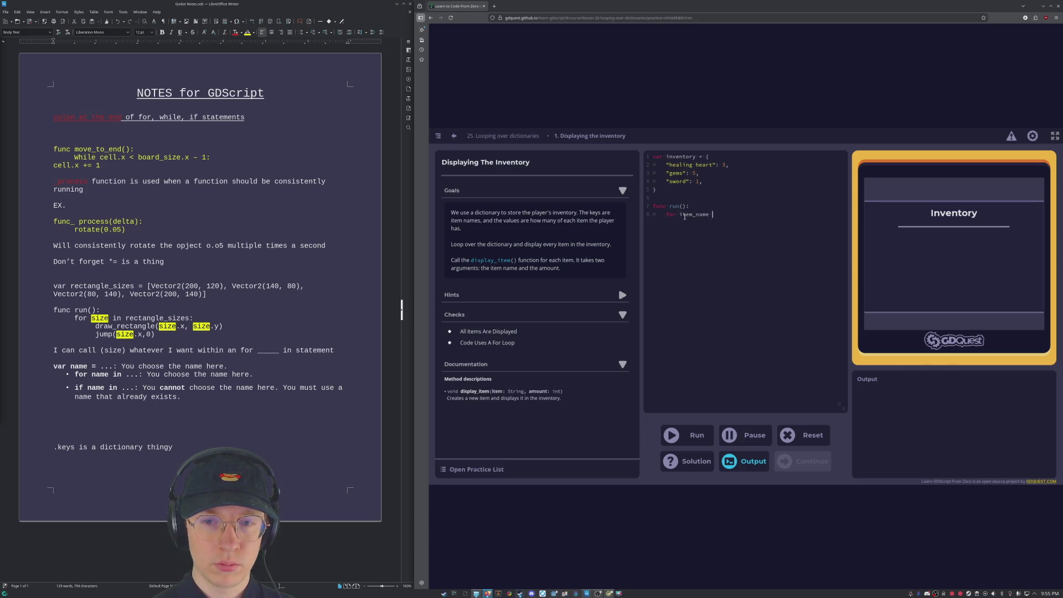
pyautogui.write('in ')
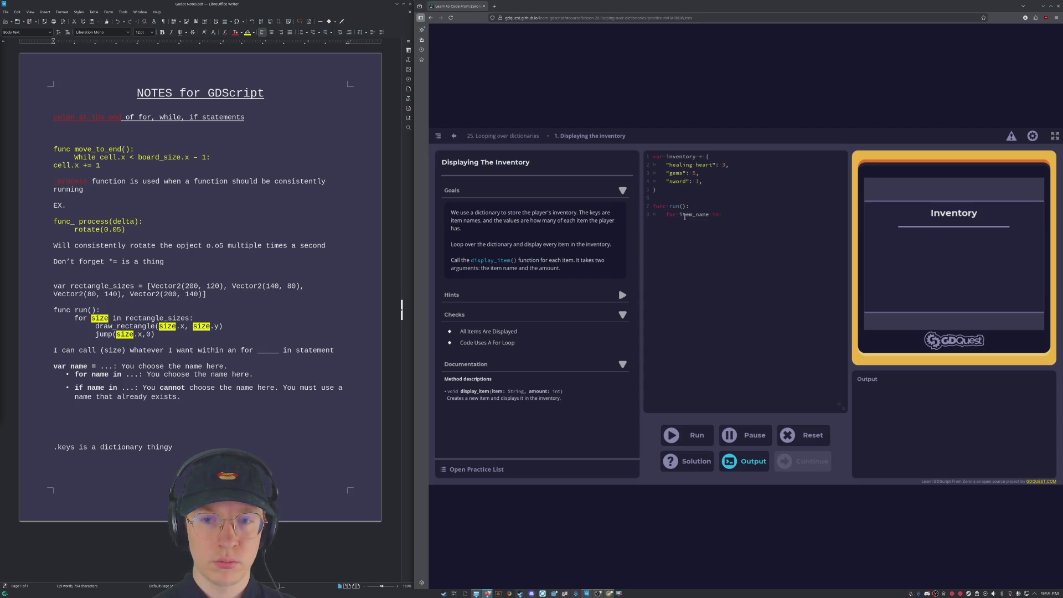
pyautogui.write('invent')
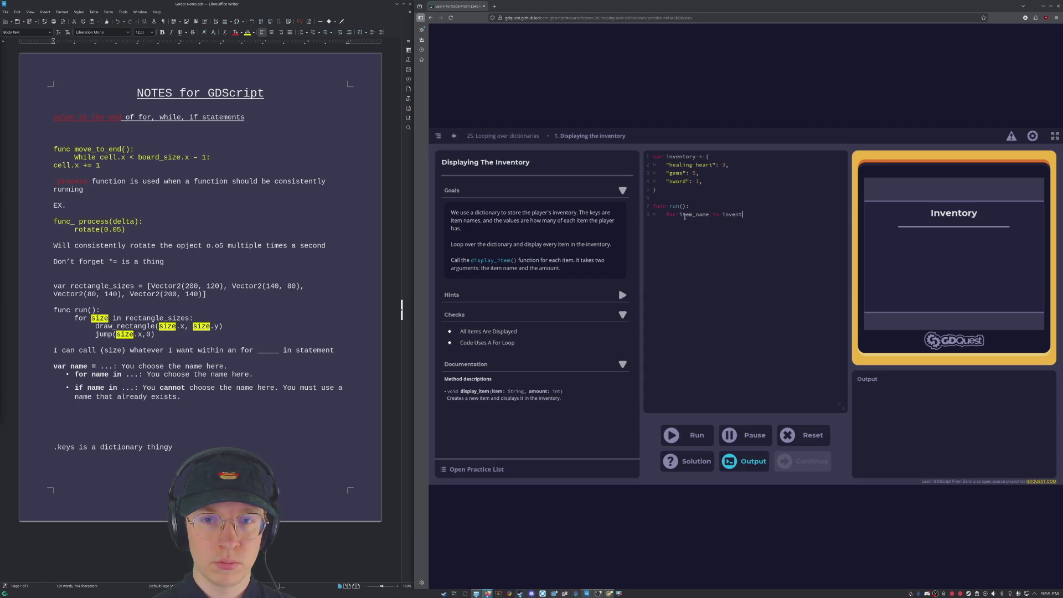
pyautogui.write('ory.keys')
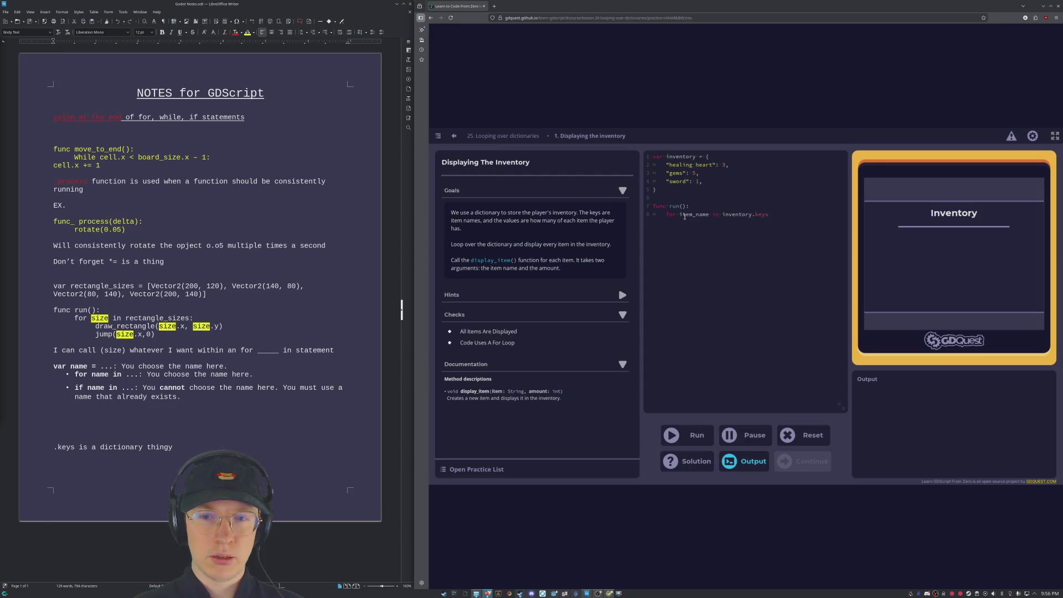
pyautogui.write('():')
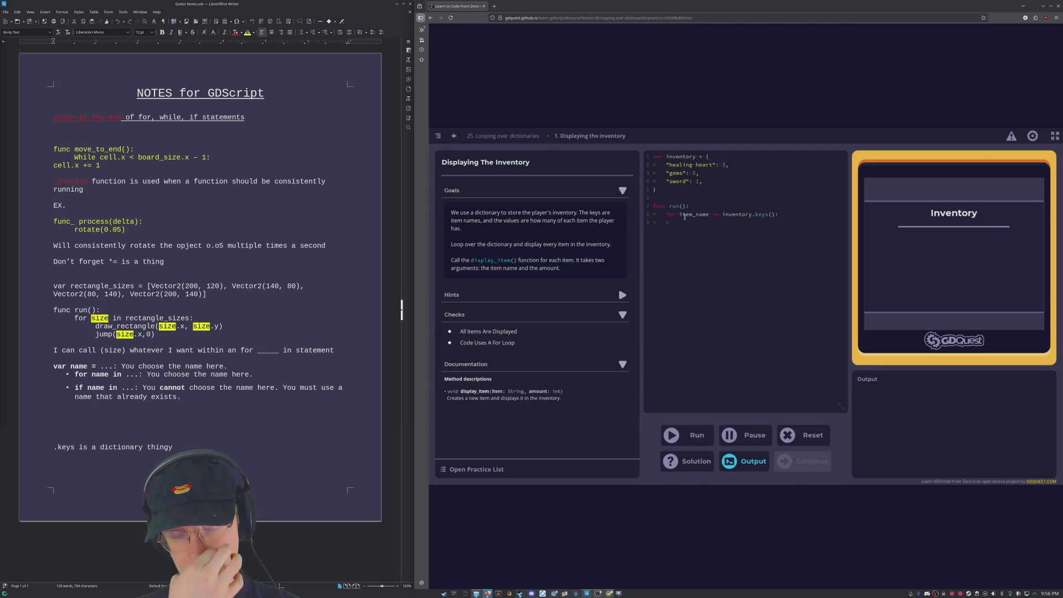
pyautogui.write('disp')
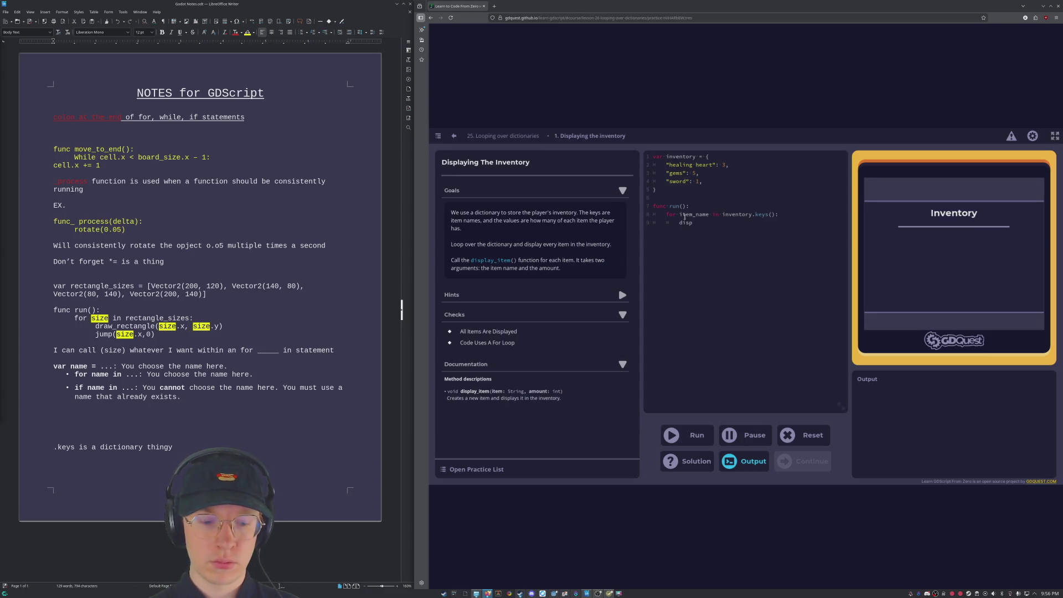
pyautogui.write('lay')
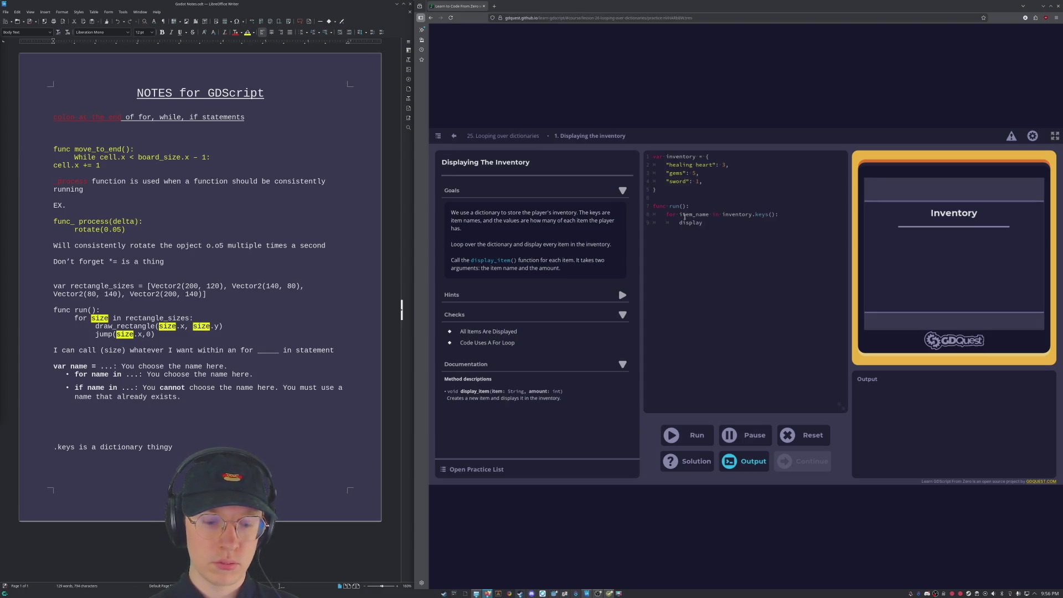
pyautogui.write('_item')
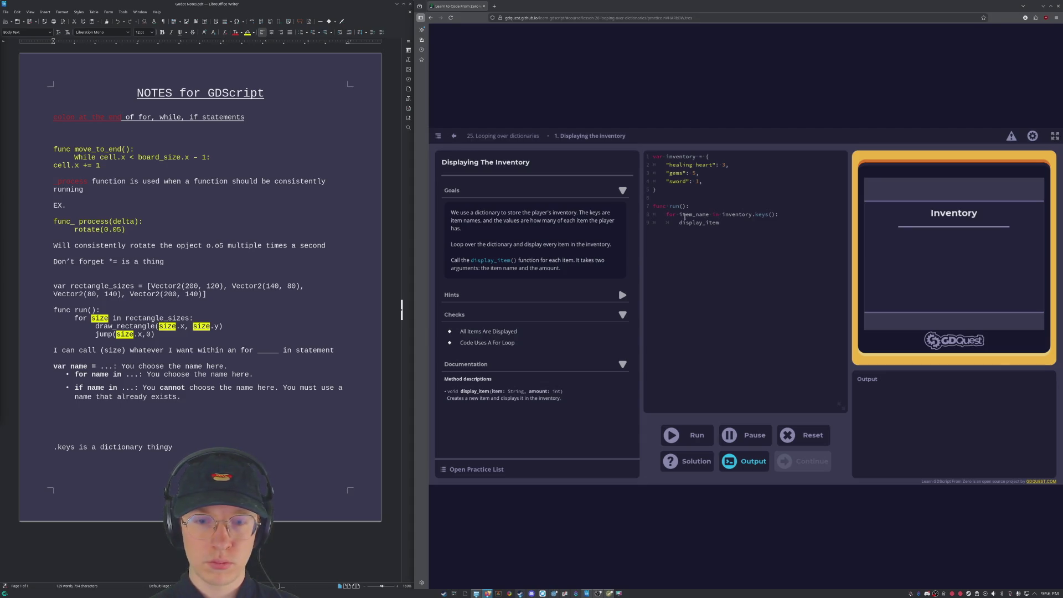
pyautogui.write('(')
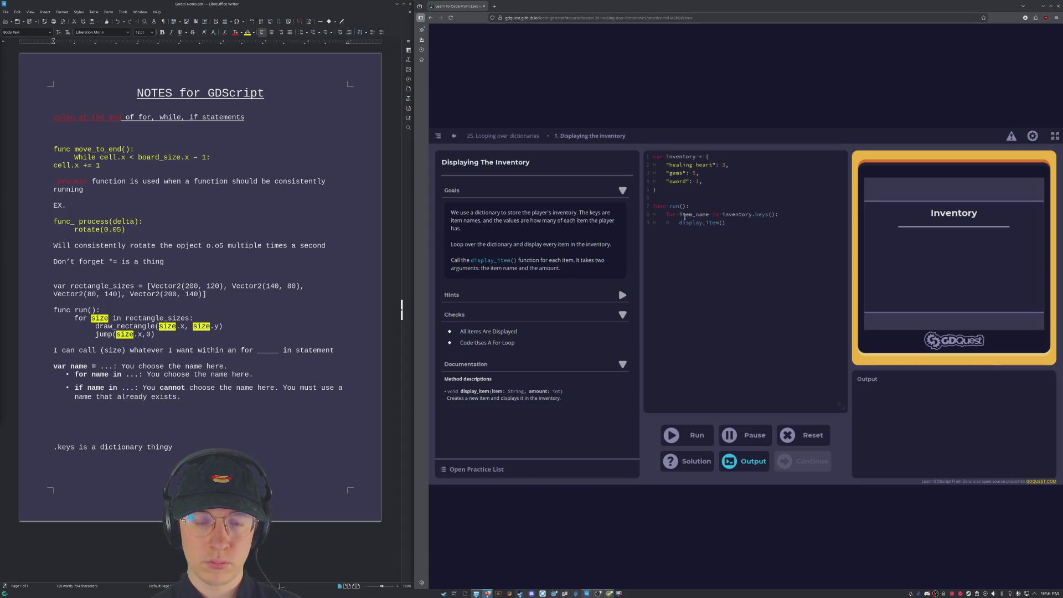
# Step: Fill the display_item() call with item_name, ": " and str(item_count)
pyautogui.write('item')
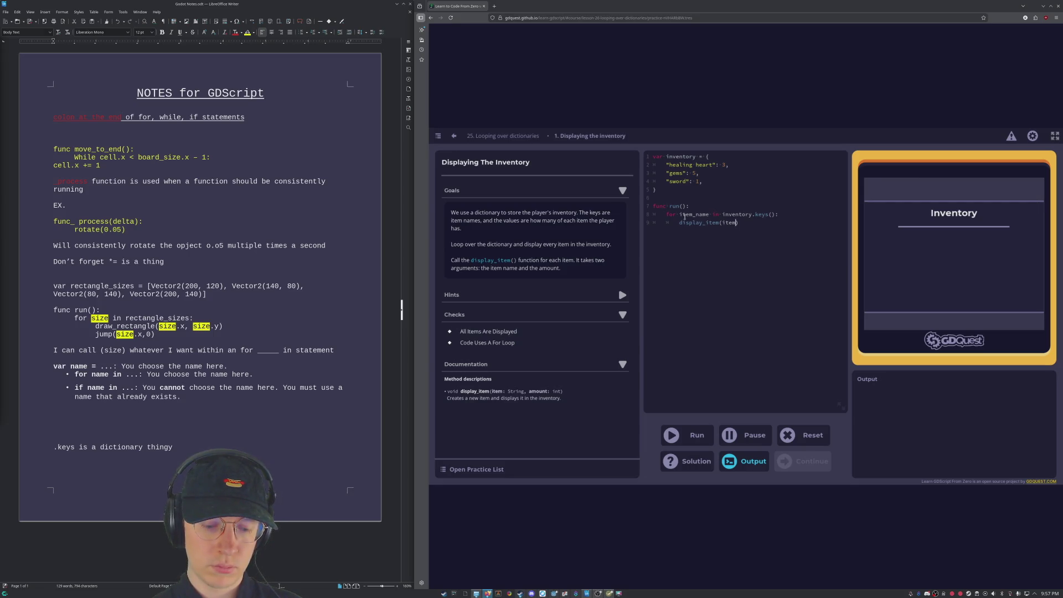
pyautogui.write('"')
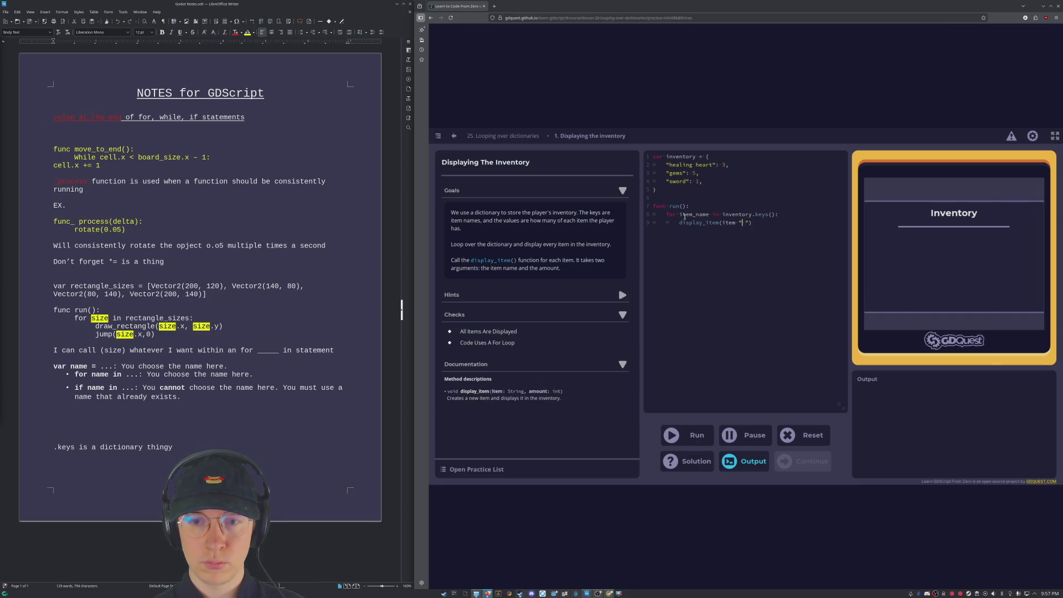
pyautogui.write(' :')
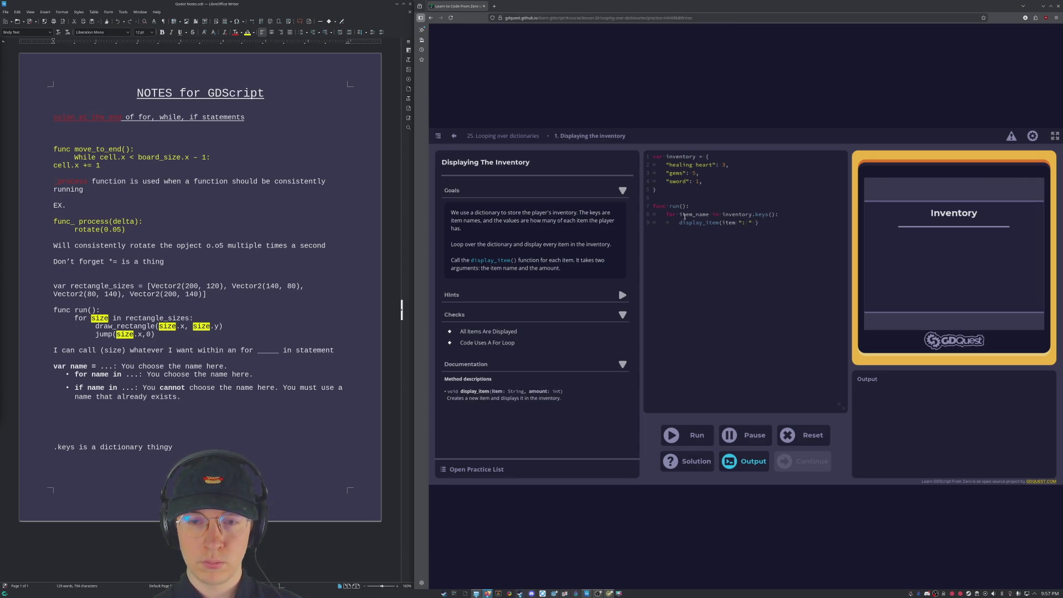
pyautogui.press('Left')
pyautogui.press('Left')
pyautogui.press('Left')
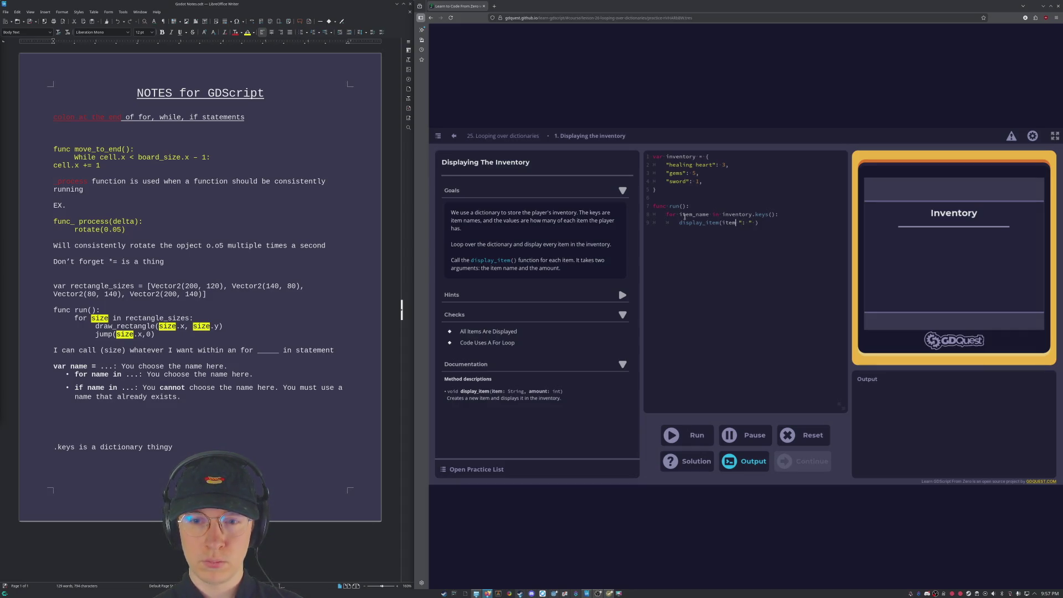
pyautogui.write('_name')
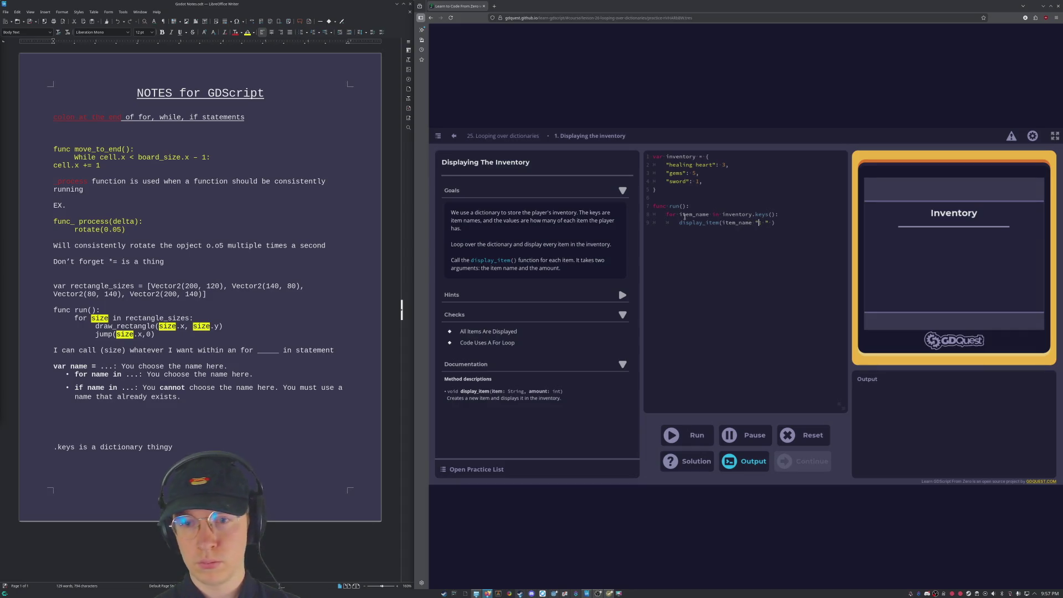
pyautogui.press('Right')
pyautogui.press('Right')
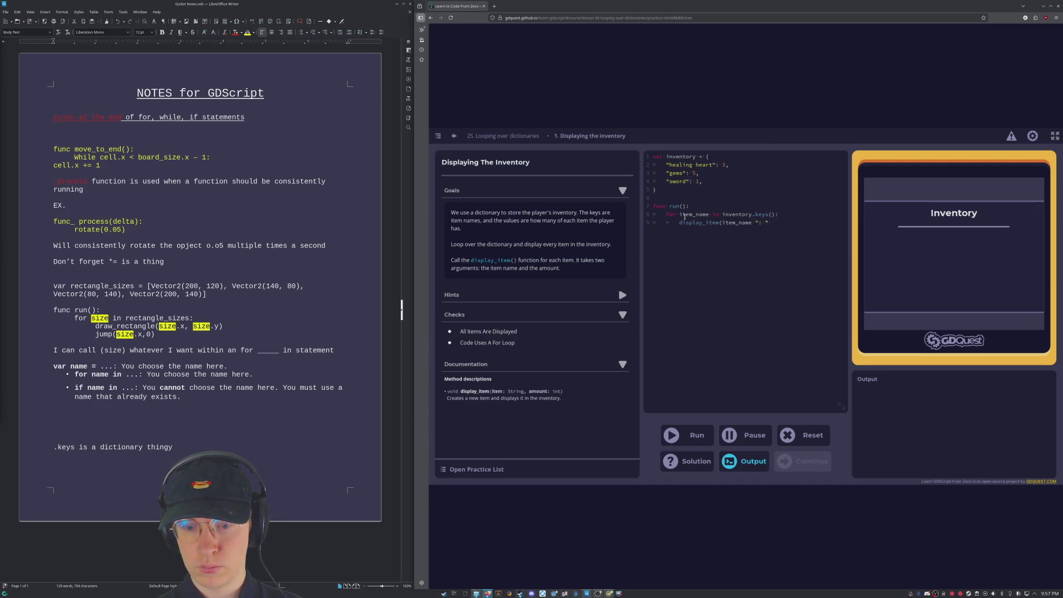
pyautogui.write(' + str(')
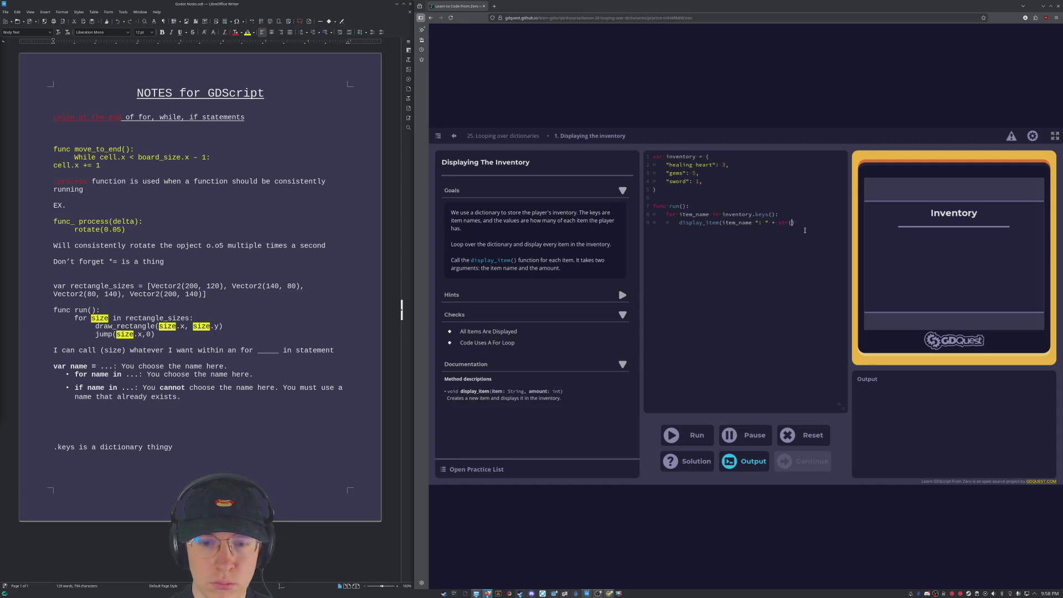
pyautogui.write('em_count')
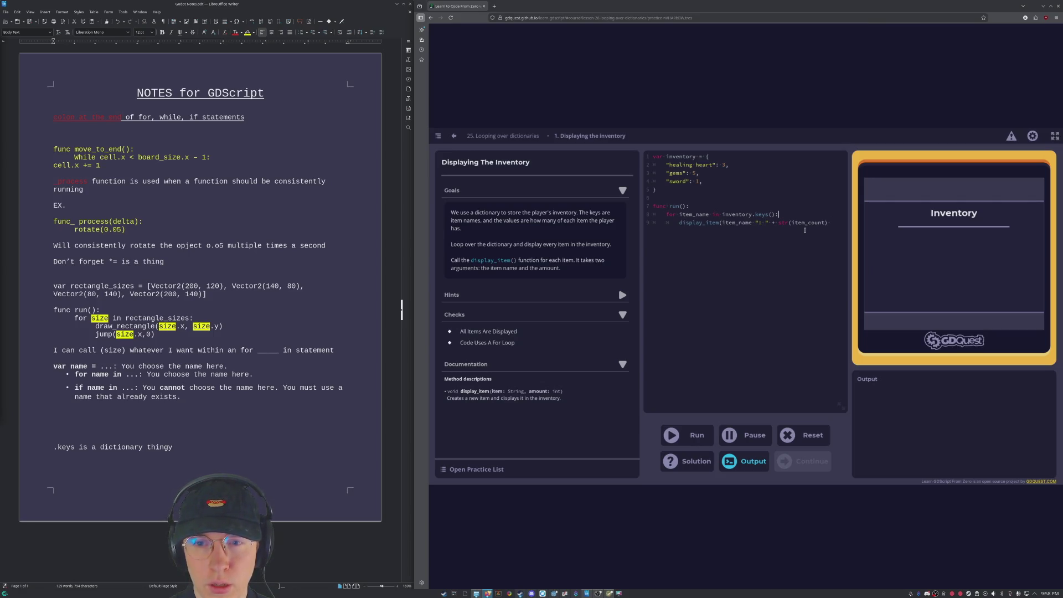
pyautogui.press('Tab')
# Step: Remove the stray text inside keys() and run the code, which errors on line 9
pyautogui.write('item')
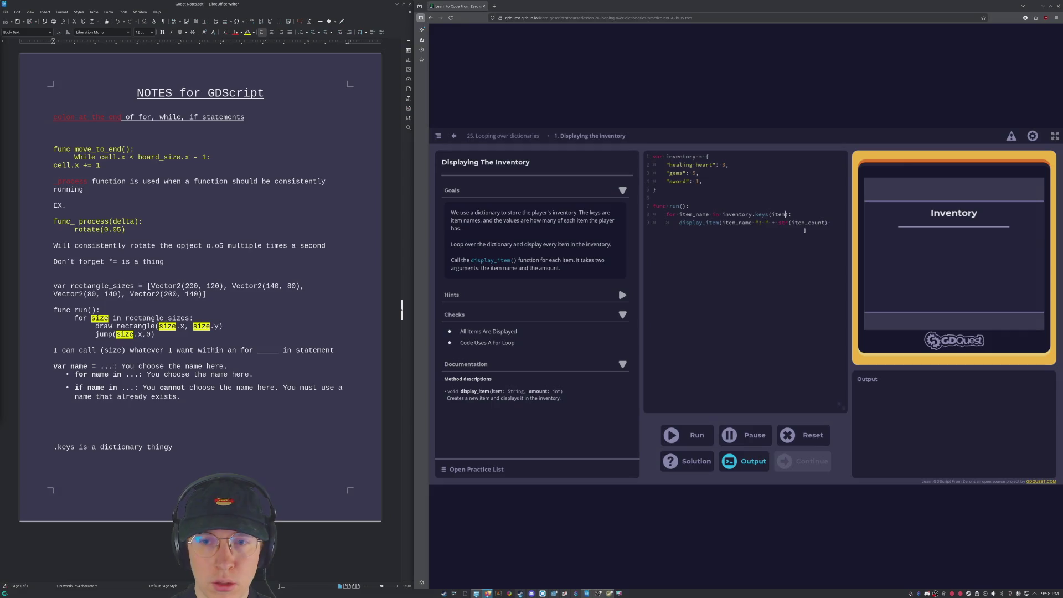
pyautogui.press('BackSpace')
pyautogui.press('BackSpace')
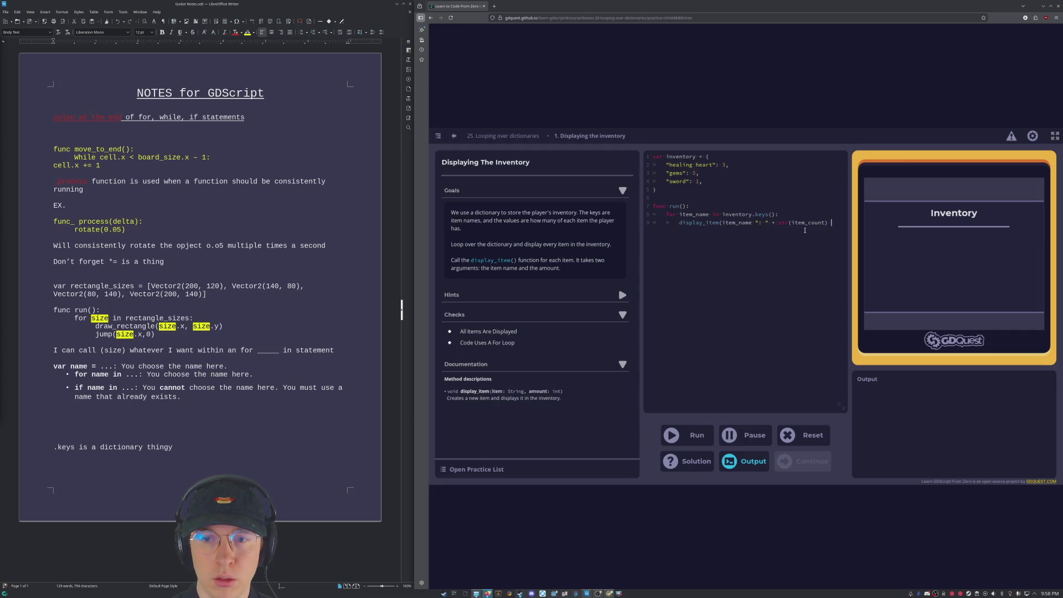
pyautogui.click(687, 435)
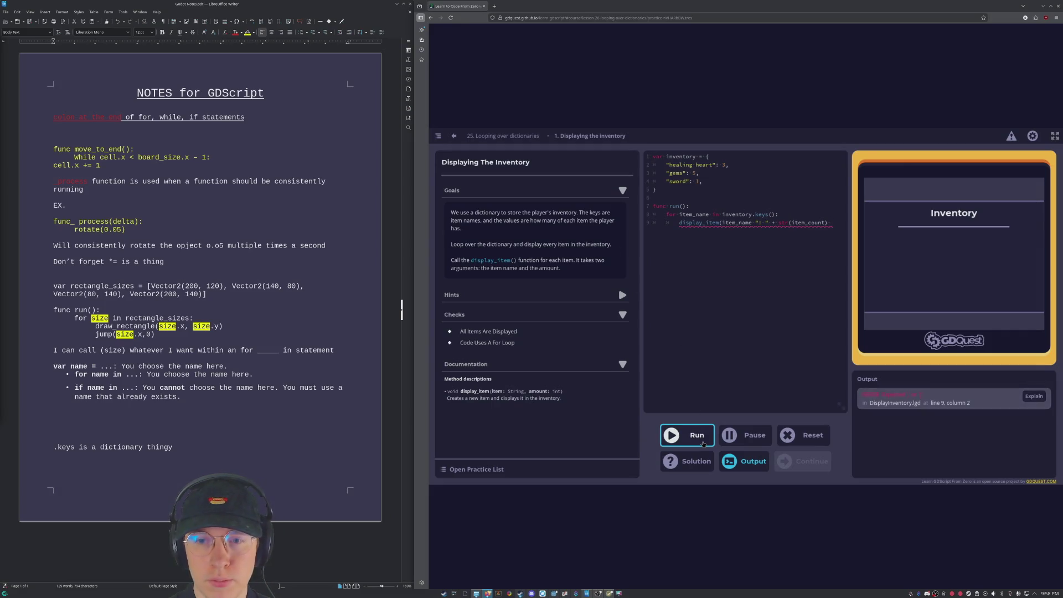
# Step: Wrap the display_item argument in an extra pair of parentheses and rerun, getting "Expected ')' in expression"
pyautogui.moveTo(828, 223)
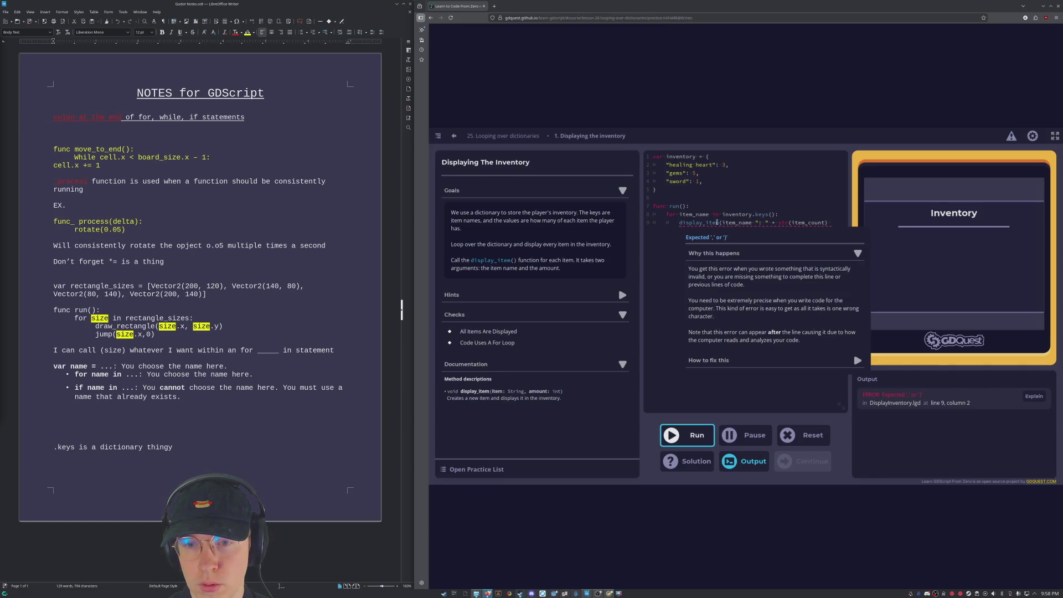
pyautogui.click(721, 223)
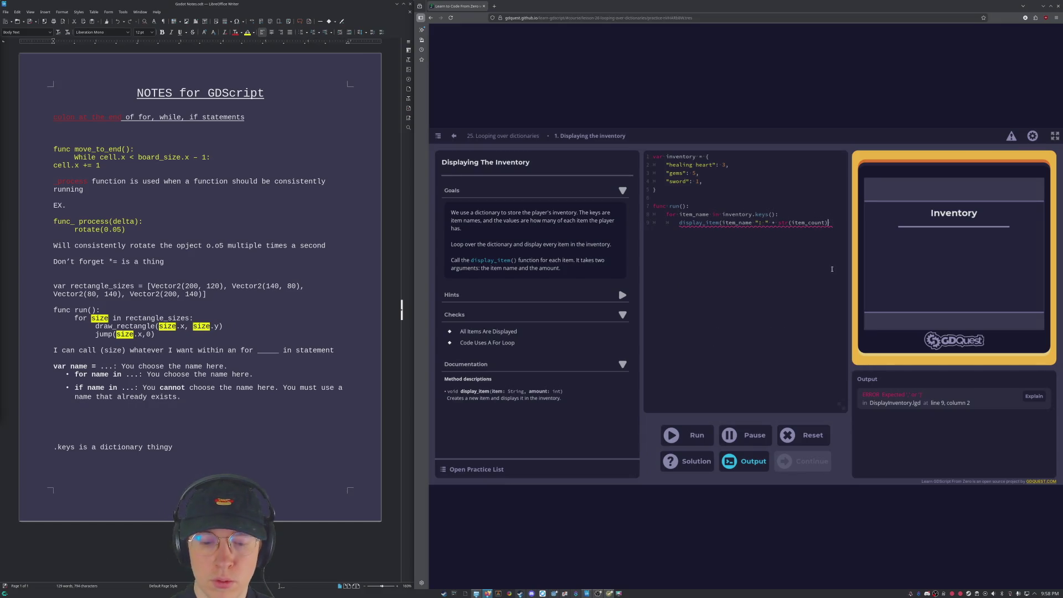
pyautogui.write(')')
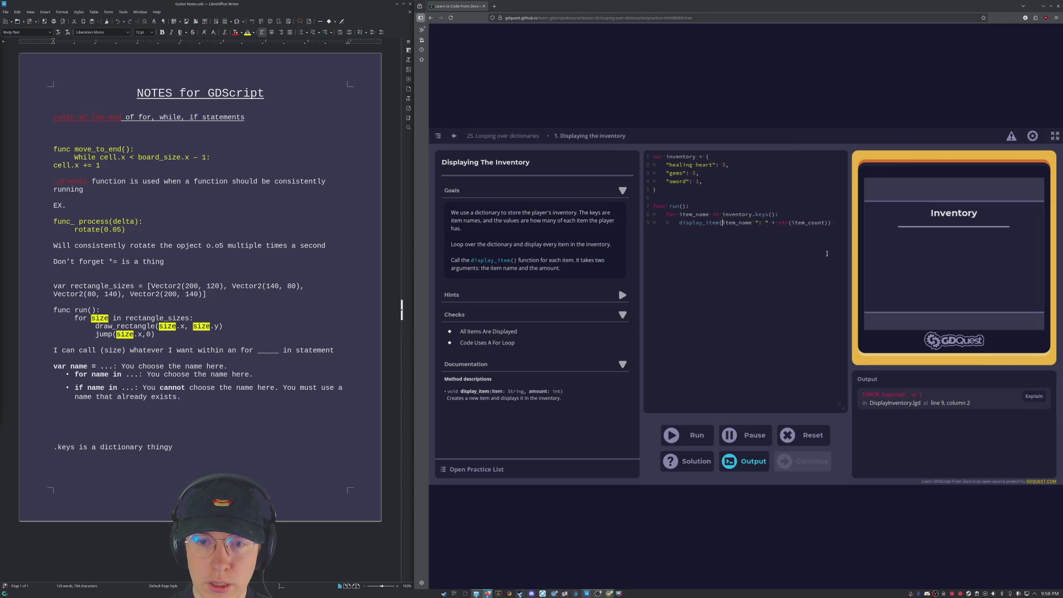
pyautogui.write('(')
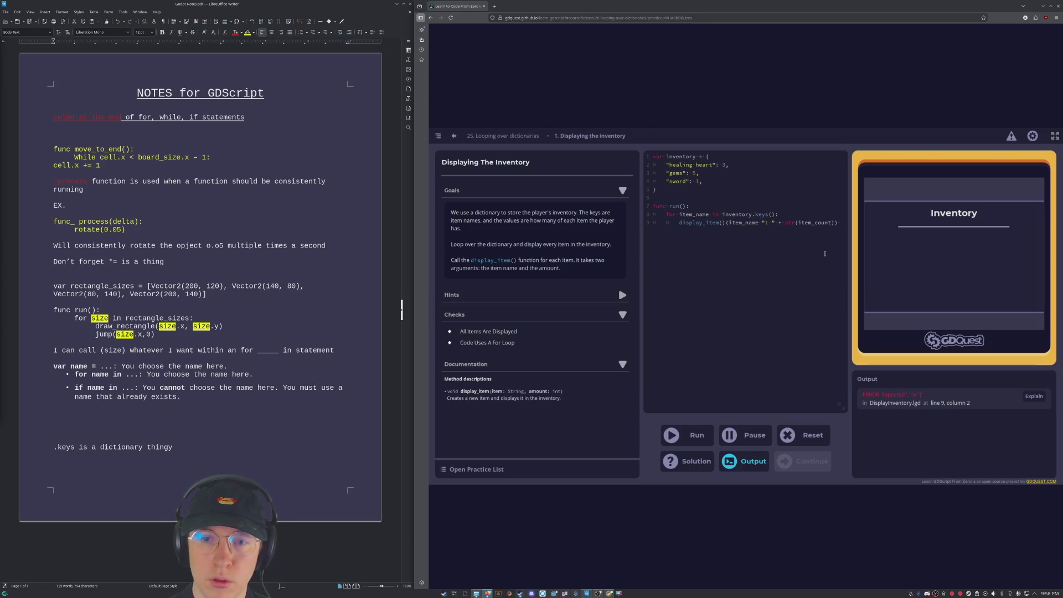
pyautogui.press('BackSpace')
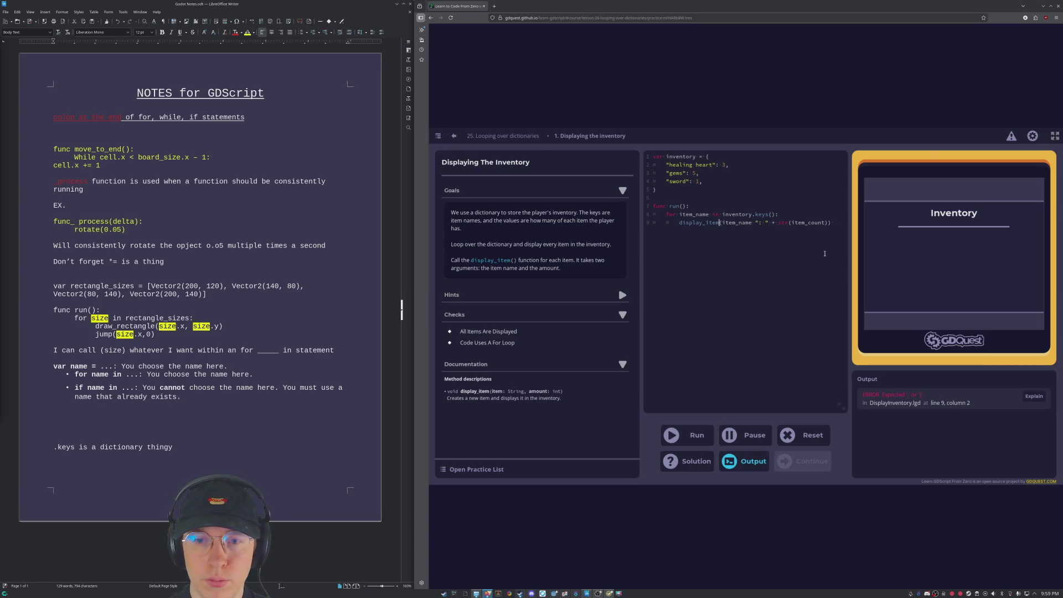
pyautogui.write('(')
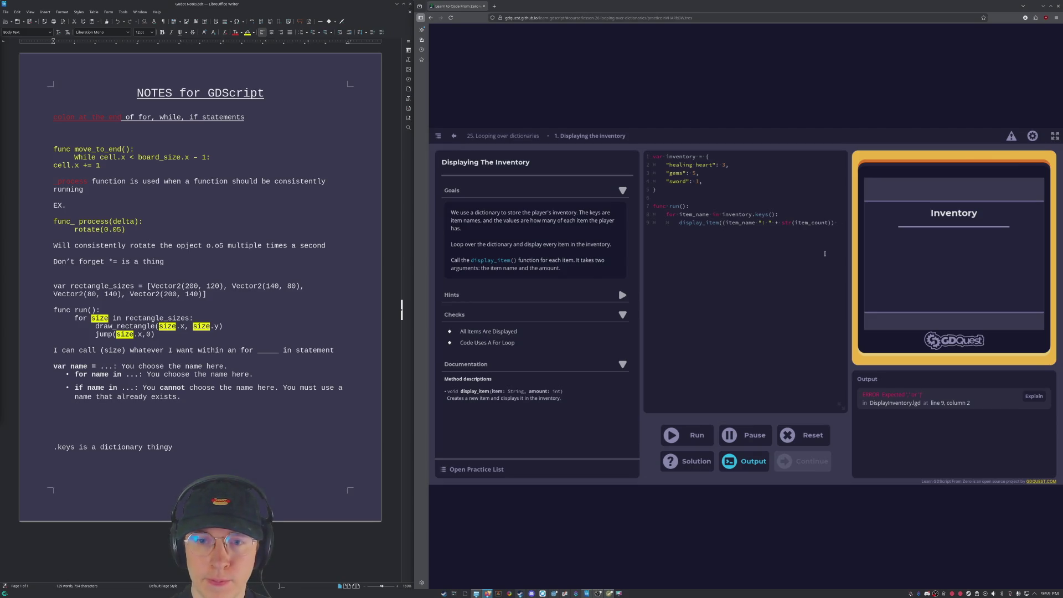
pyautogui.click(696, 436)
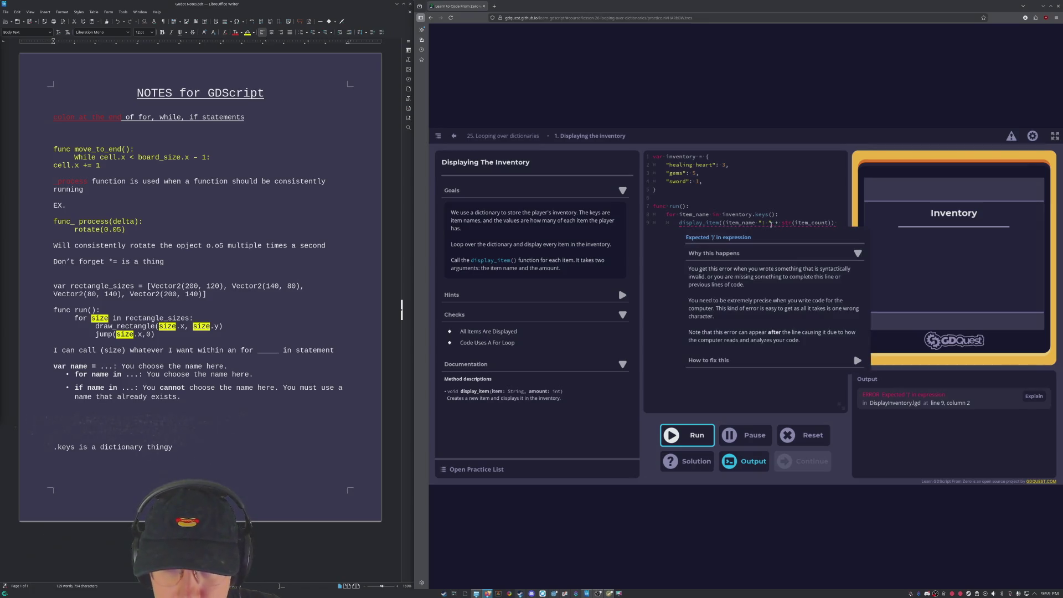
# Step: Add a comma after item_name, remove the doubled opening parenthesis, and rerun the code
pyautogui.click(759, 223)
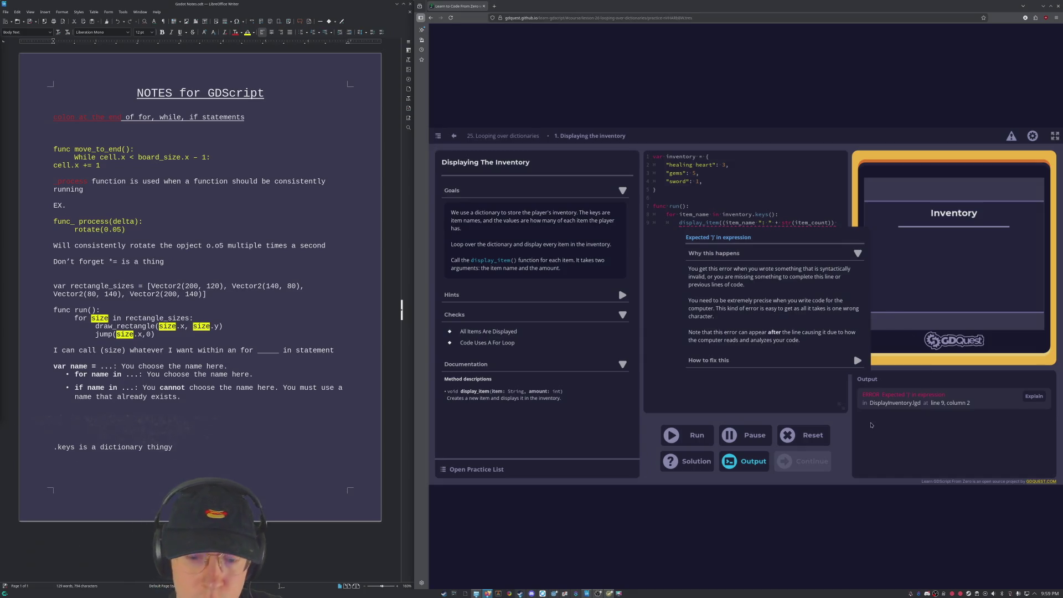
pyautogui.write(',')
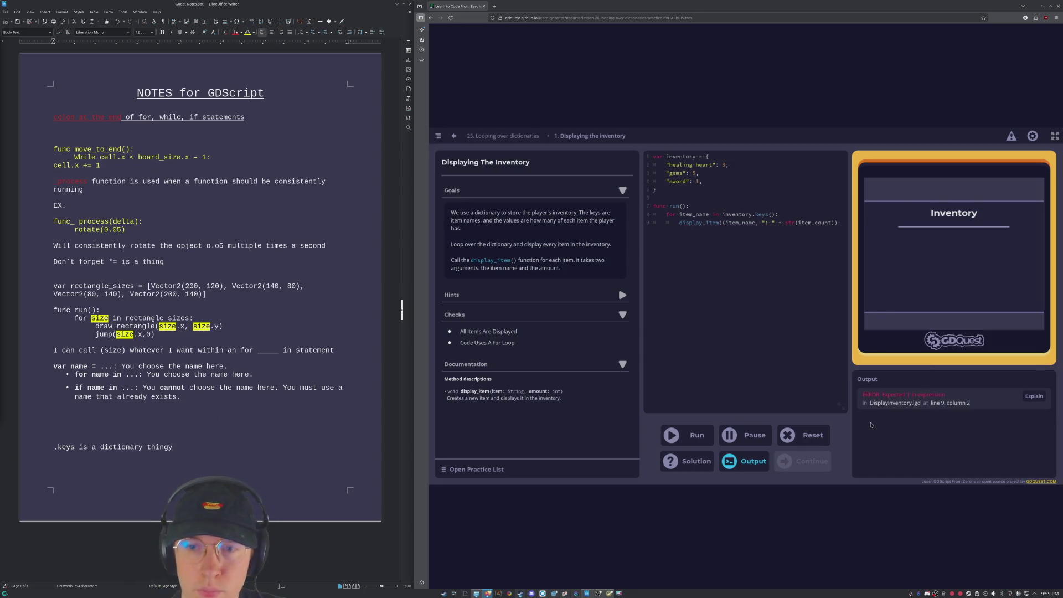
pyautogui.click(670, 437)
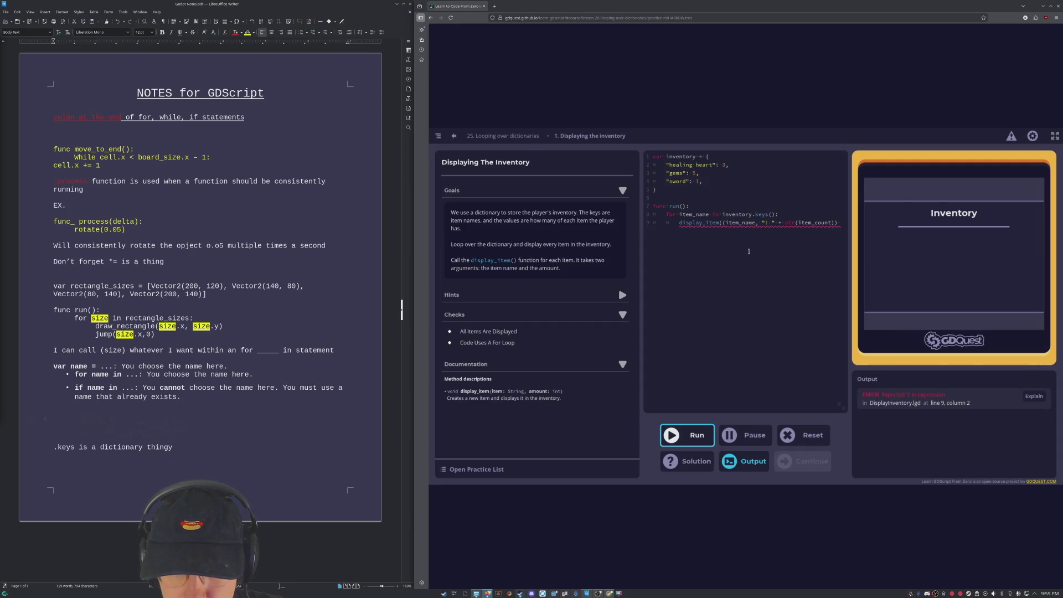
pyautogui.click(728, 224)
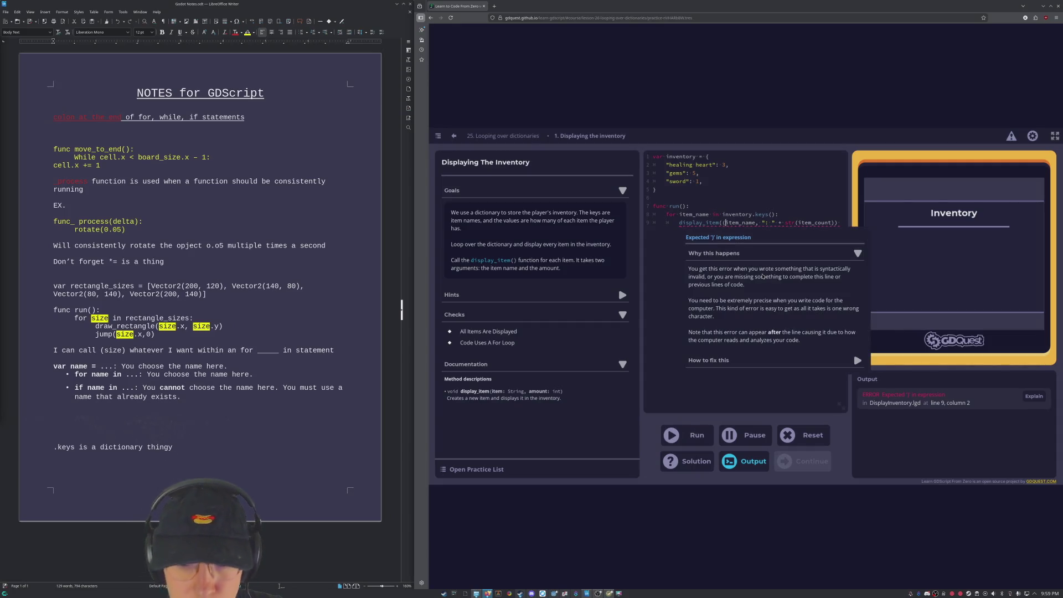
pyautogui.press('BackSpace')
pyautogui.click(693, 433)
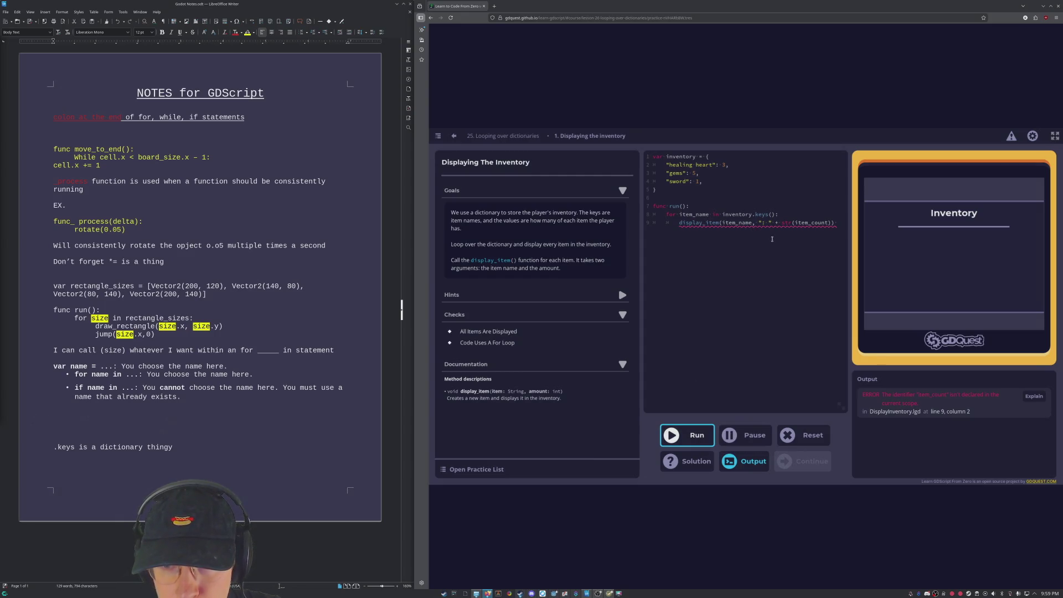
# Step: Delete the comma after item_name on line 9 and run the code again
pyautogui.moveTo(758, 219)
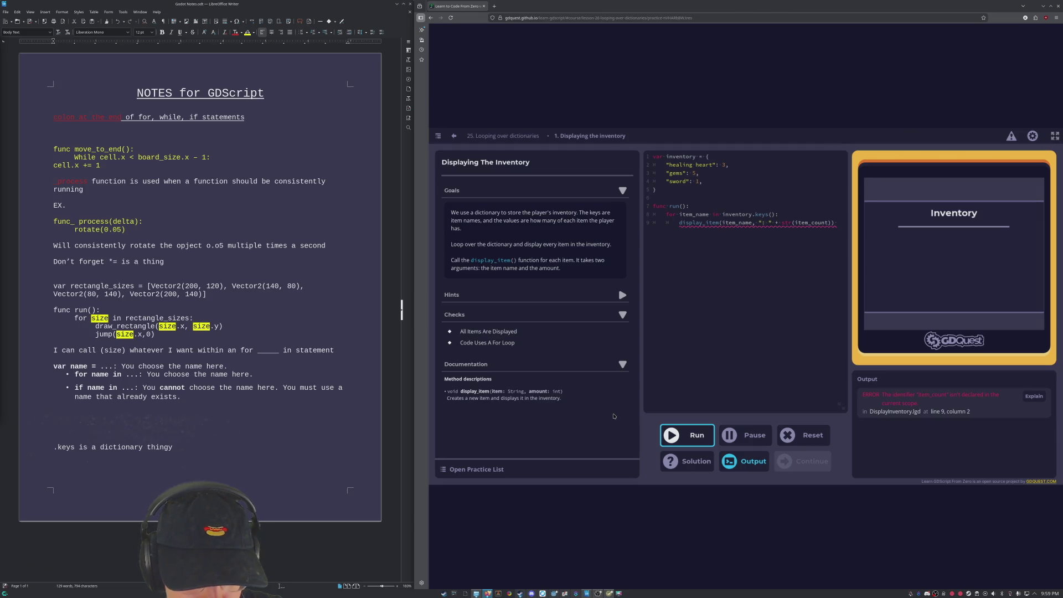
pyautogui.click(754, 223)
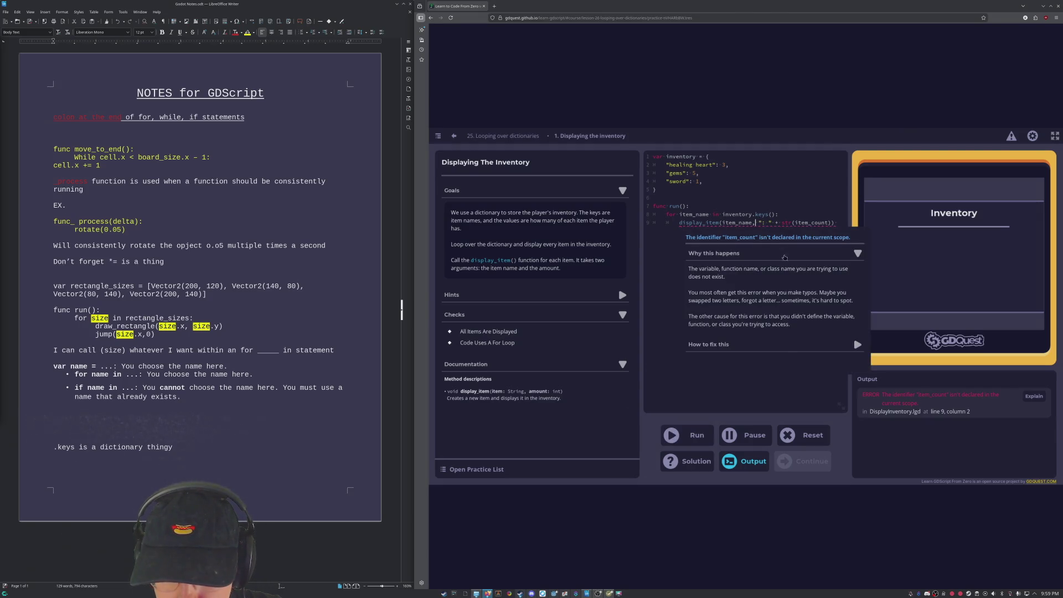
pyautogui.press('BackSpace')
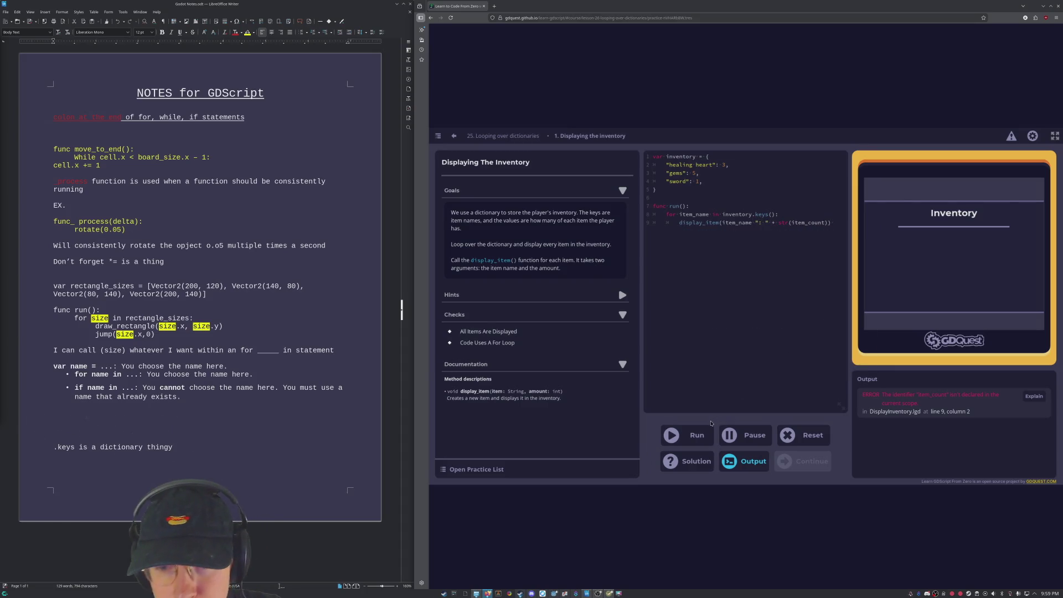
pyautogui.click(696, 435)
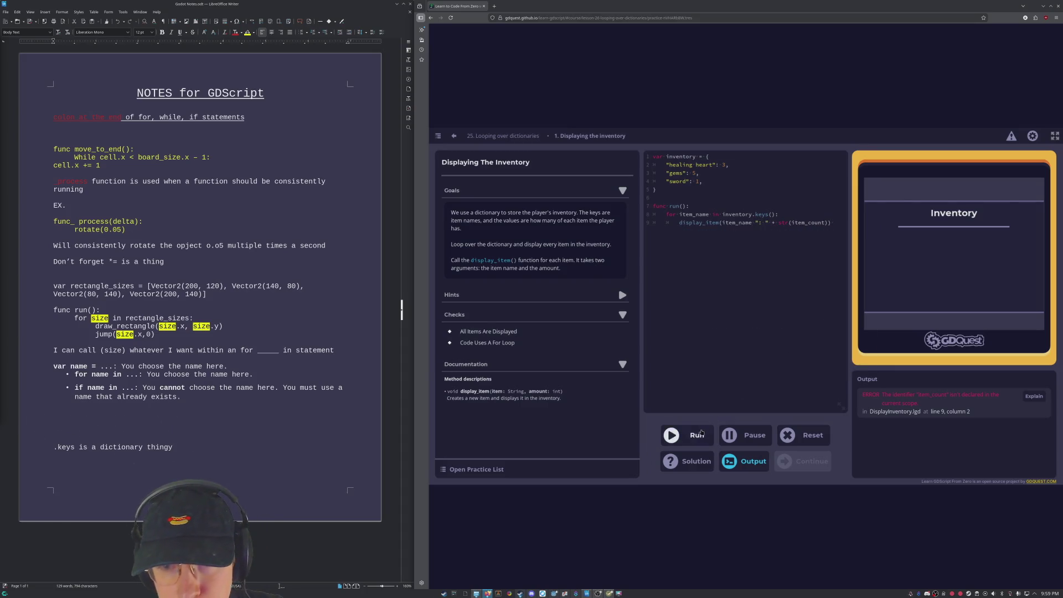
# Step: Leave the practice and return to the Looping over dictionaries lesson
pyautogui.click(753, 223)
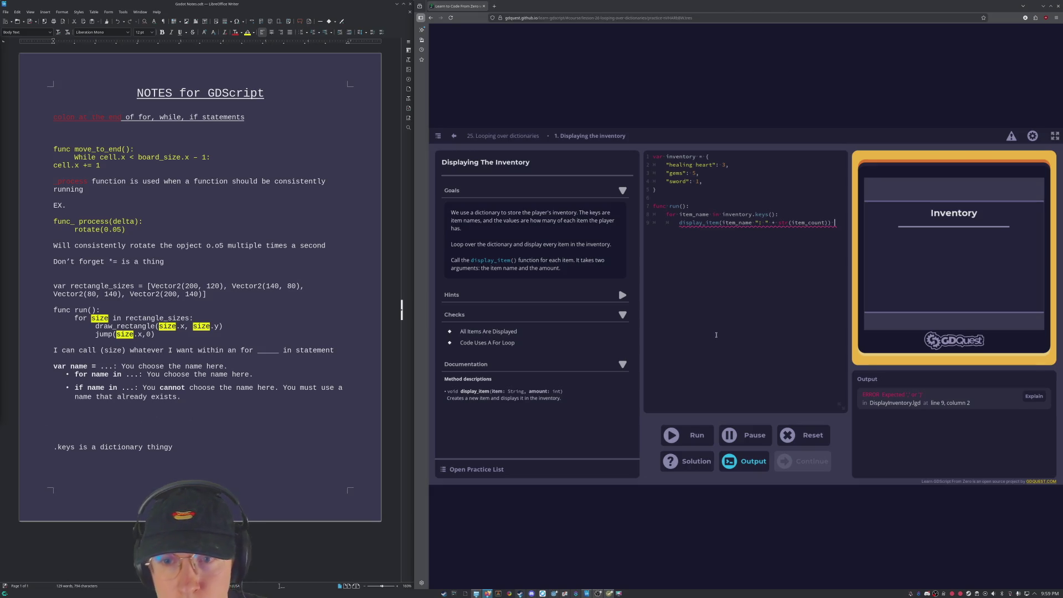
pyautogui.moveTo(770, 221)
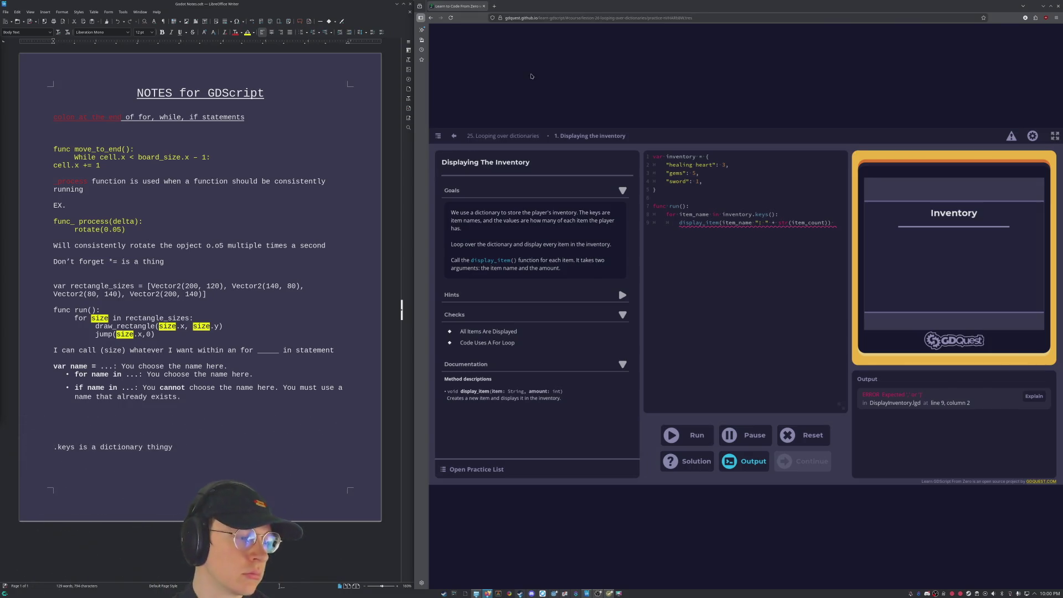
pyautogui.click(497, 137)
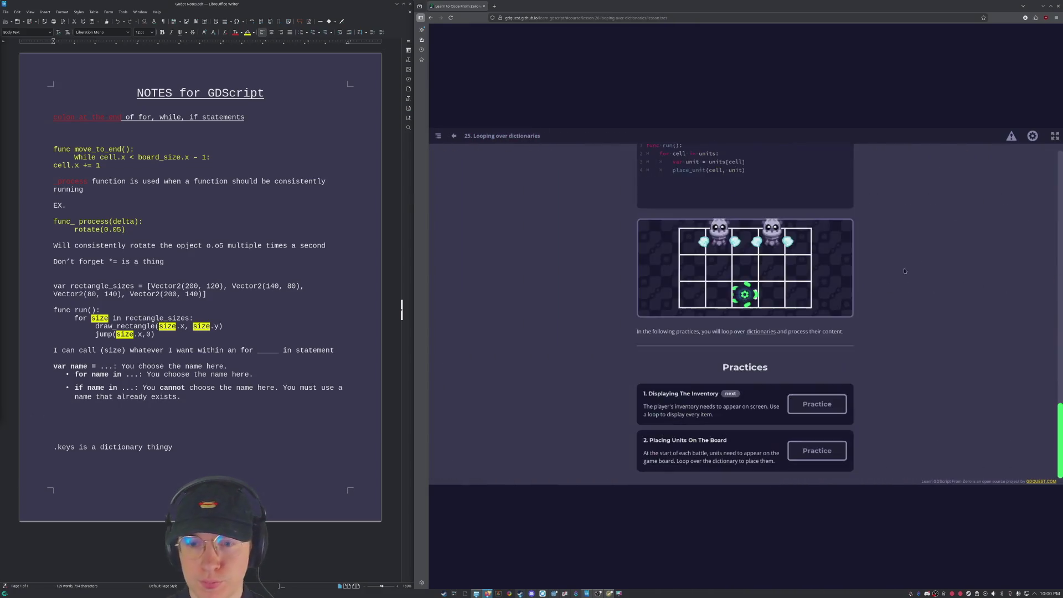
# Step: Reread the lesson's inventory loop examples, then reopen the Displaying The Inventory practice
pyautogui.scroll(15, 946, 401)
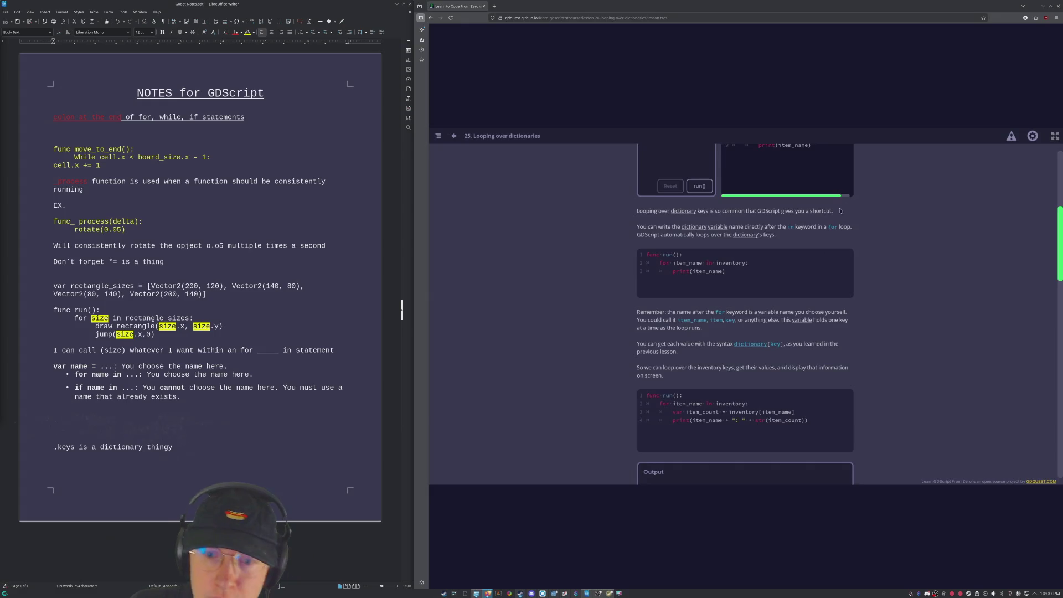
pyautogui.scroll(-3, 840, 211)
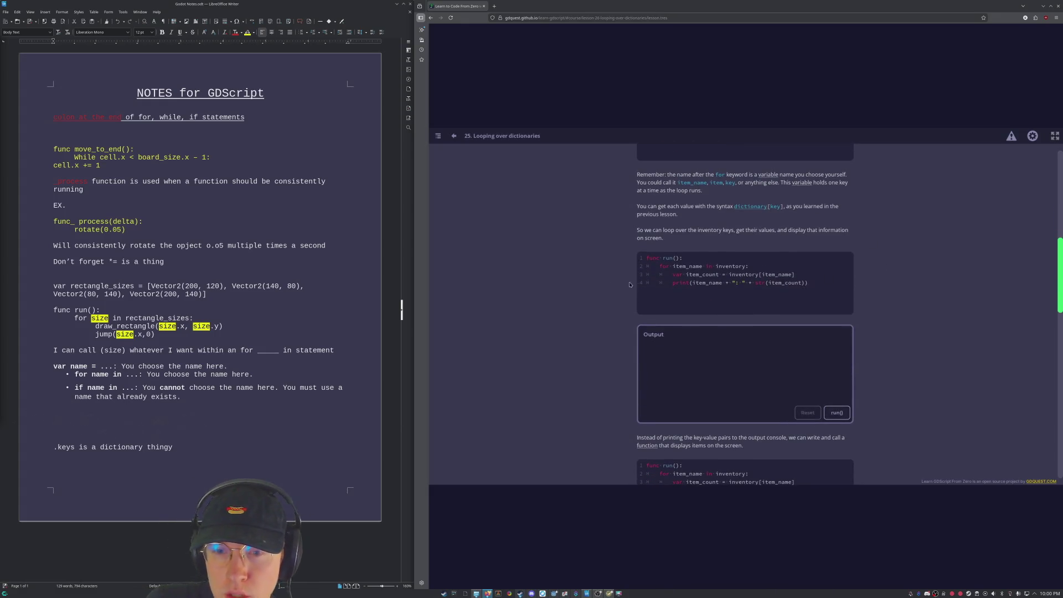
pyautogui.scroll(-2, 965, 327)
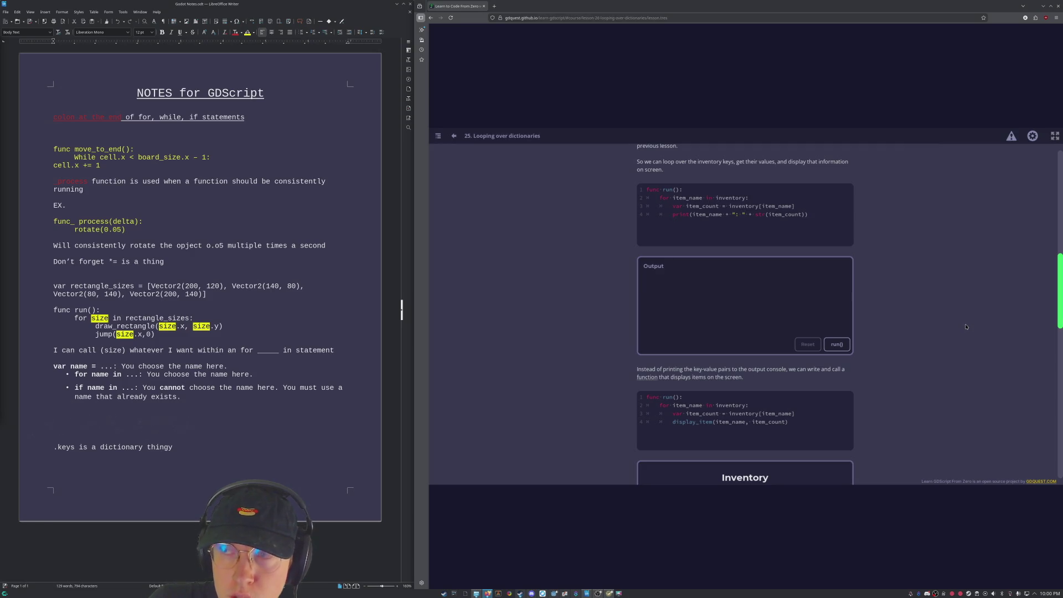
pyautogui.scroll(-4, 966, 327)
pyautogui.scroll(-4, 968, 328)
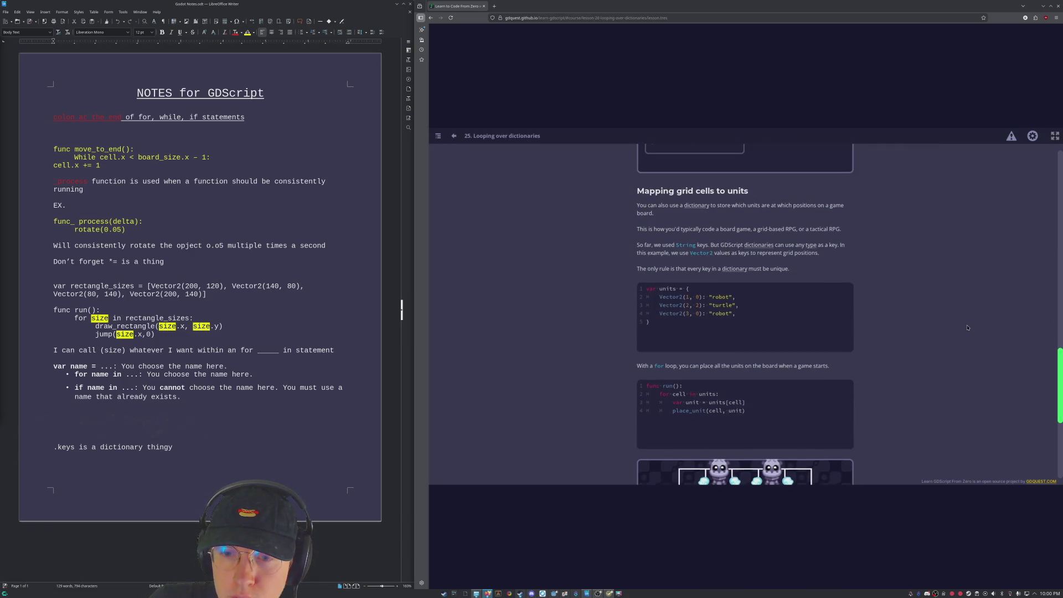
pyautogui.scroll(-5, 968, 328)
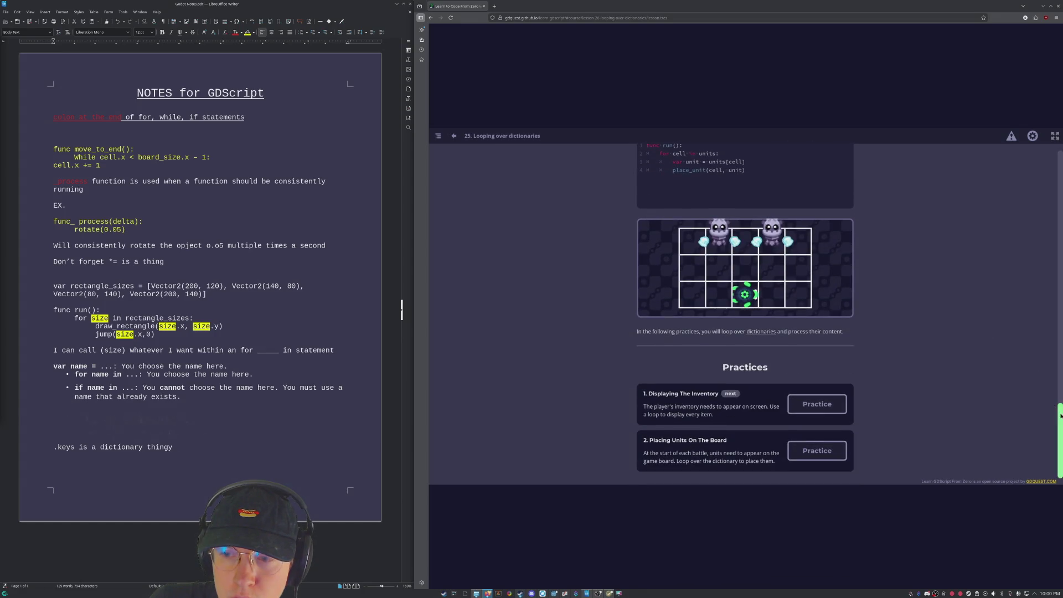
pyautogui.moveTo(1060, 407)
pyautogui.mouseDown()
pyautogui.moveTo(1061, 168)
pyautogui.moveTo(1053, 215)
pyautogui.mouseUp()
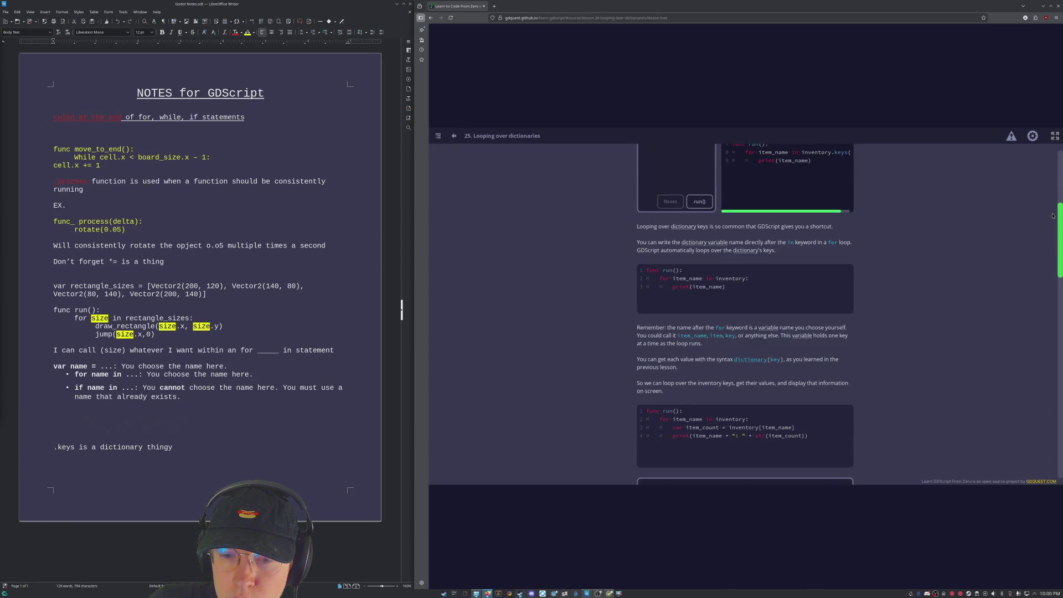
pyautogui.scroll(-4, 782, 274)
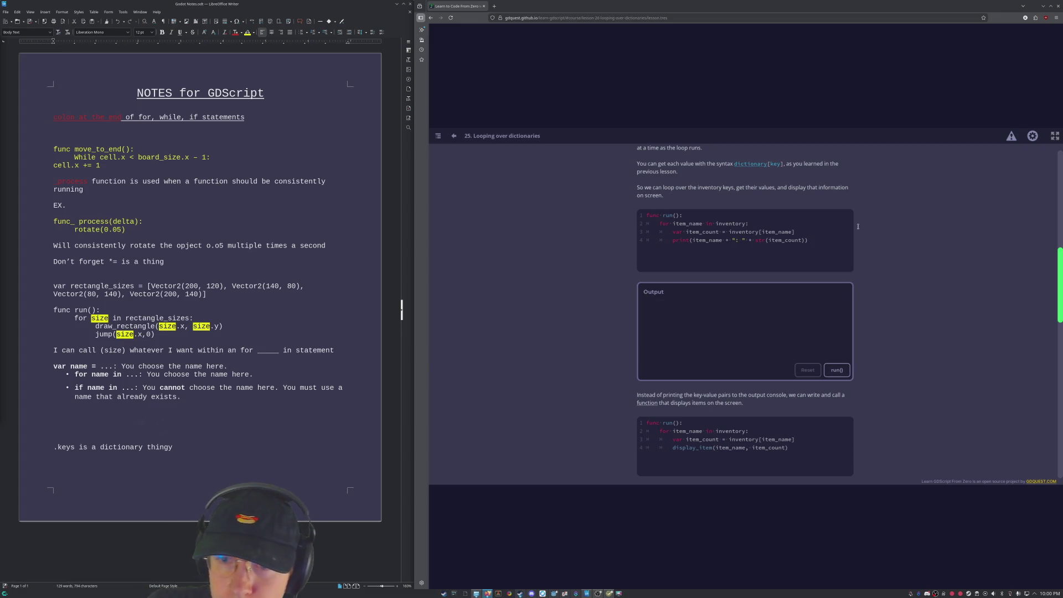
pyautogui.scroll(2, 899, 236)
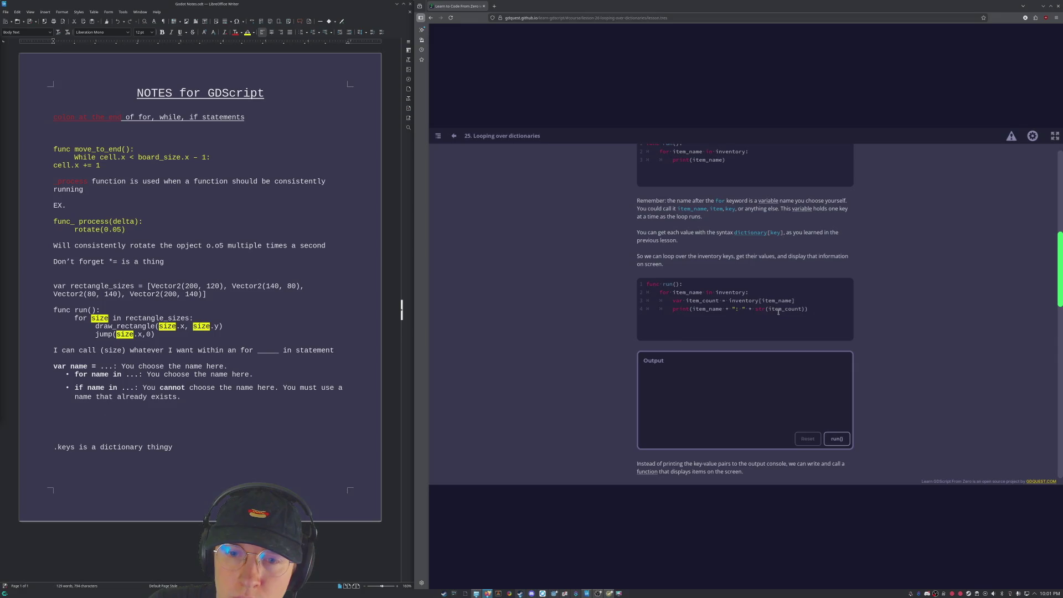
pyautogui.scroll(5, 778, 311)
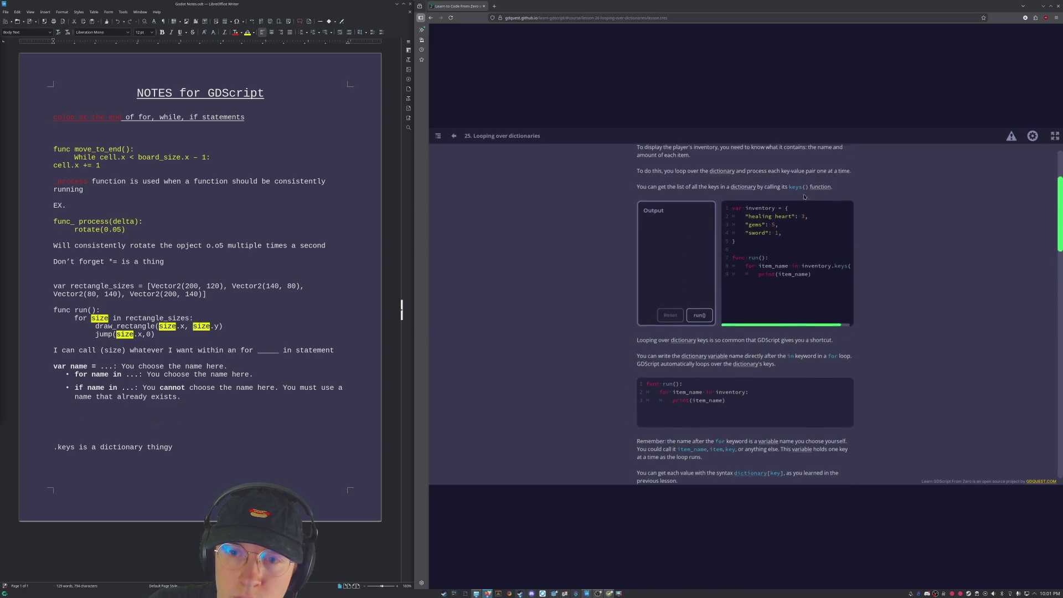
pyautogui.scroll(-10, 805, 196)
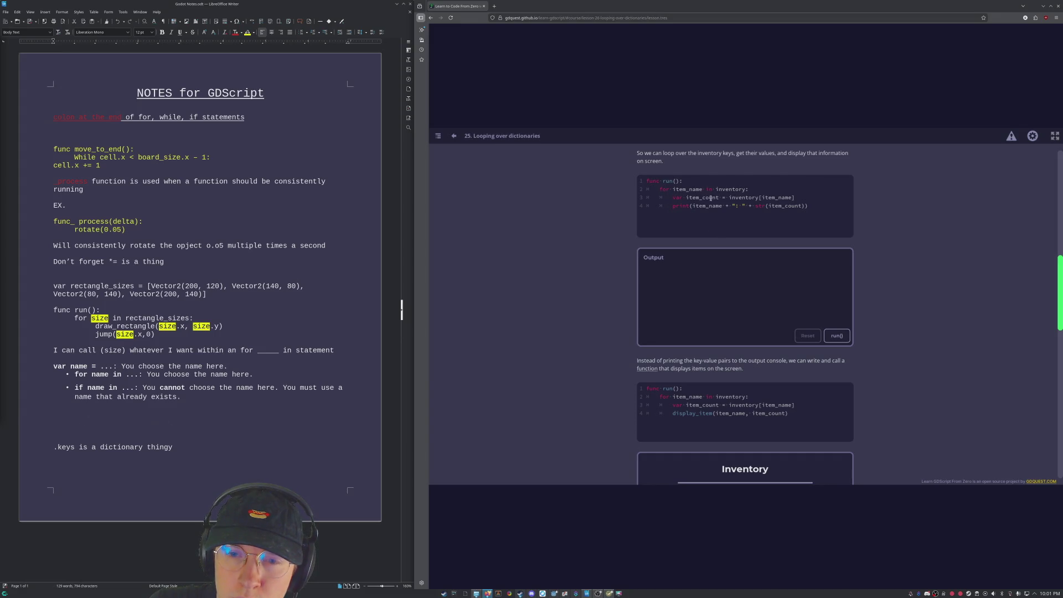
pyautogui.scroll(-15, 836, 205)
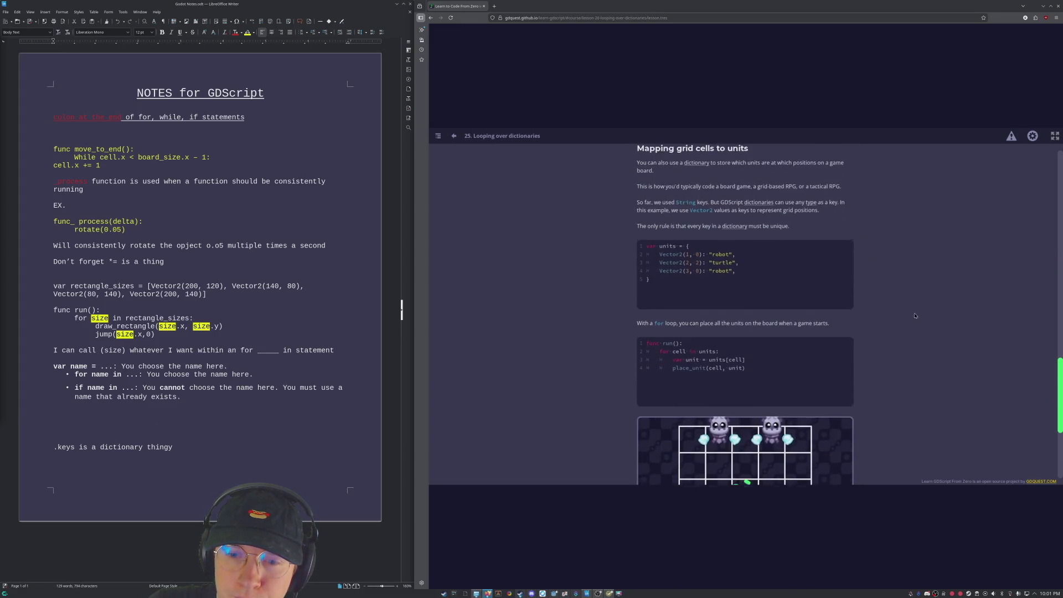
pyautogui.click(818, 415)
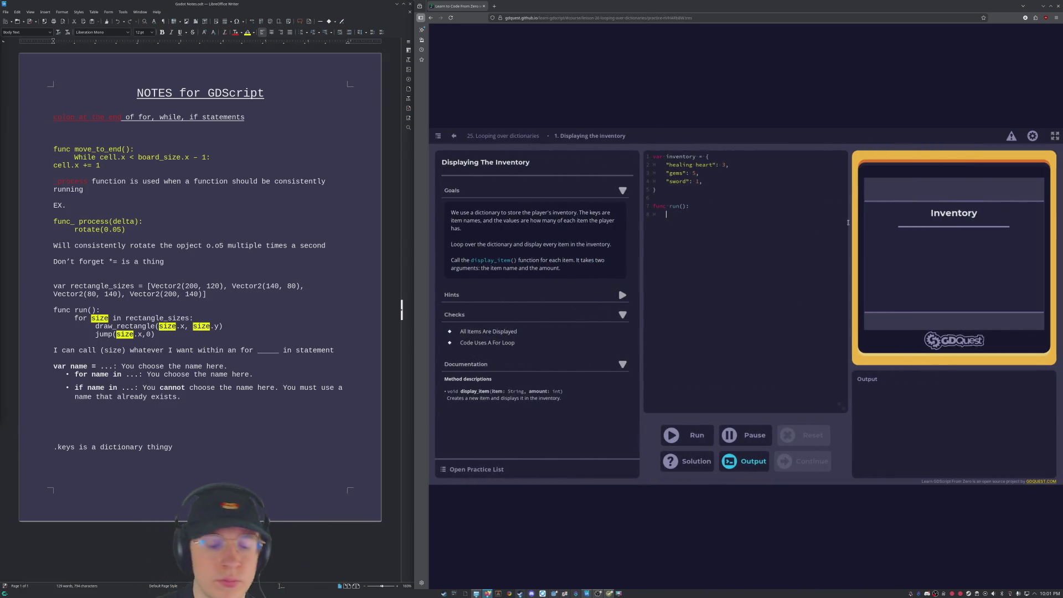
# Step: In run(), loop over inventory with the body 'var item_count = inventory[item_name]'
pyautogui.write('for item ')
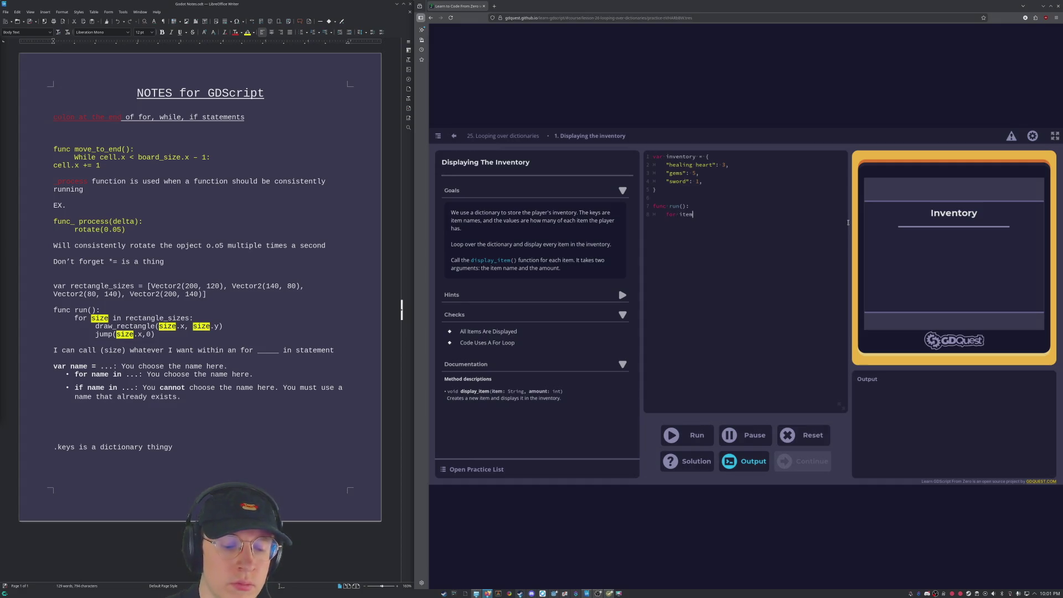
pyautogui.write('_name')
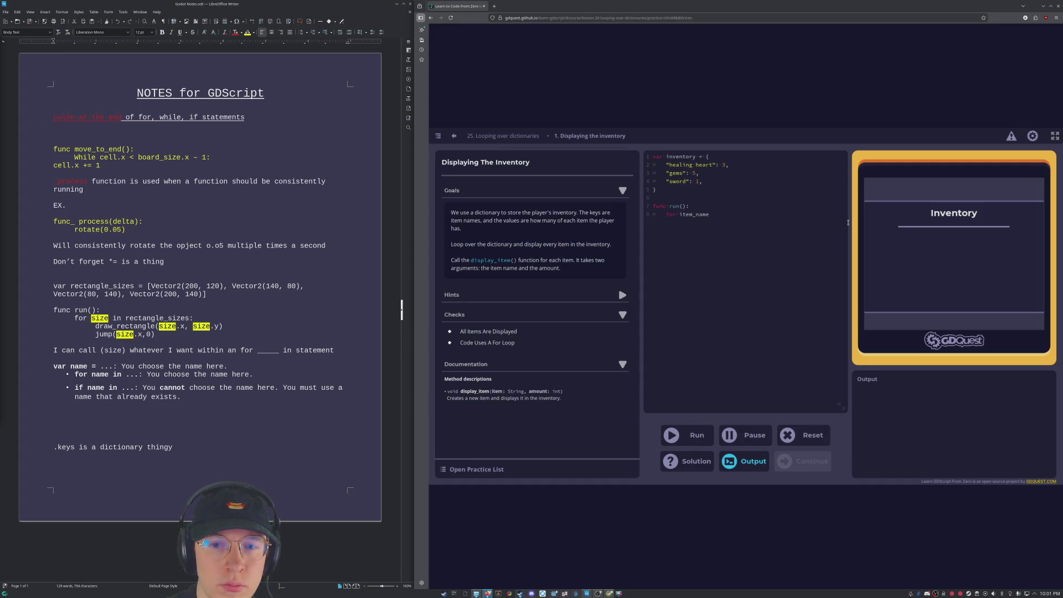
pyautogui.write(' in ')
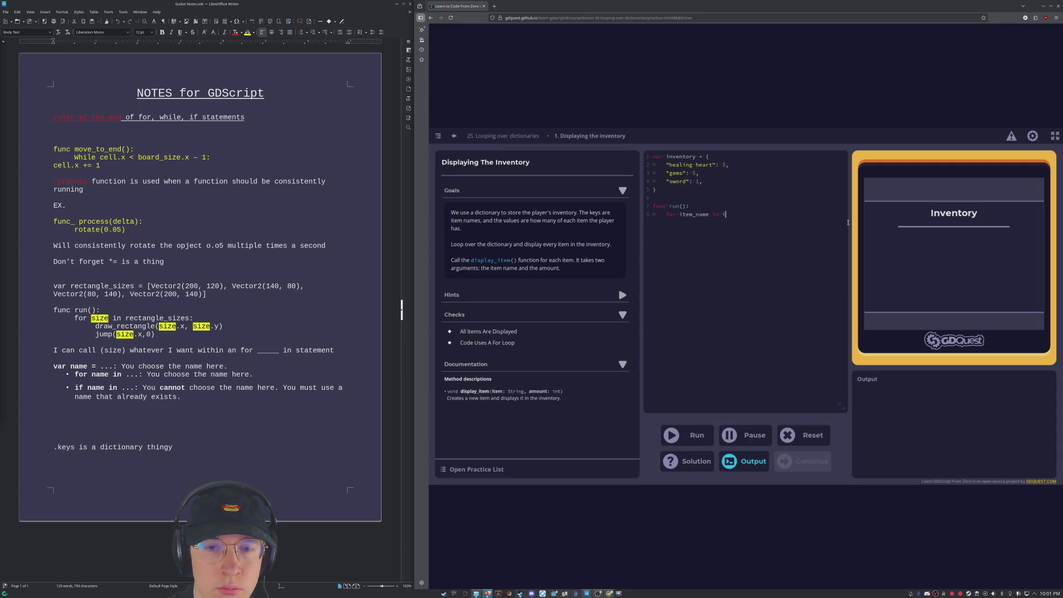
pyautogui.write('inventory')
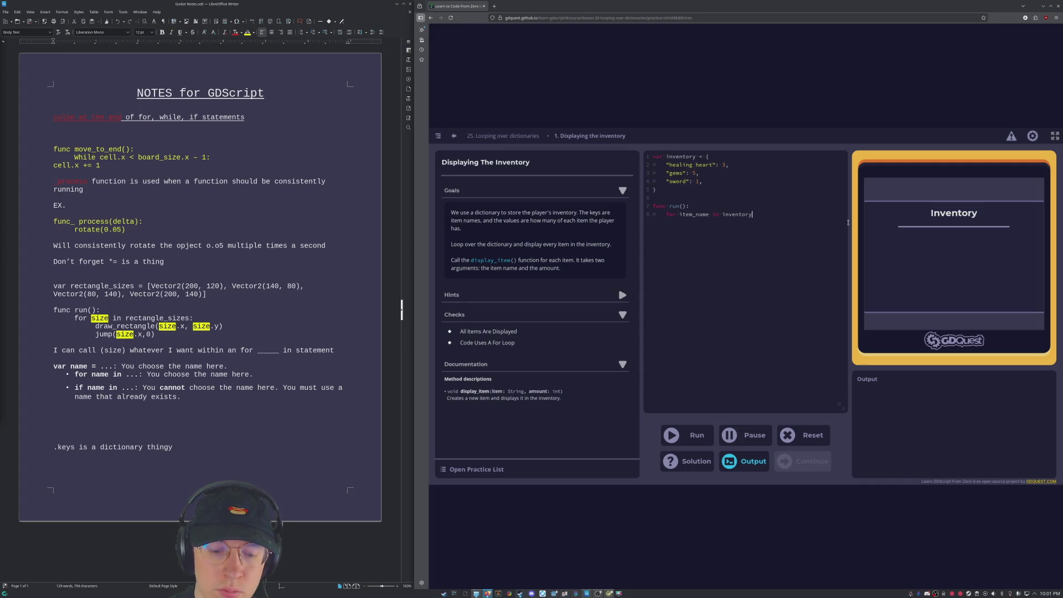
pyautogui.write('():')
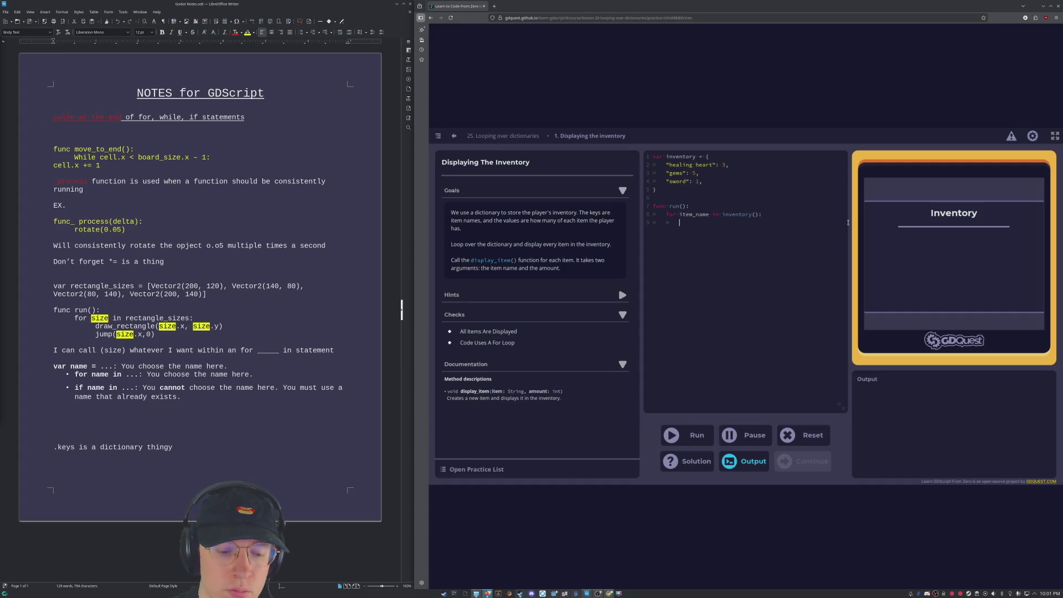
pyautogui.write('item')
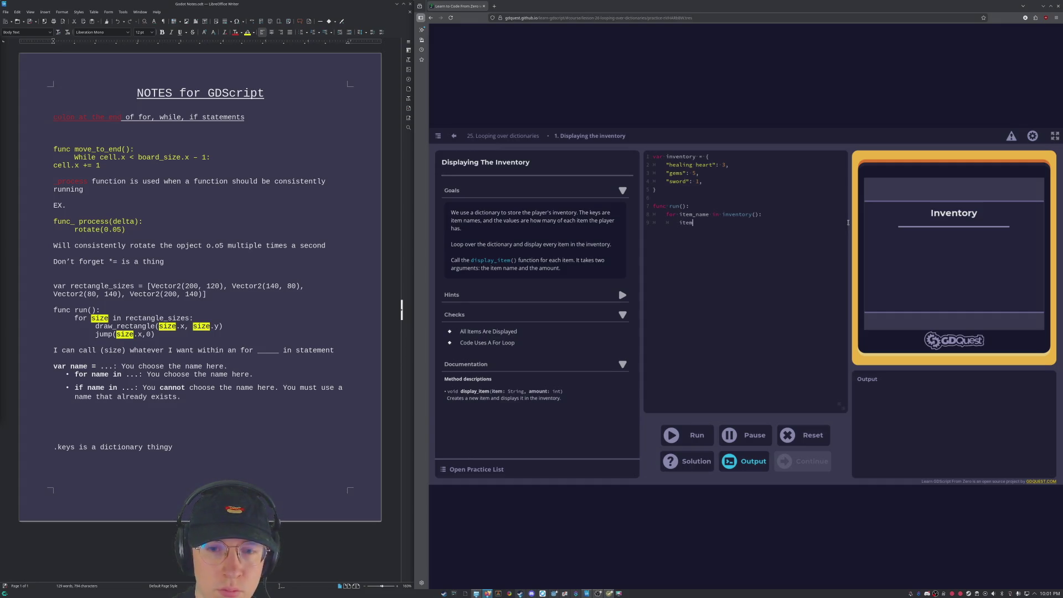
pyautogui.write('_count ')
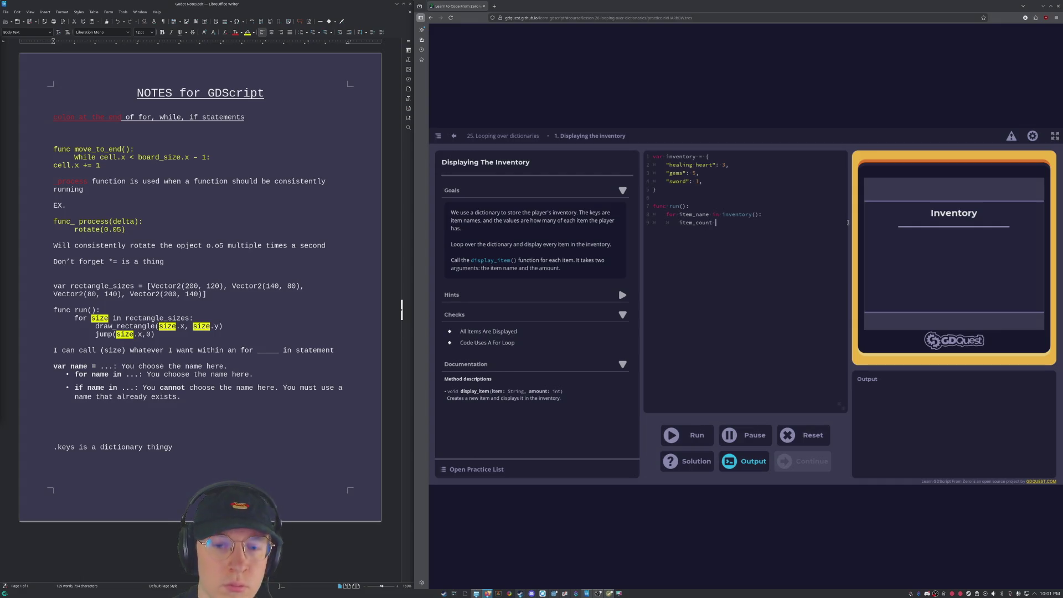
pyautogui.write('= inventory')
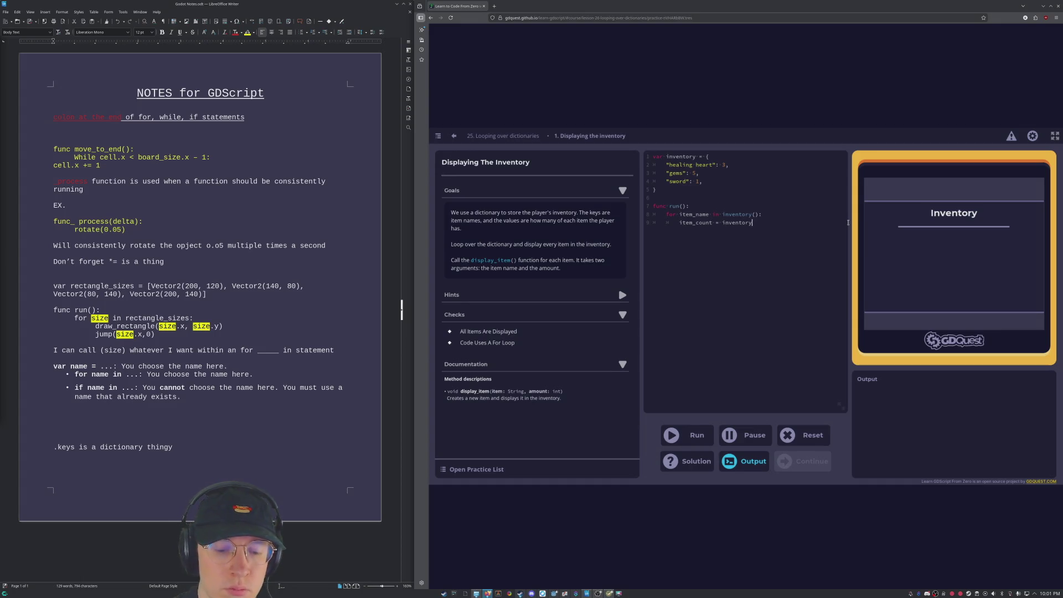
pyautogui.write('[')
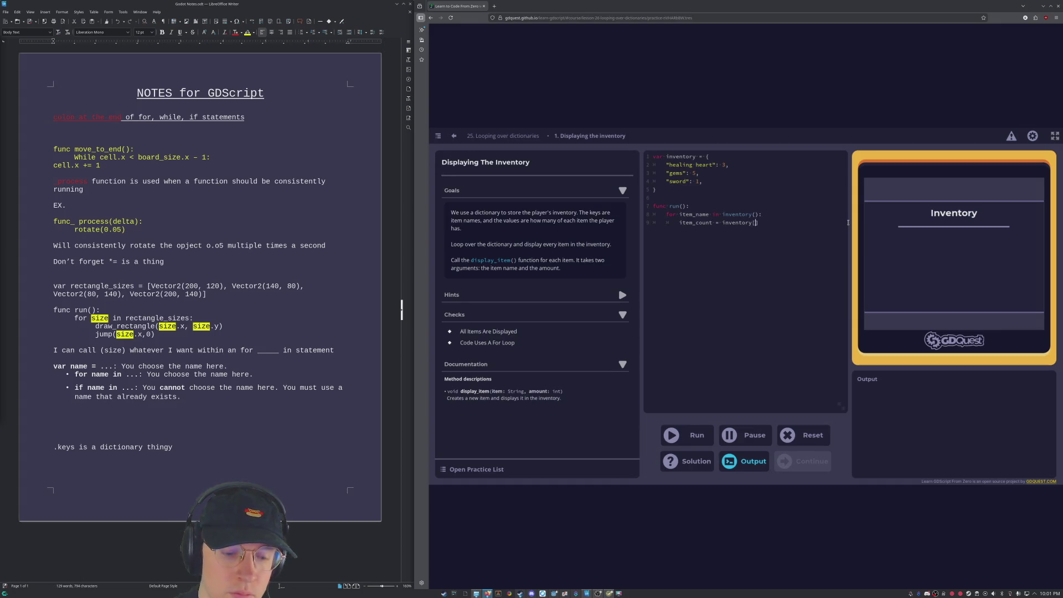
pyautogui.write('item_')
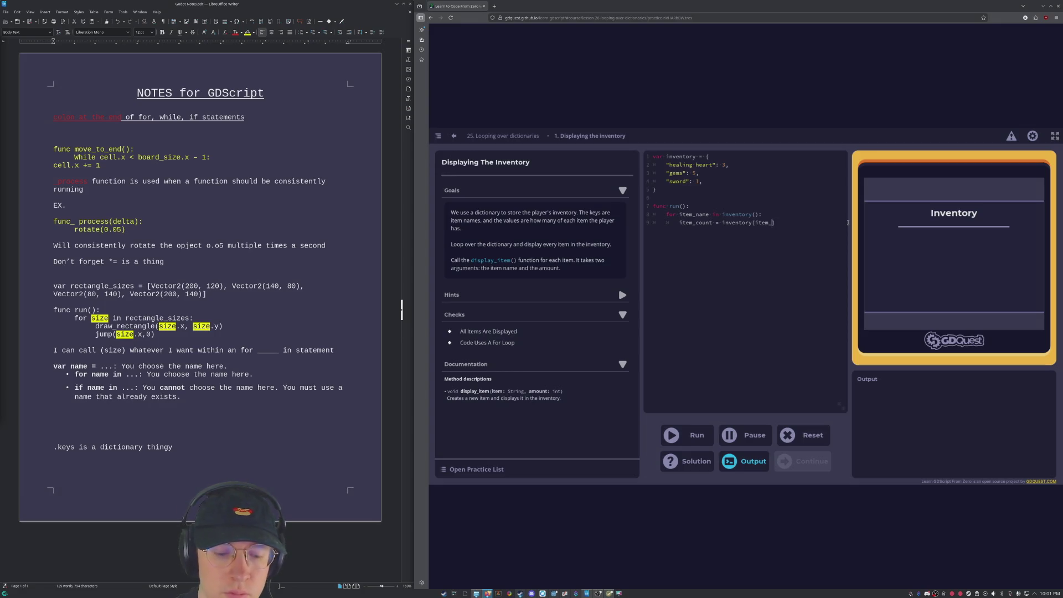
pyautogui.write('name')
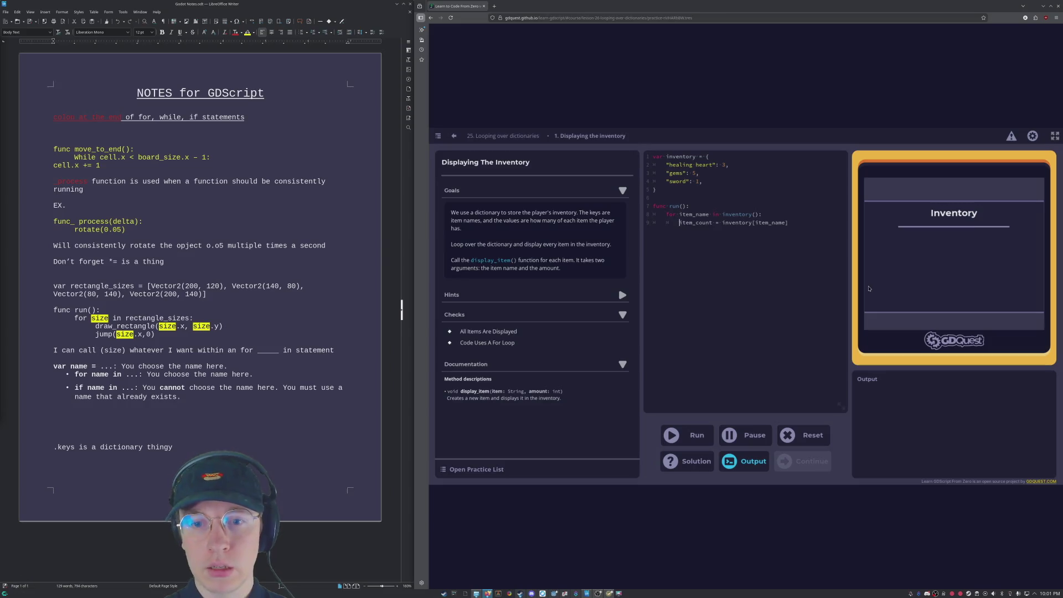
pyautogui.write('var')
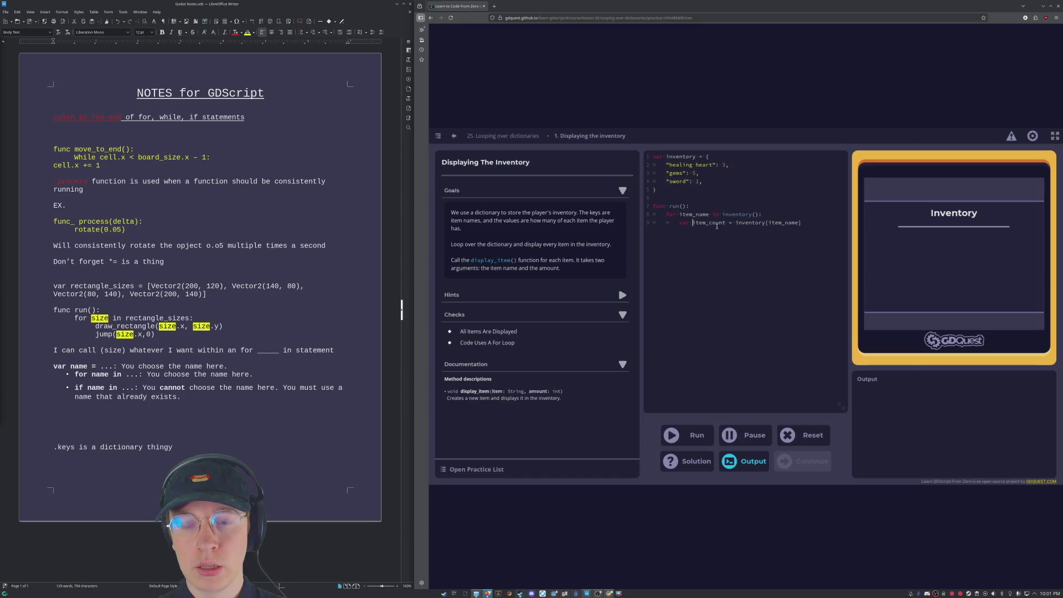
pyautogui.moveTo(736, 222)
pyautogui.mouseDown()
pyautogui.moveTo(831, 232)
pyautogui.moveTo(698, 216)
pyautogui.moveTo(709, 216)
pyautogui.mouseUp()
pyautogui.click(682, 173)
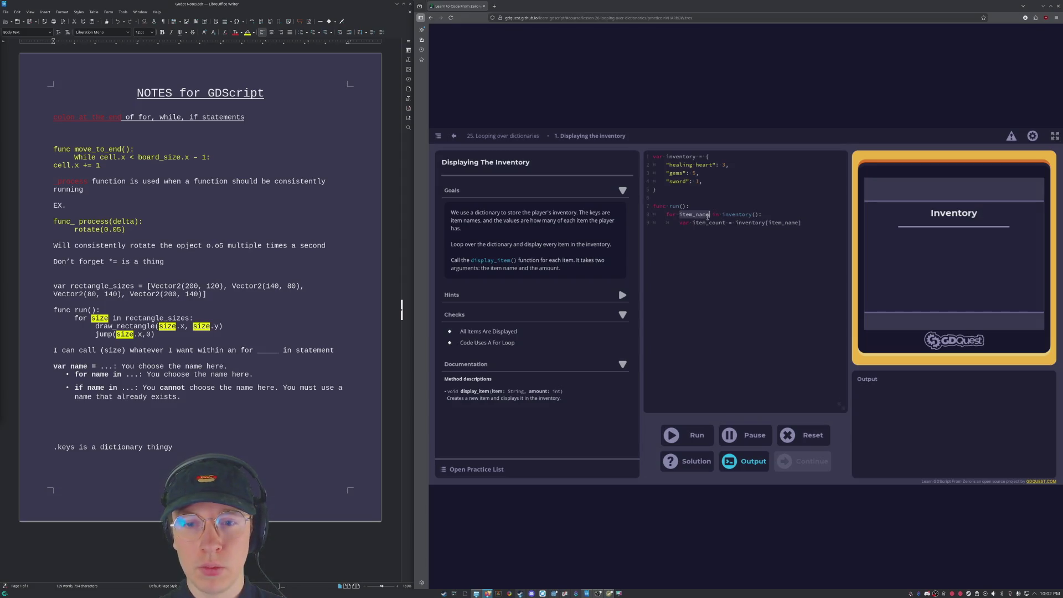
pyautogui.click(710, 214)
pyautogui.moveTo(668, 165); pyautogui.dragTo(713, 165)
pyautogui.doubleClick(722, 166)
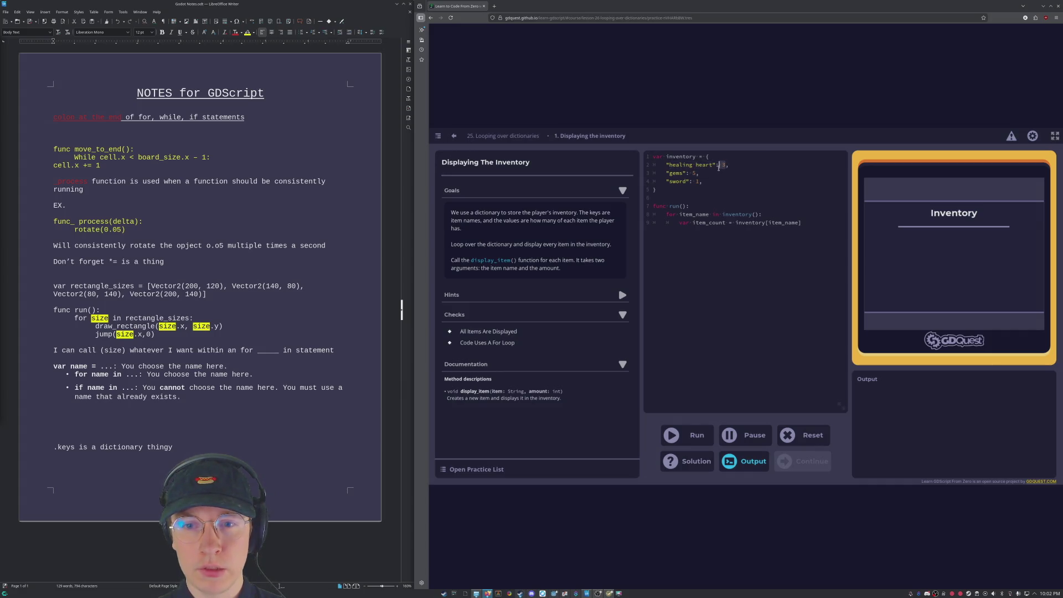
pyautogui.press('End')
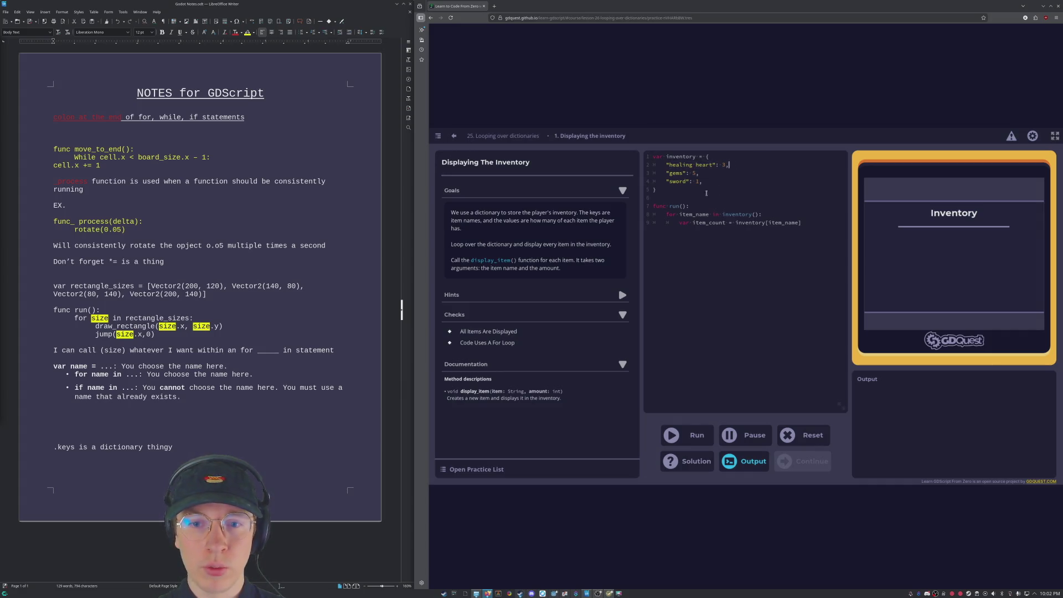
pyautogui.moveTo(680, 214); pyautogui.dragTo(710, 214)
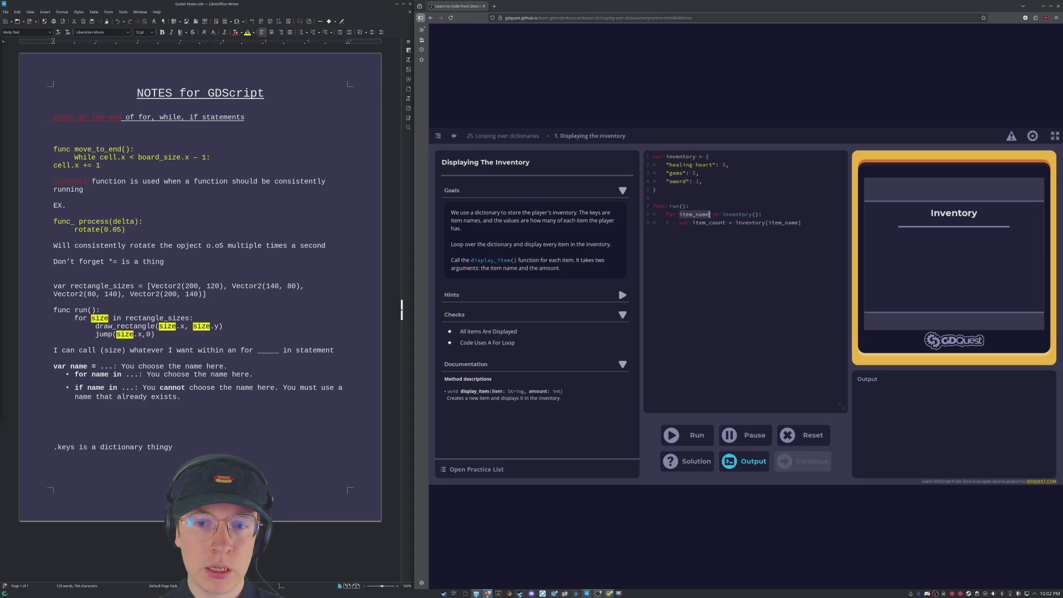
pyautogui.click(668, 164)
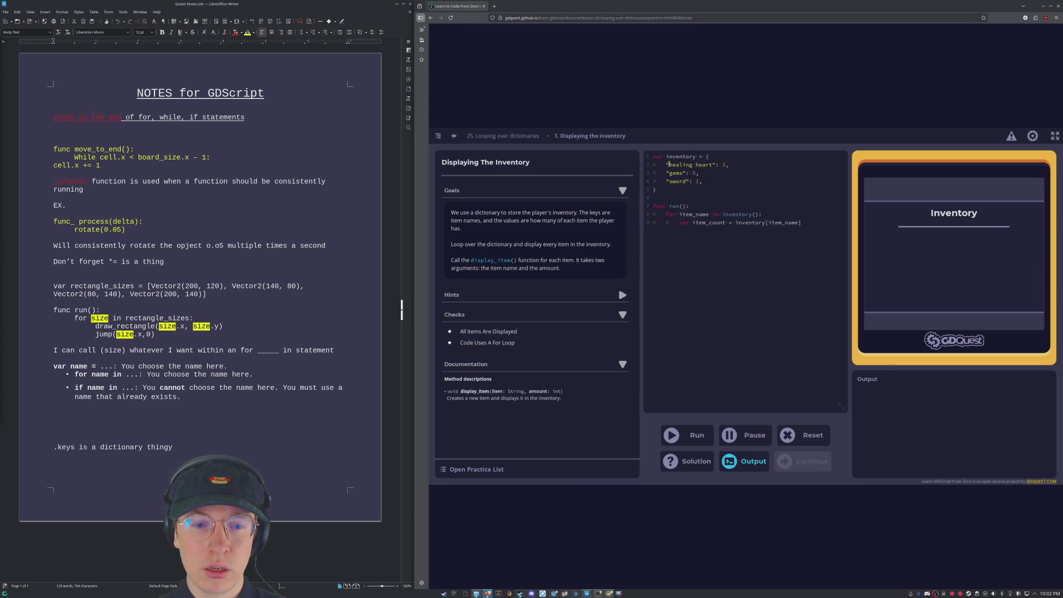
pyautogui.moveTo(668, 164); pyautogui.dragTo(682, 164)
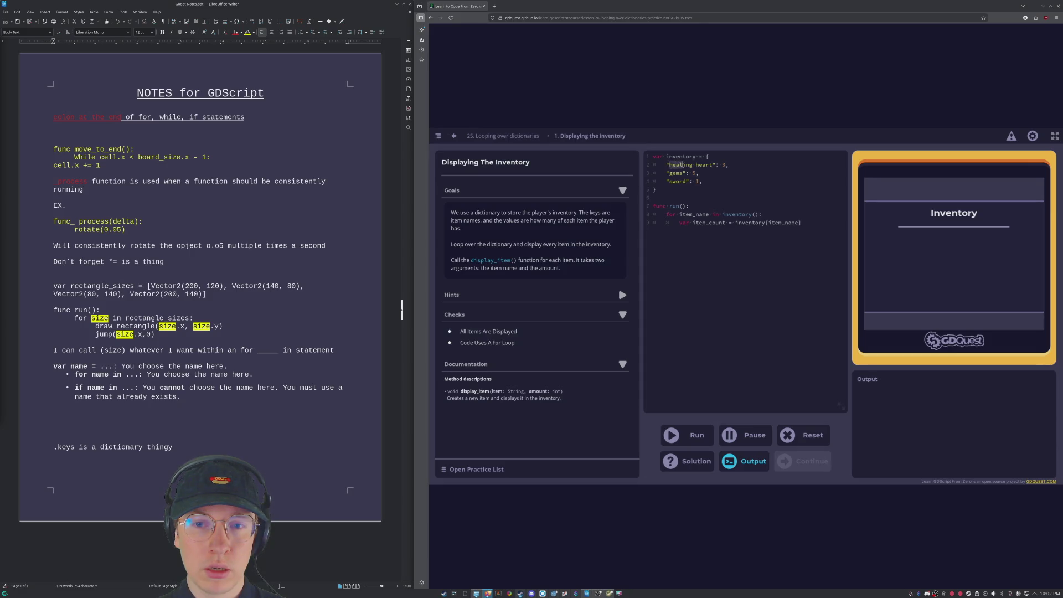
pyautogui.click(681, 164)
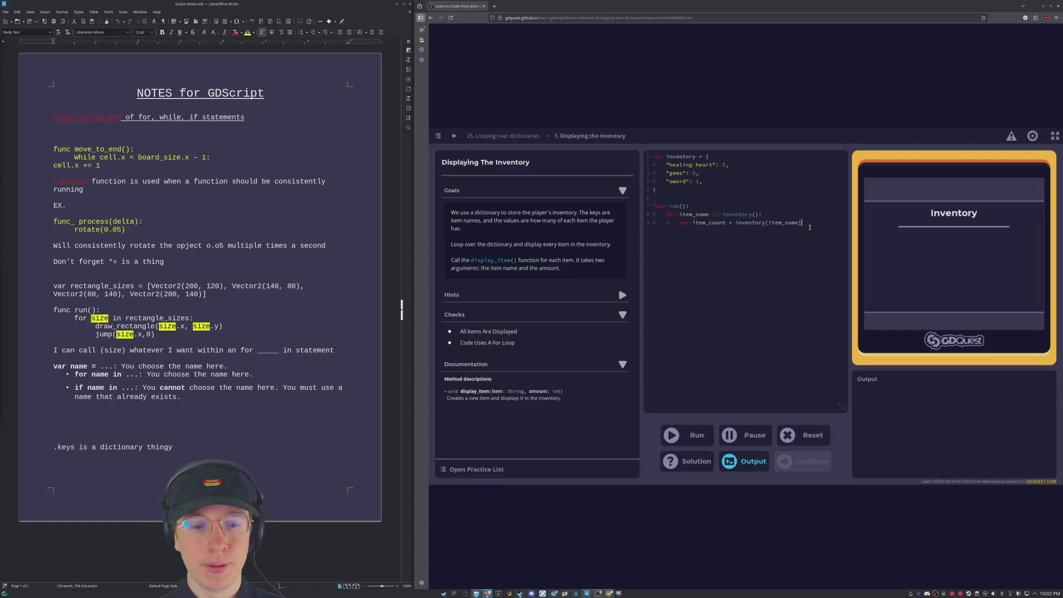
pyautogui.press('Return')
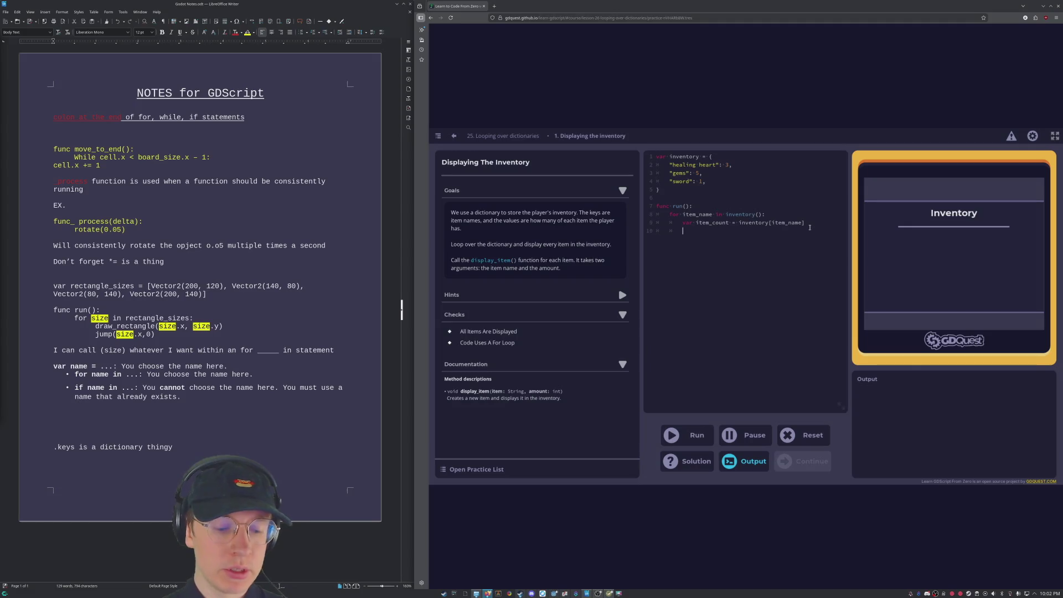
# Step: Add display_item(item_name, ": " + str(item_count)) on line 10 and run it, which reports mismatched items
pyautogui.write('display_')
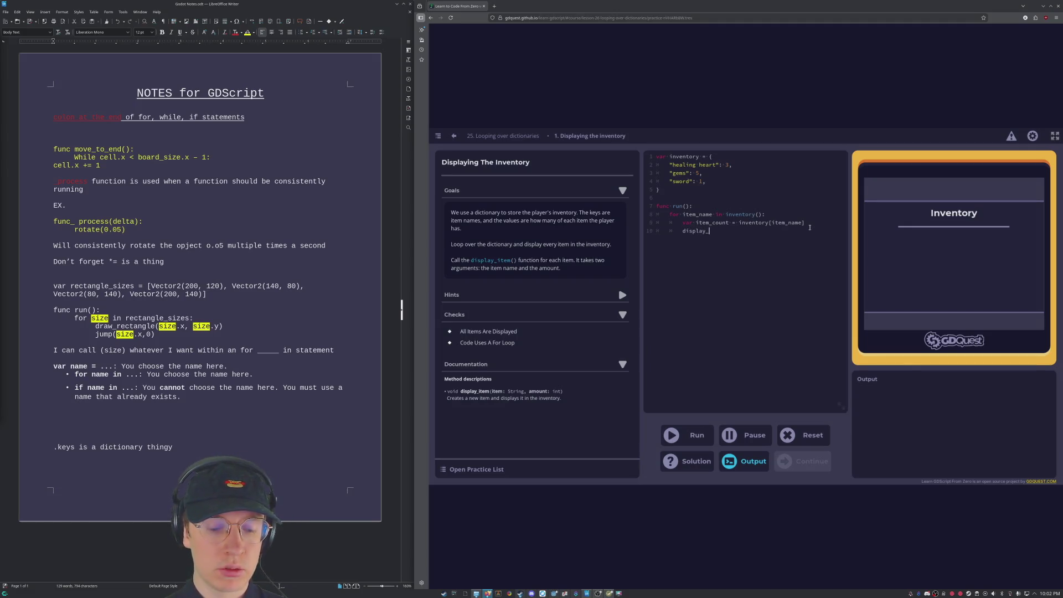
pyautogui.write('item(')
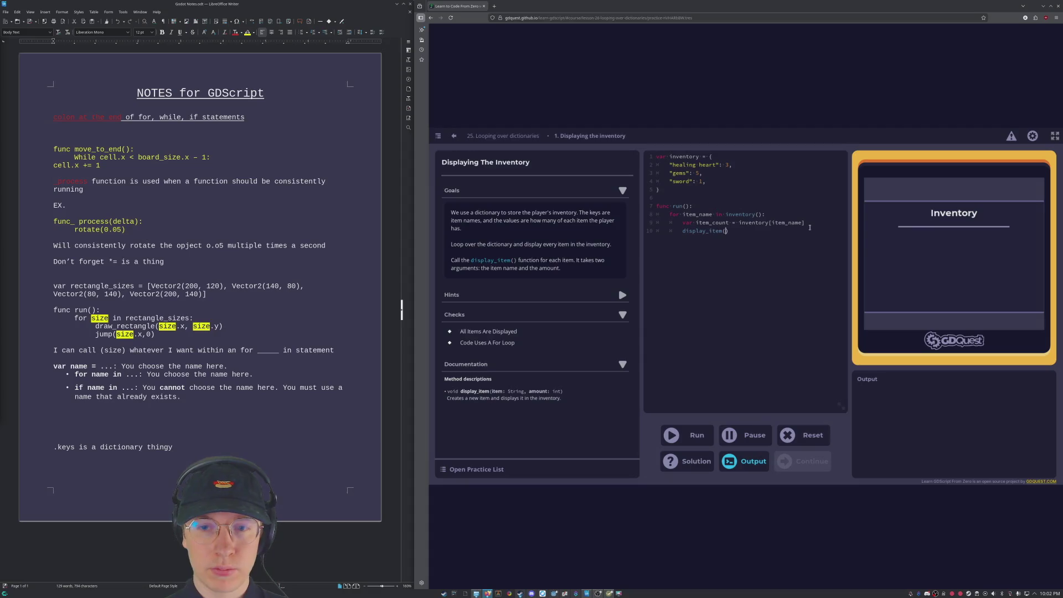
pyautogui.write('itme')
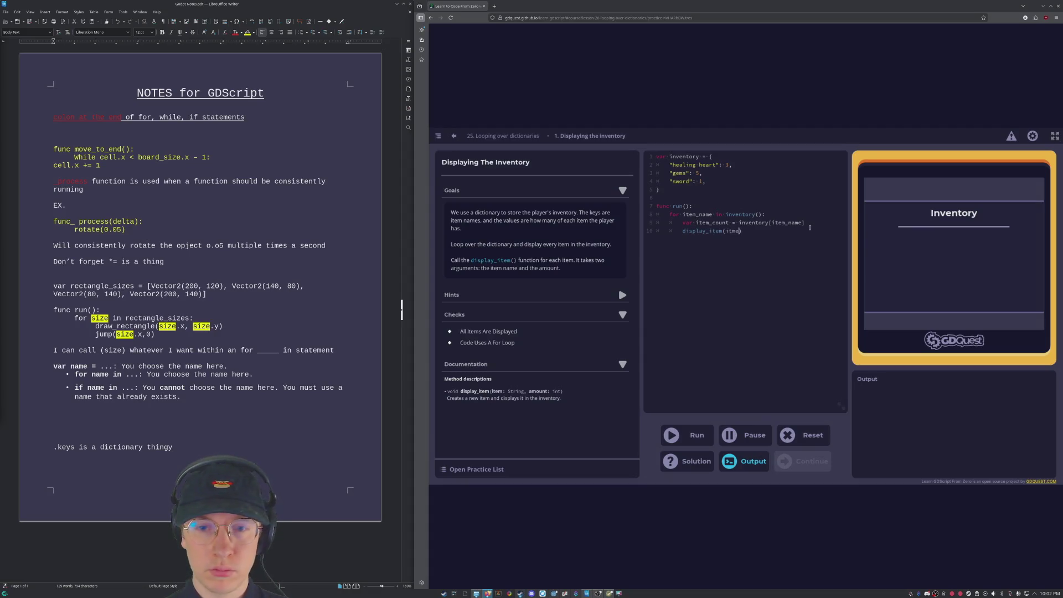
pyautogui.press('BackSpace')
pyautogui.press('BackSpace')
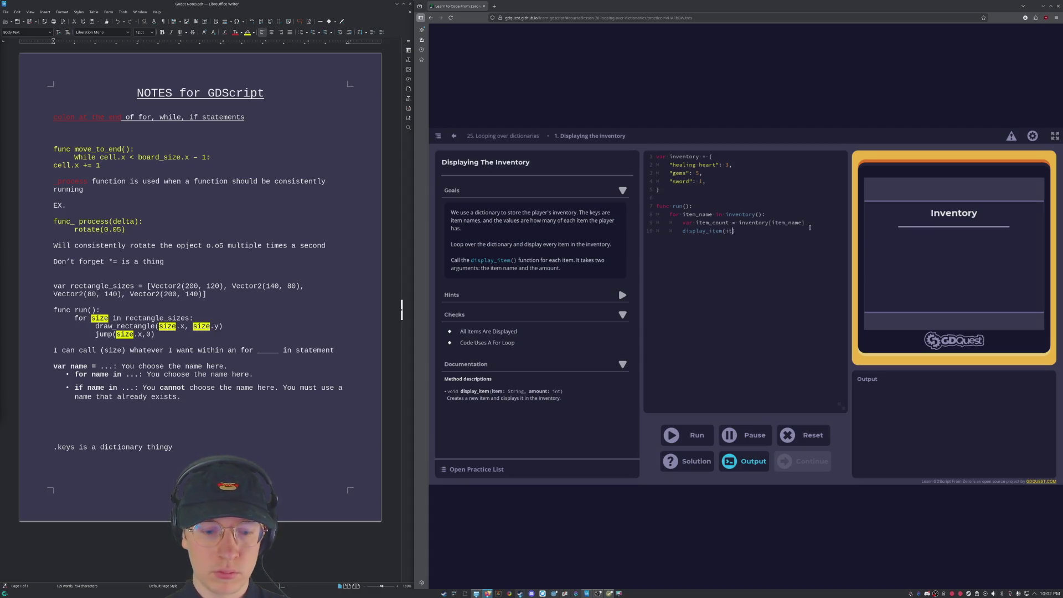
pyautogui.write('em_name')
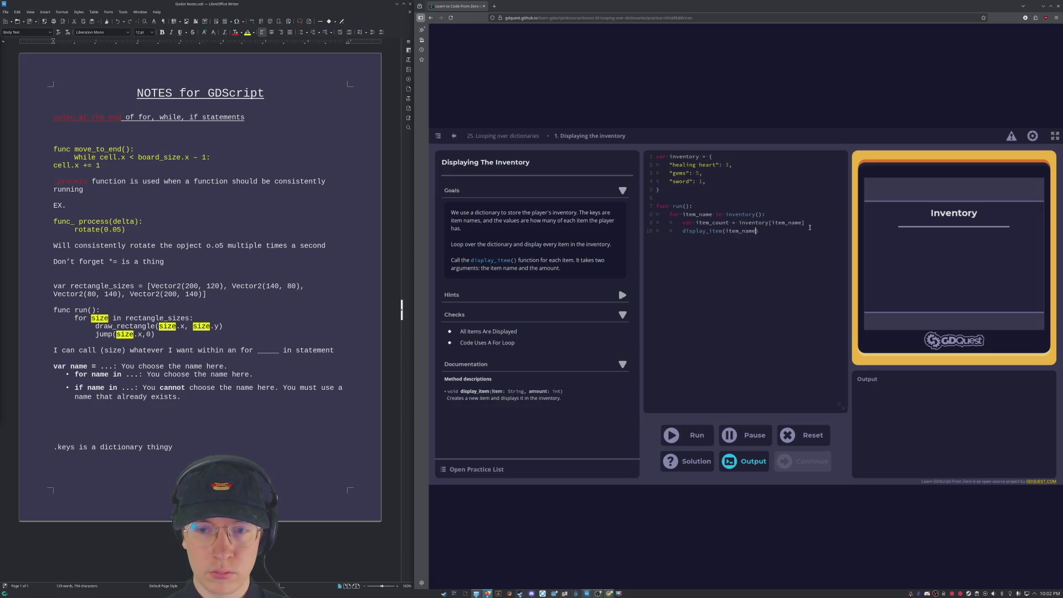
pyautogui.write(', ": ')
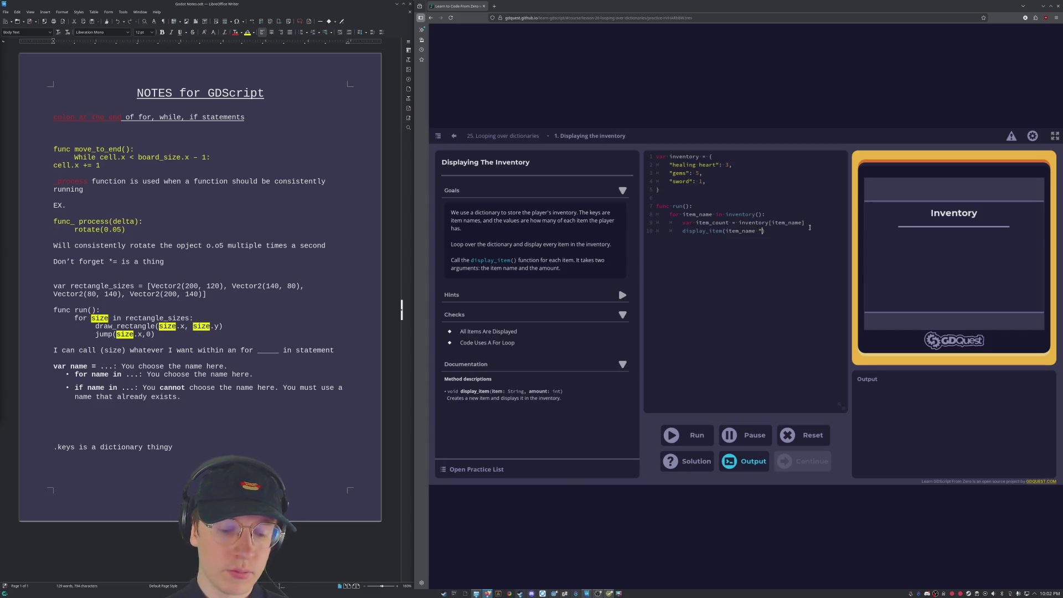
pyautogui.write('"')
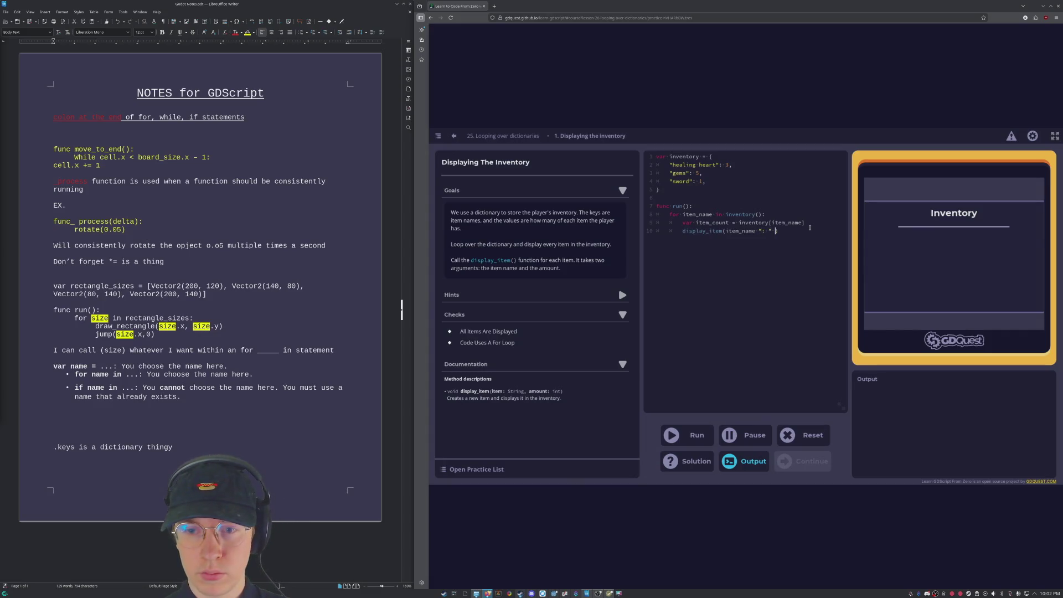
pyautogui.press('BackSpace')
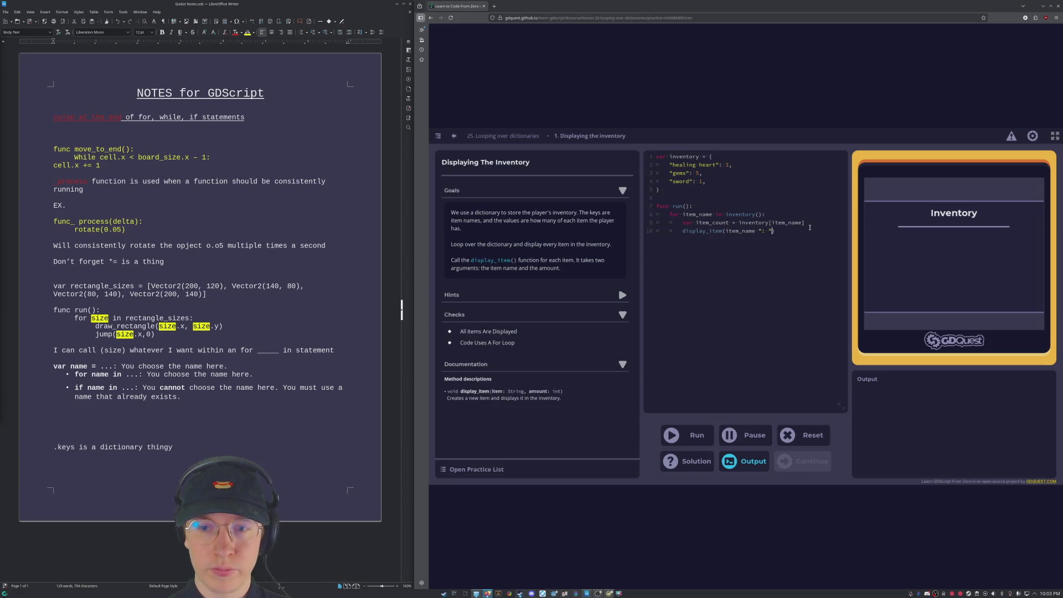
pyautogui.press('BackSpace')
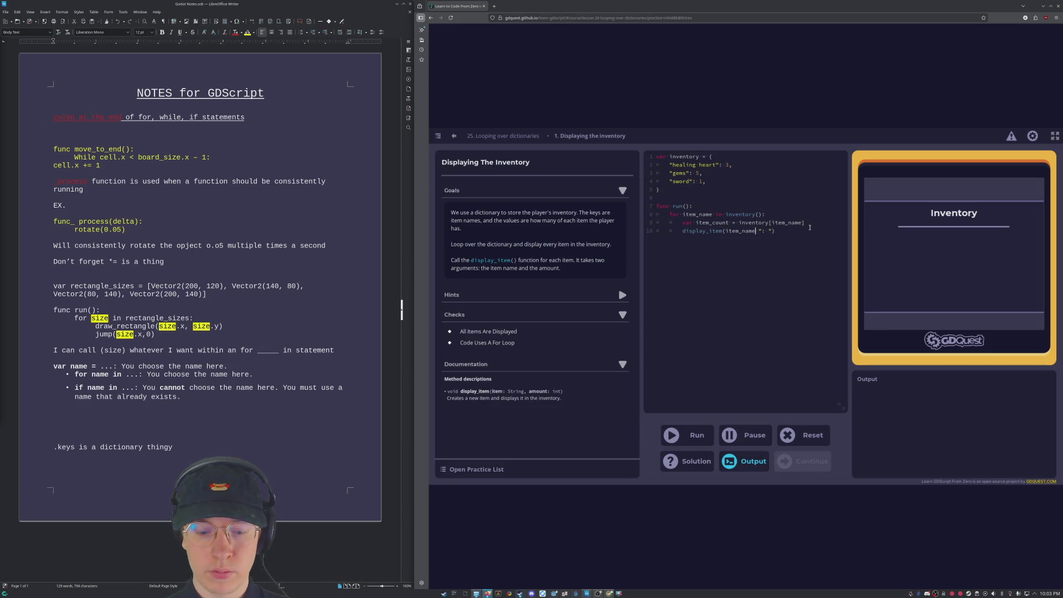
pyautogui.write(', ": " ')
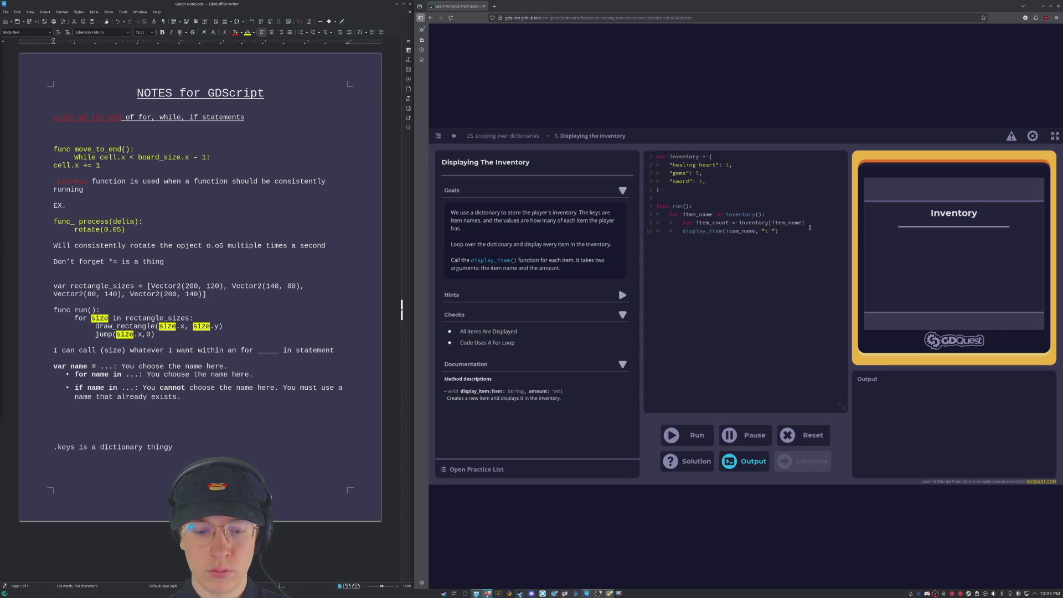
pyautogui.write('str(')
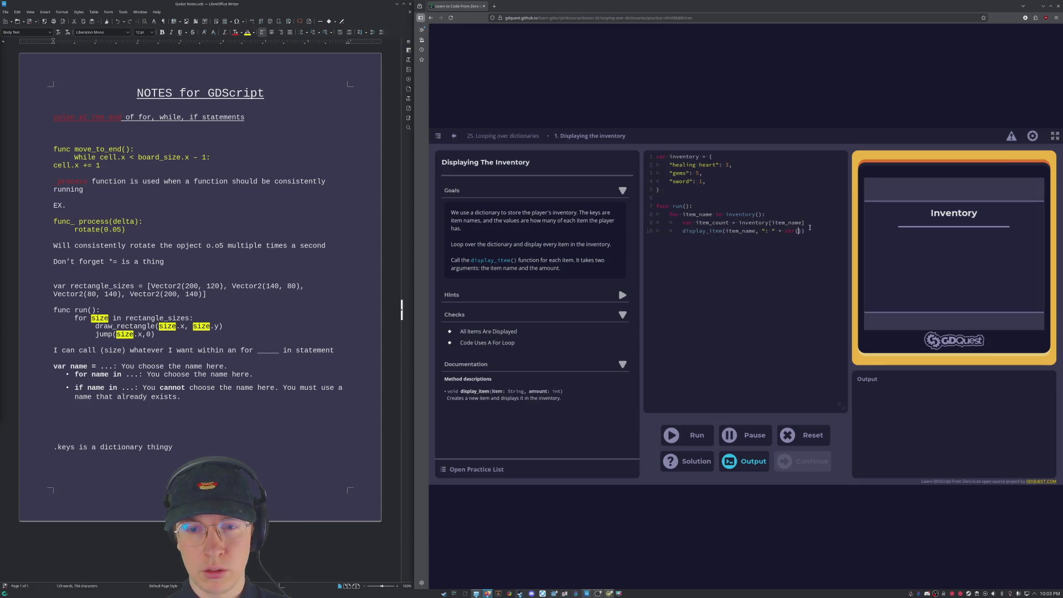
pyautogui.write('item_coun')
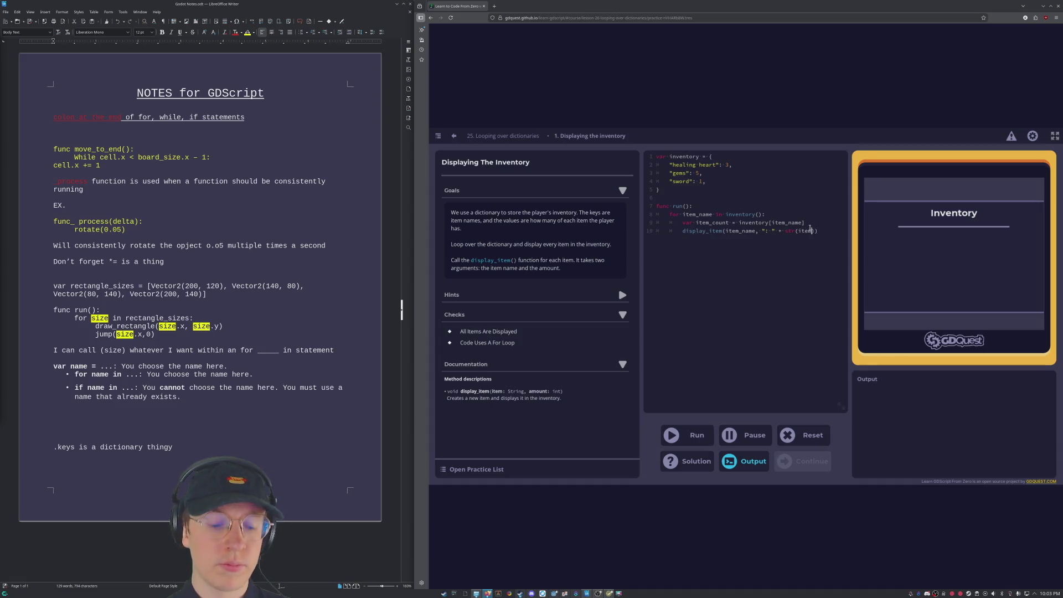
pyautogui.write('t')
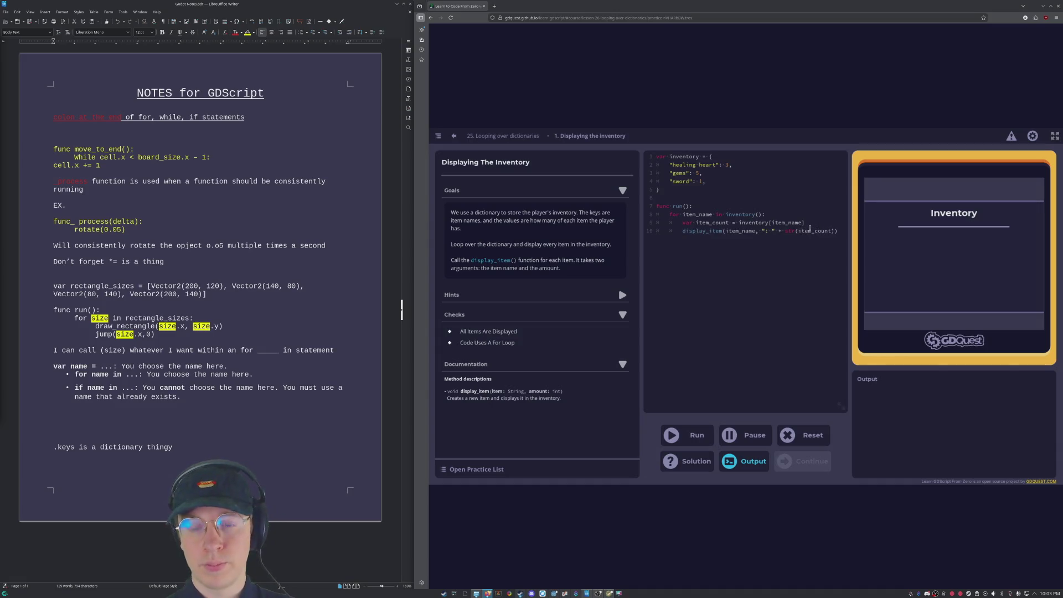
pyautogui.click(702, 436)
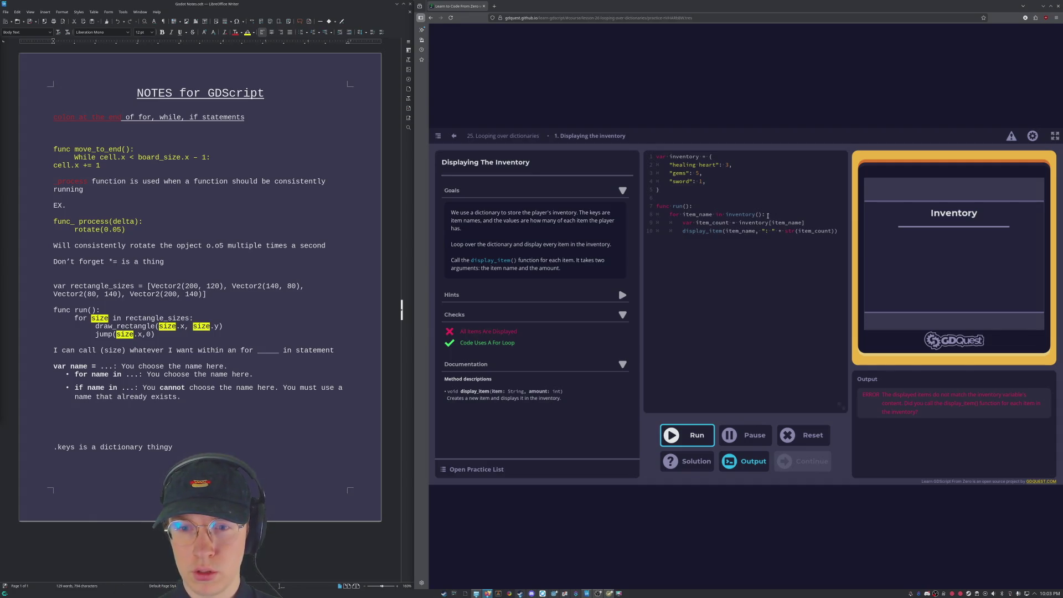
# Step: Remove the () after inventory on line 8 and rerun, then rework the comma after item_name on line 10
pyautogui.press('BackSpace')
pyautogui.press('BackSpace')
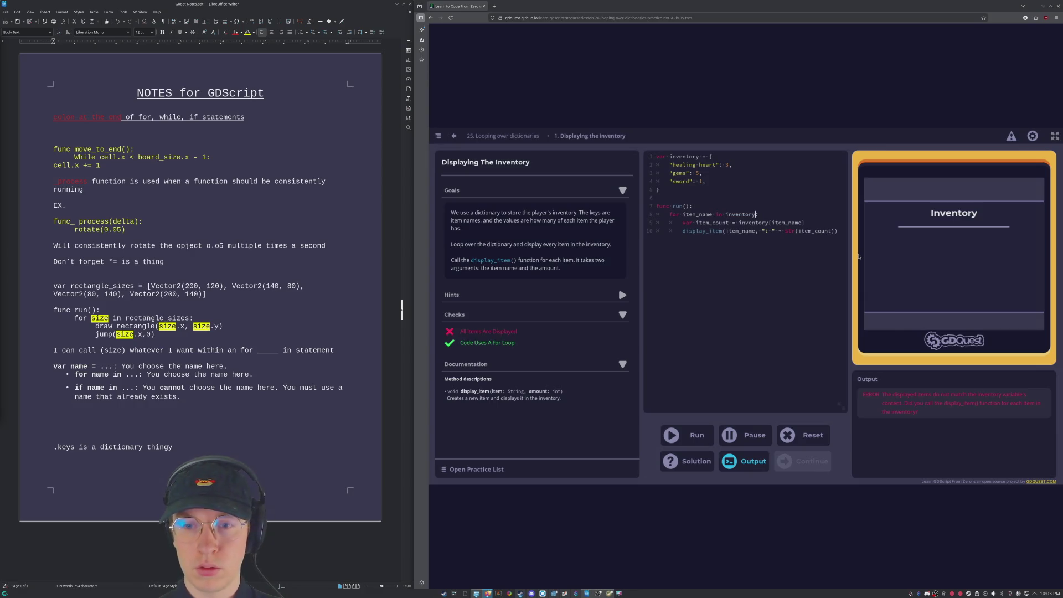
pyautogui.click(684, 434)
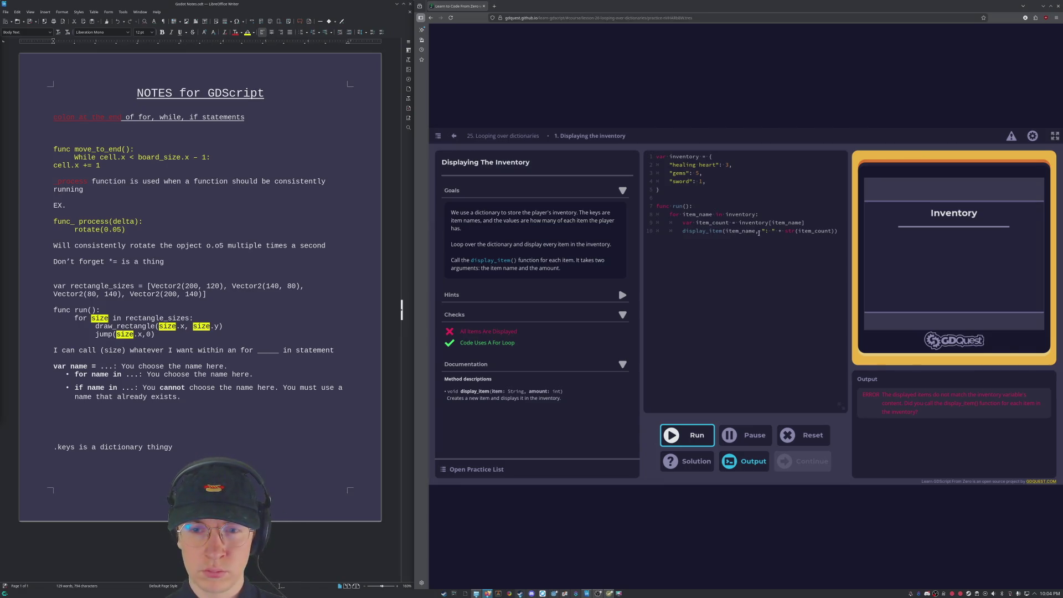
pyautogui.click(759, 232)
pyautogui.press('BackSpace')
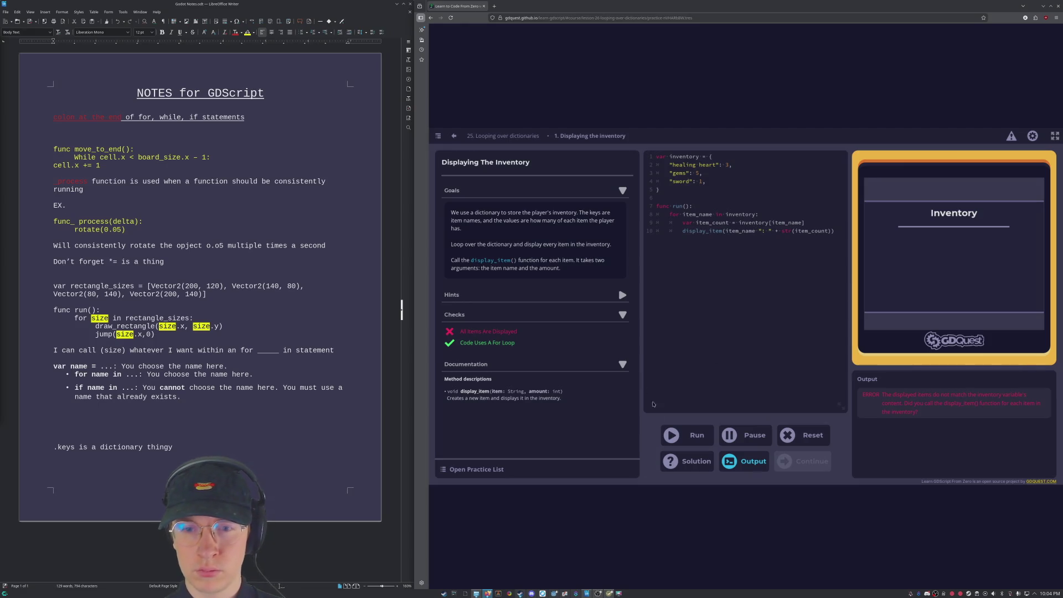
pyautogui.click(687, 435)
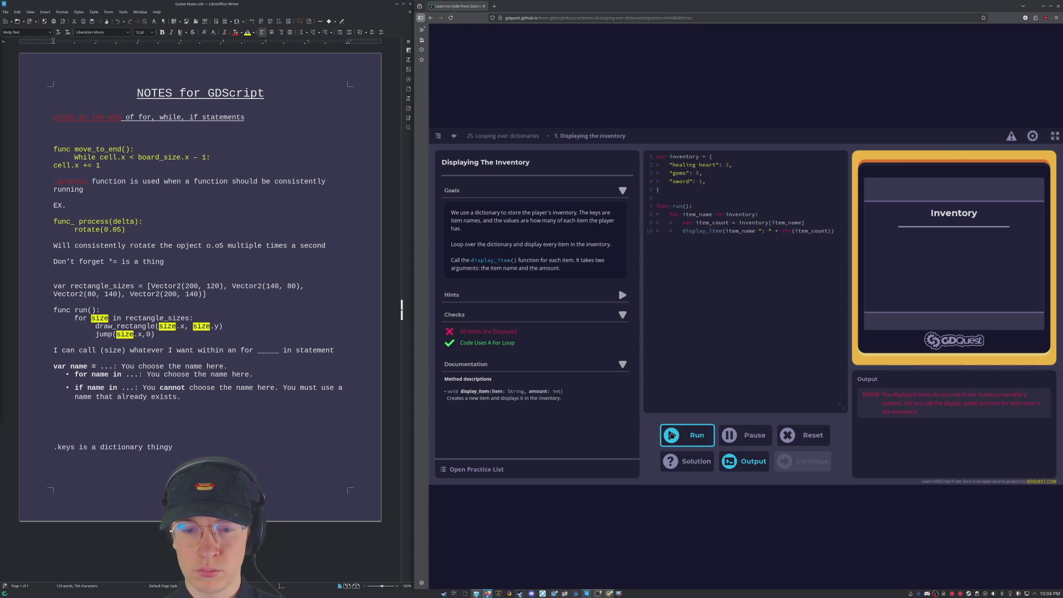
pyautogui.click(756, 231)
pyautogui.write(', ')
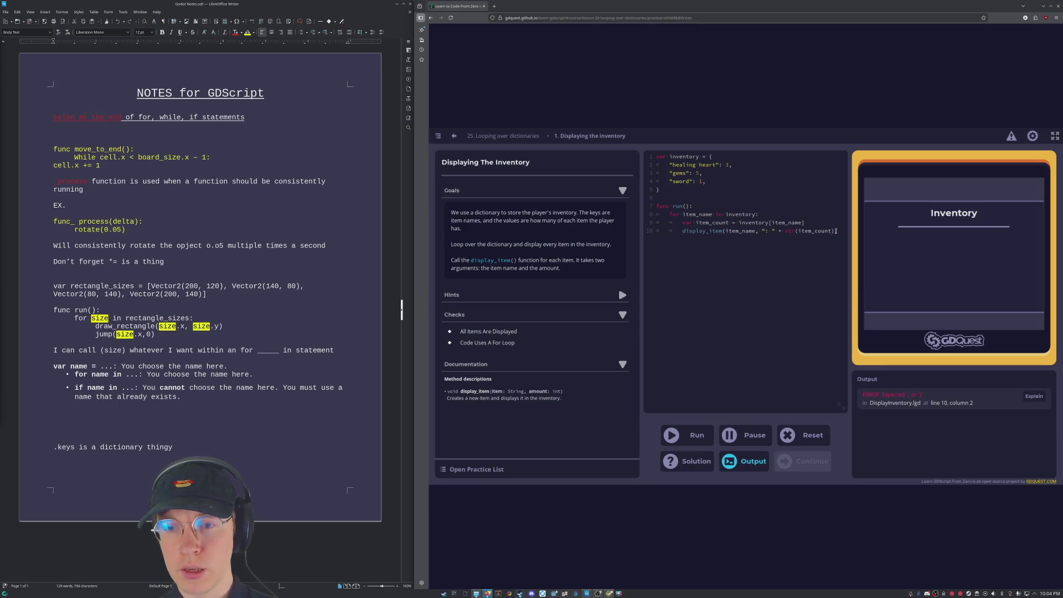
pyautogui.write(')')
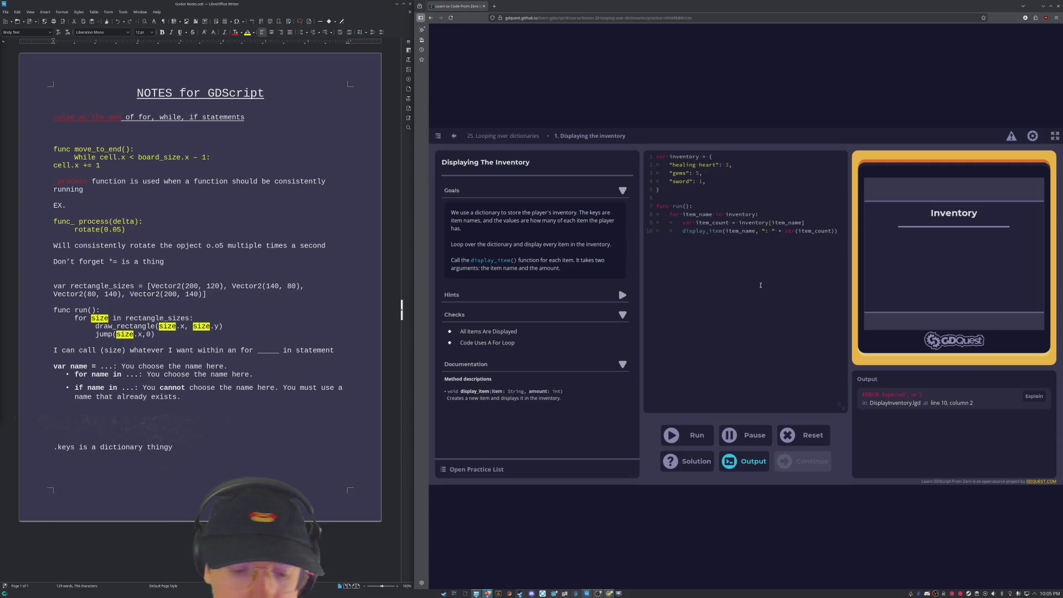
# Step: Try looping over inventory.key with the lookup split onto its own line, and rerun the checks
pyautogui.write('.key')
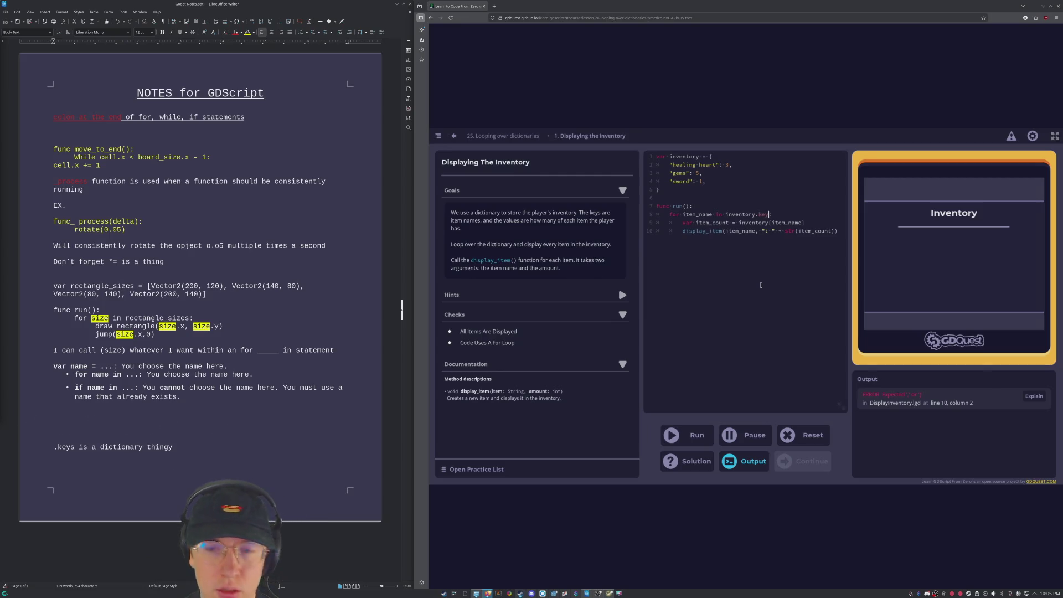
pyautogui.click(686, 437)
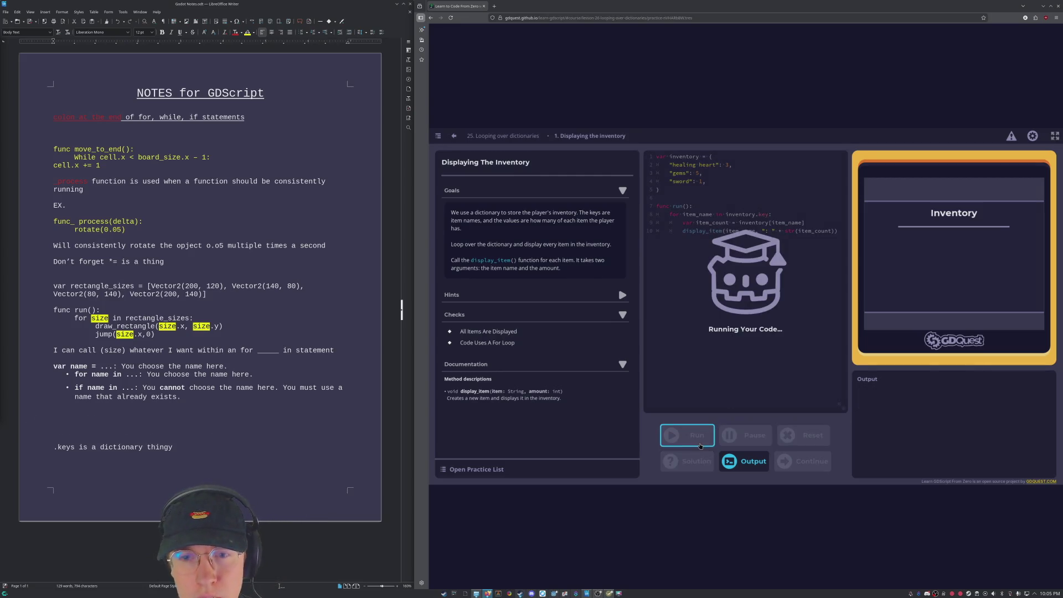
pyautogui.click(770, 214)
pyautogui.press('BackSpace')
pyautogui.press('BackSpace')
pyautogui.press('BackSpace')
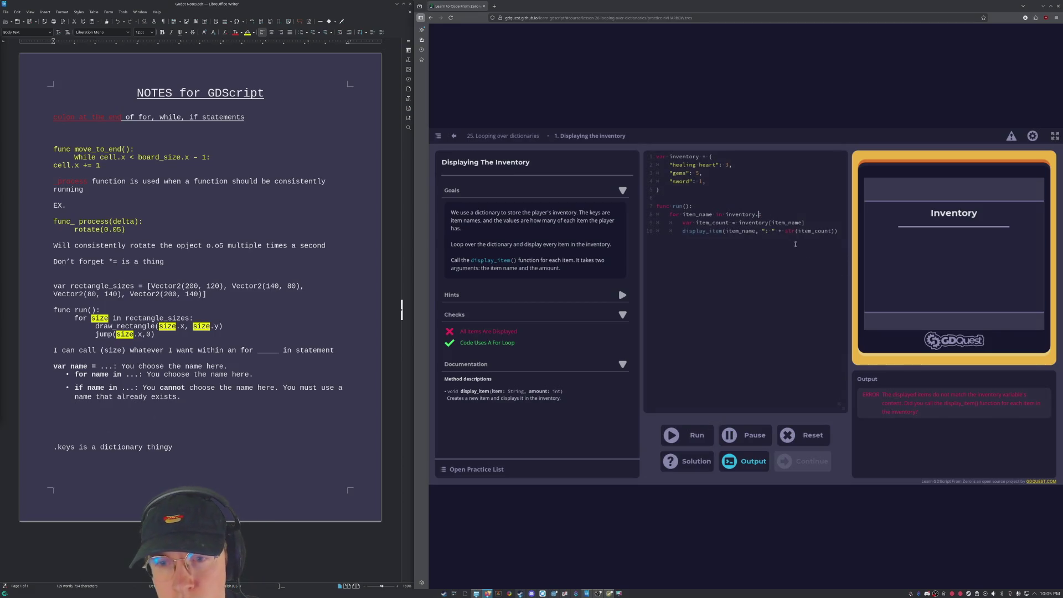
pyautogui.write(':')
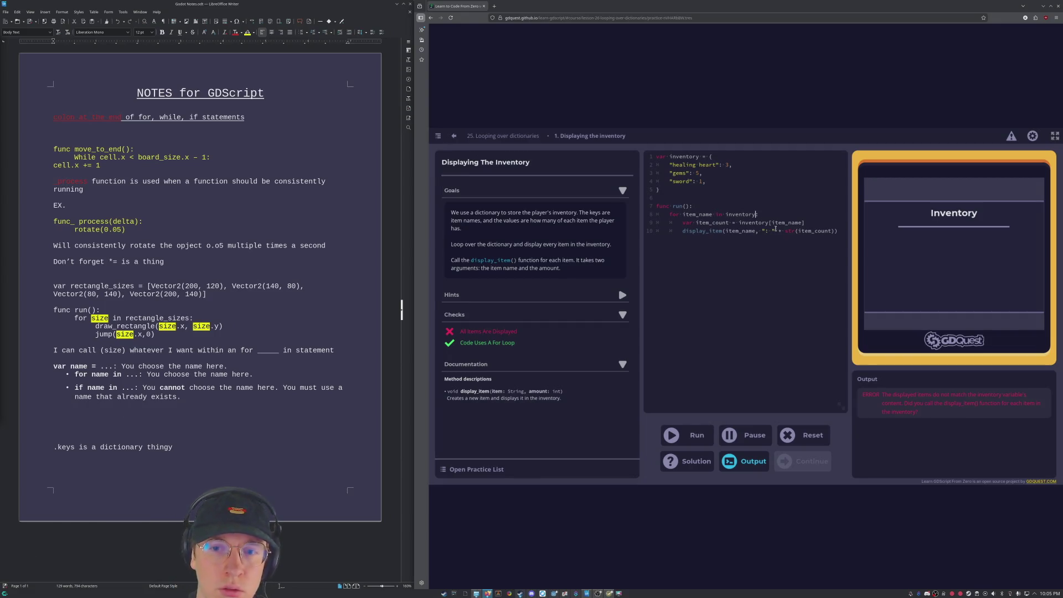
pyautogui.write('.key')
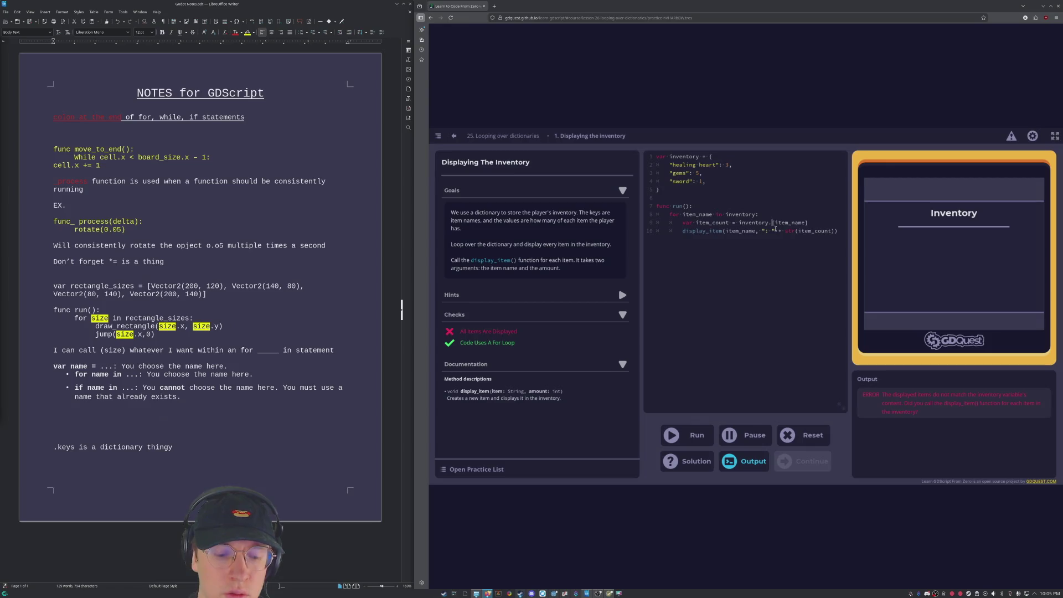
pyautogui.press('Return')
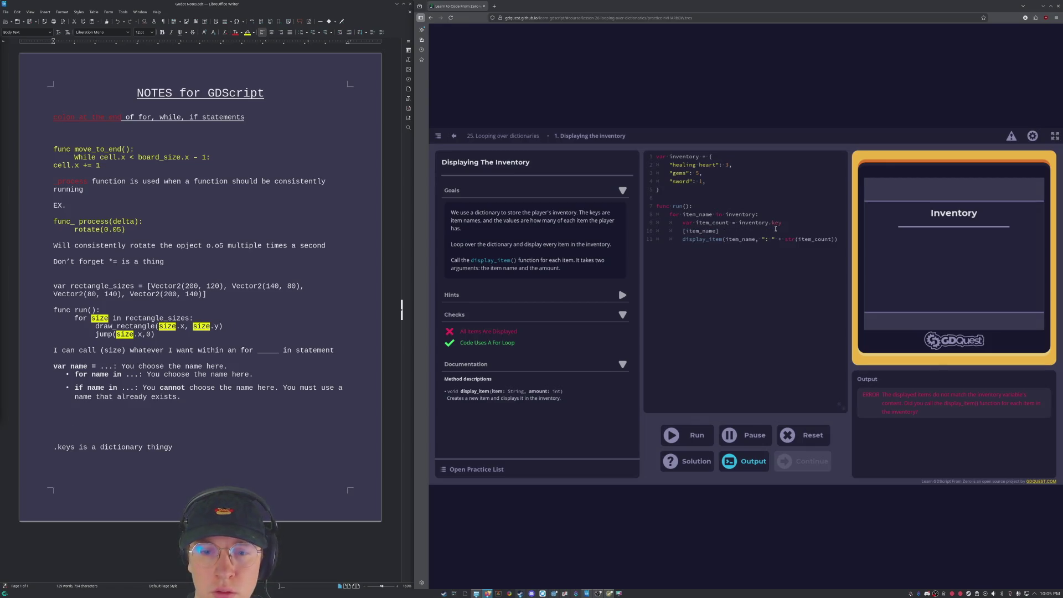
pyautogui.press('BackSpace')
pyautogui.press('BackSpace')
pyautogui.press('BackSpace')
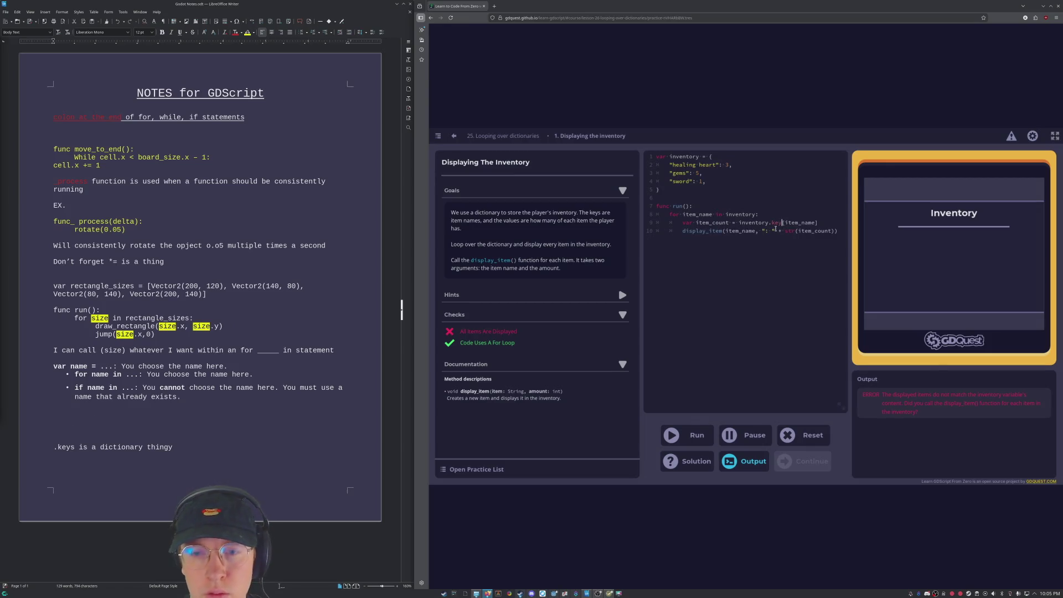
pyautogui.hotkey('ctrl', 'Return')
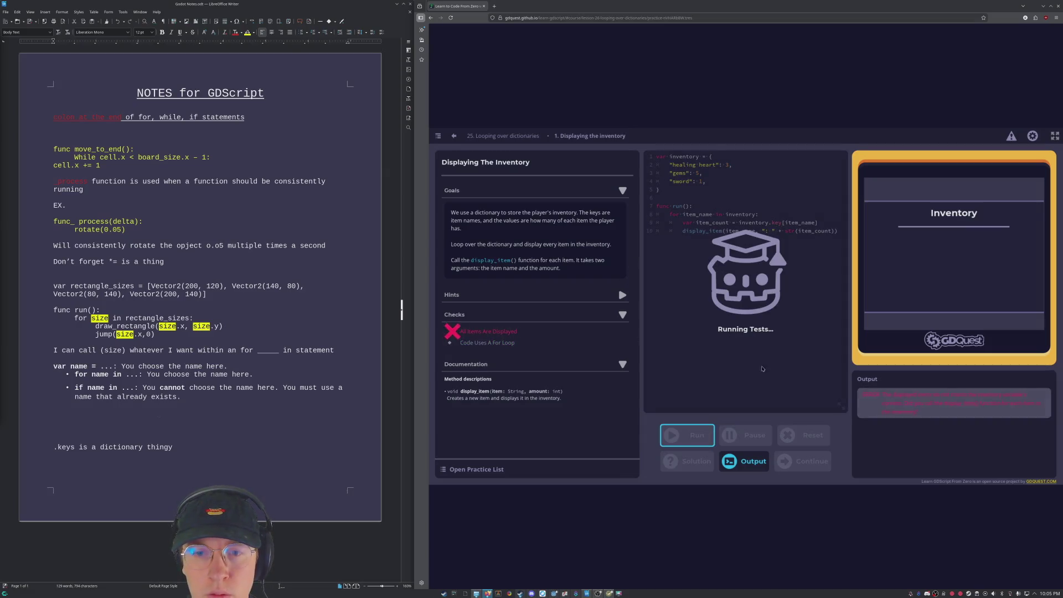
# Step: Change line 9 to use inventory.keys instead and run the checks again
pyautogui.click(780, 222)
pyautogui.press('BackSpace')
pyautogui.press('BackSpace')
pyautogui.press('BackSpace')
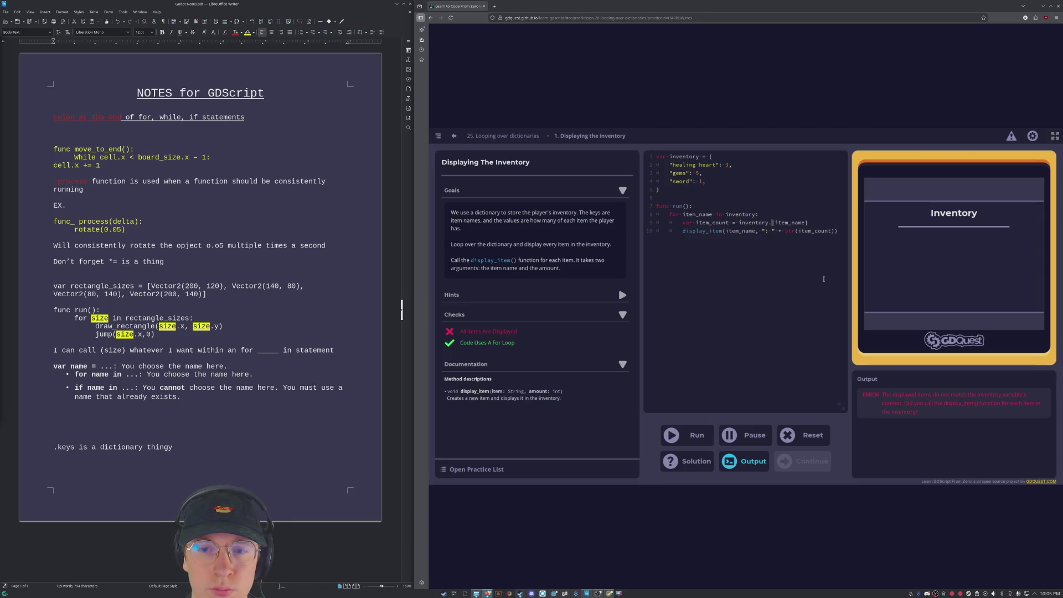
pyautogui.press('BackSpace')
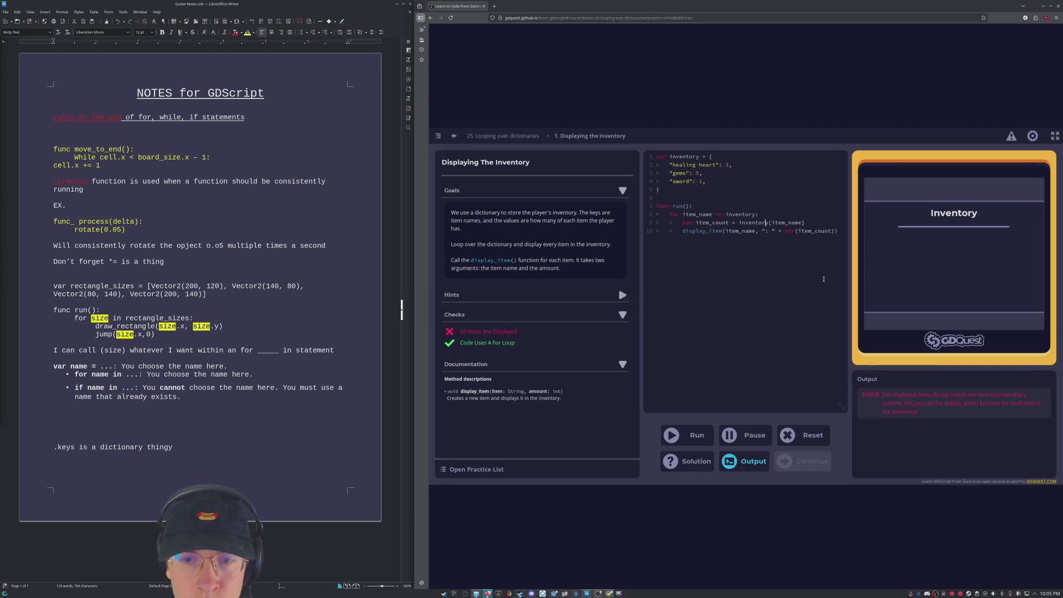
pyautogui.press('Left')
pyautogui.press('Left')
pyautogui.press('Left')
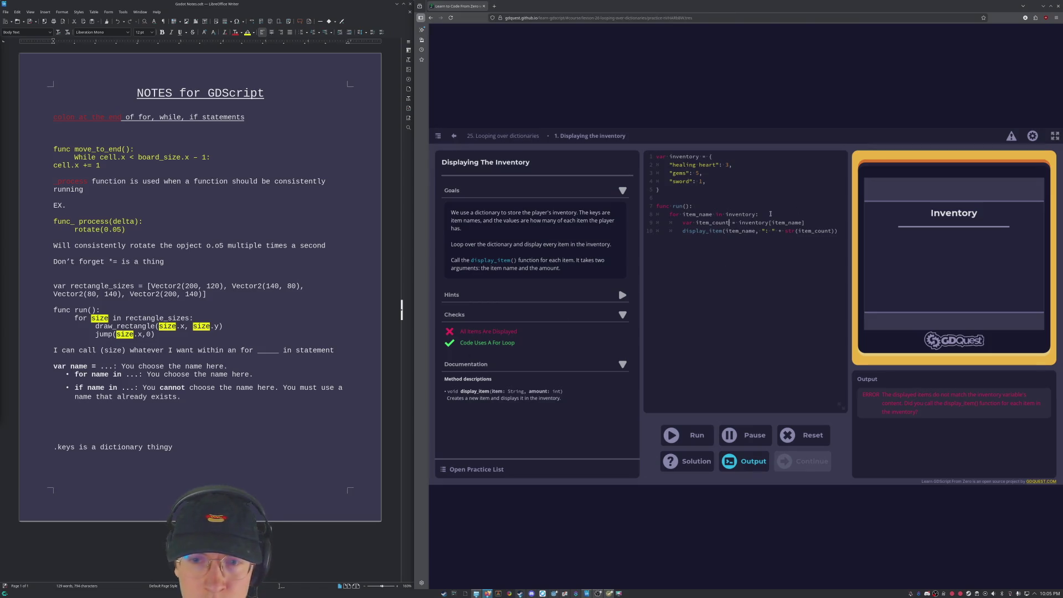
pyautogui.write('.keys')
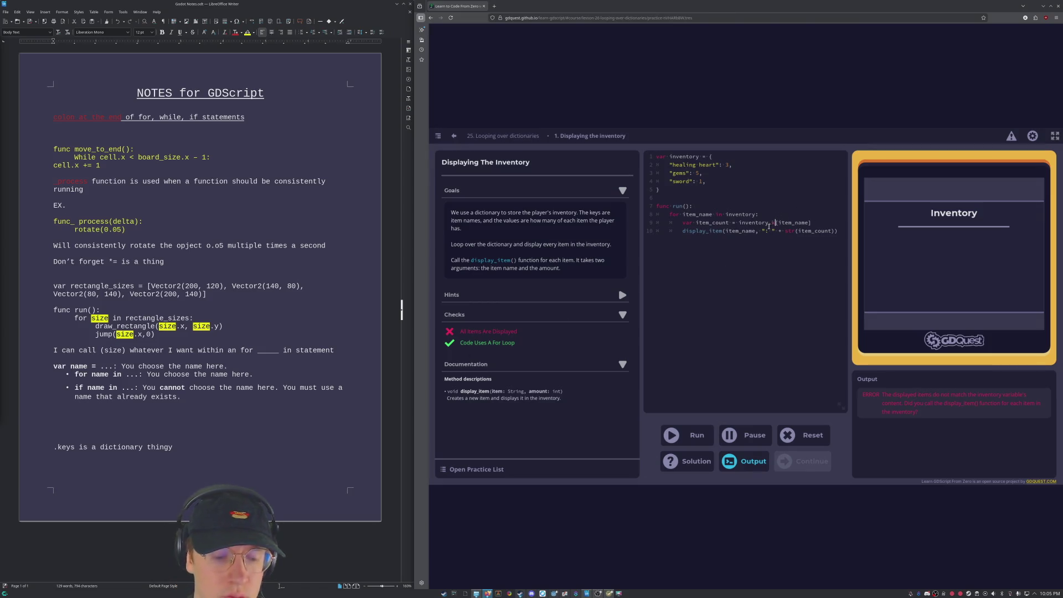
pyautogui.click(687, 435)
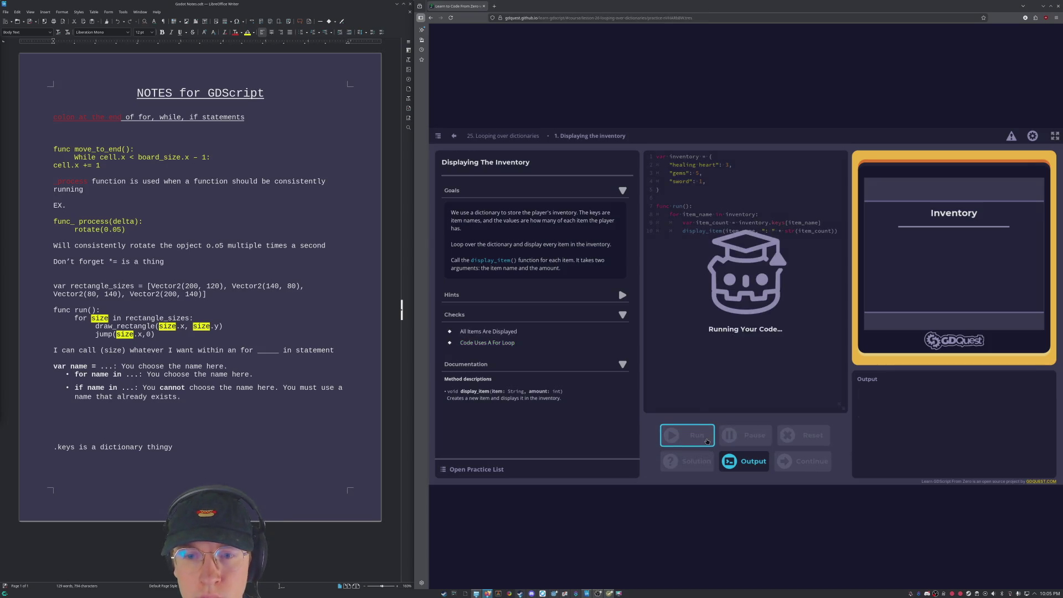
# Step: Test the keys() loop, then strip .keys so the loop iterates inventory directly and return to the lesson
pyautogui.click(785, 223)
pyautogui.press('BackSpace')
pyautogui.press('BackSpace')
pyautogui.press('BackSpace')
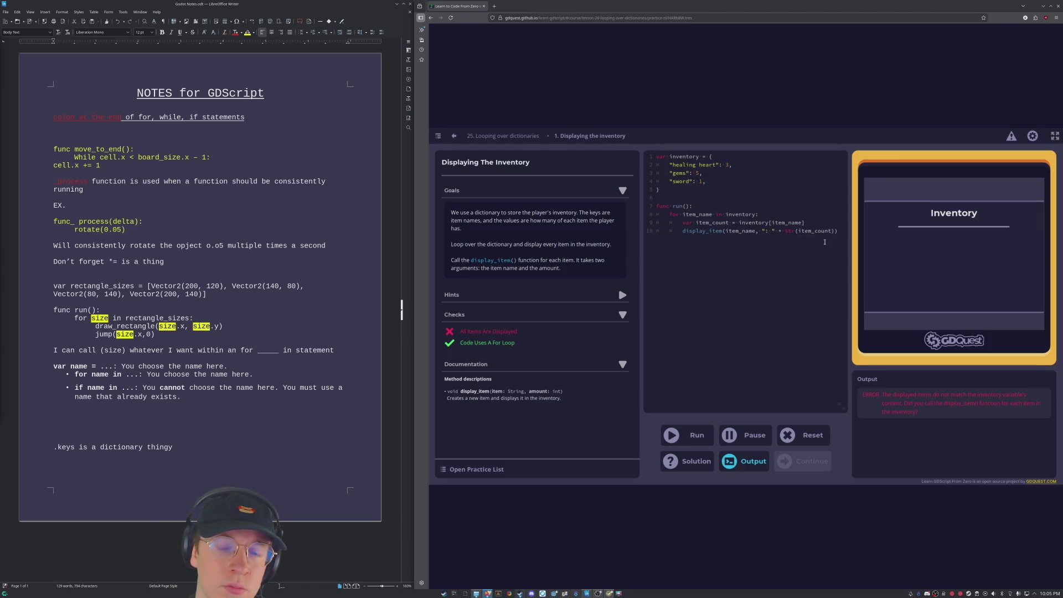
pyautogui.write('.keys(')
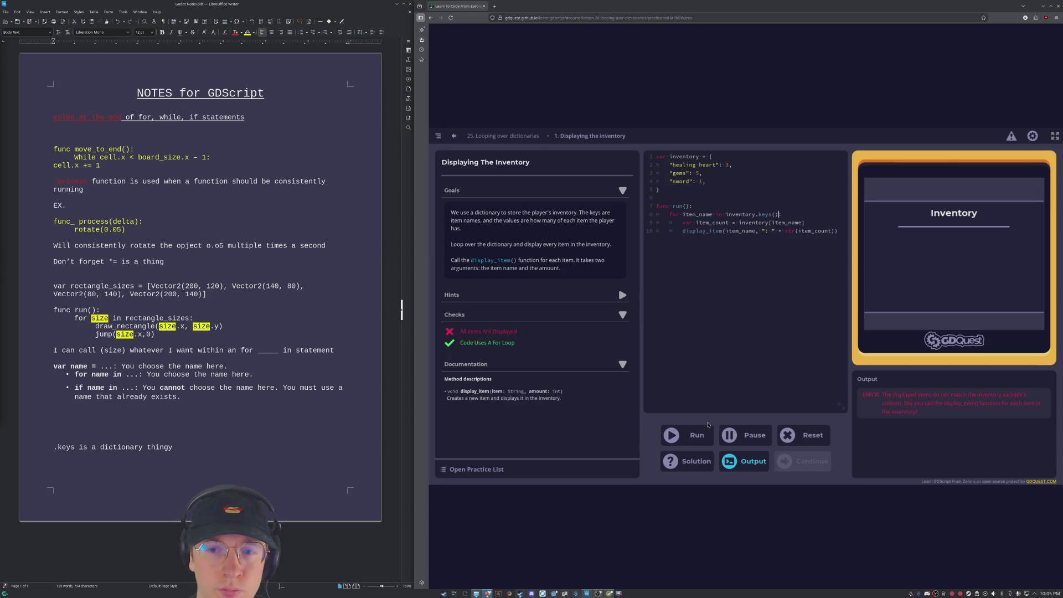
pyautogui.click(690, 435)
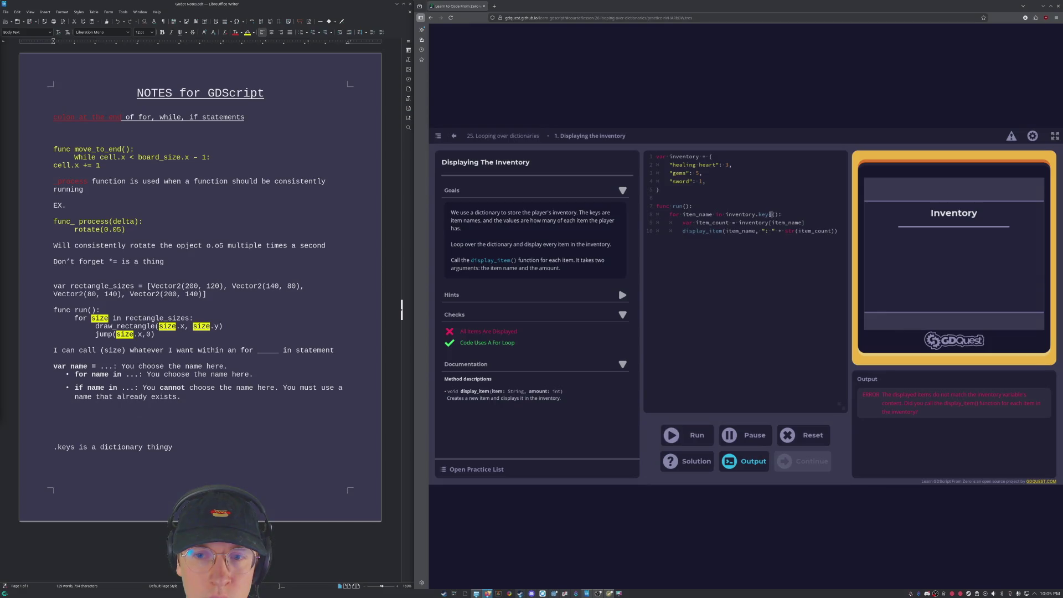
pyautogui.moveTo(765, 214); pyautogui.dragTo(754, 214)
pyautogui.press('BackSpace')
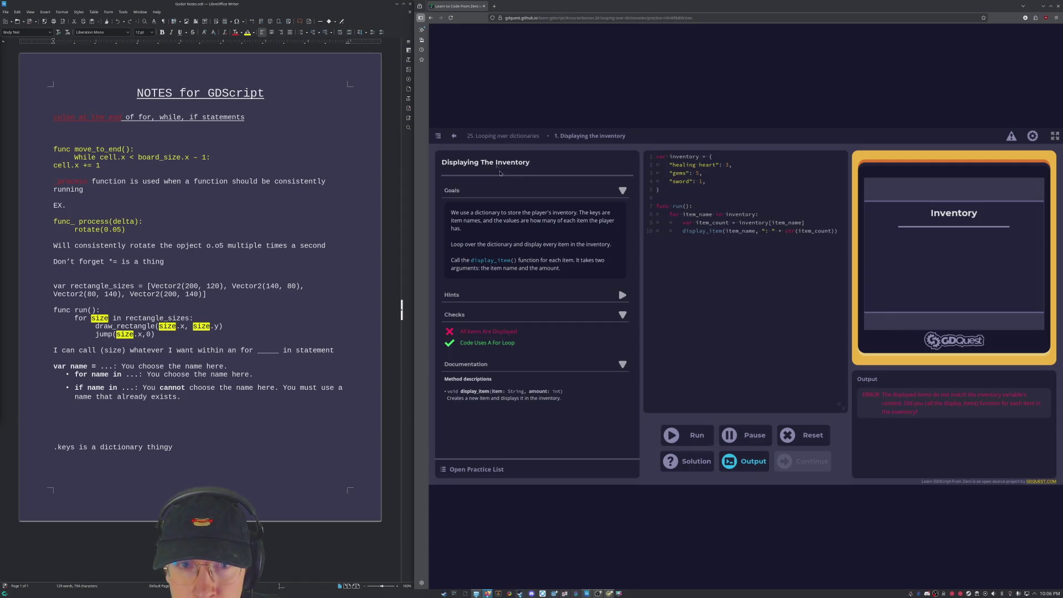
pyautogui.click(503, 135)
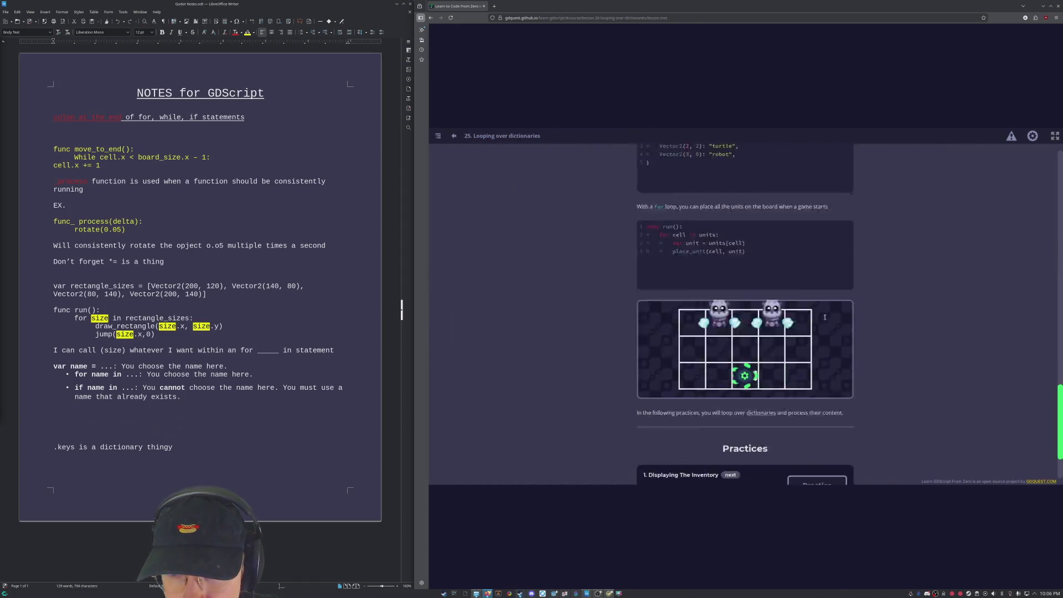
# Step: Scroll through the Looping over dictionaries examples, then reopen the Displaying The Inventory practice
pyautogui.scroll(15, 824, 317)
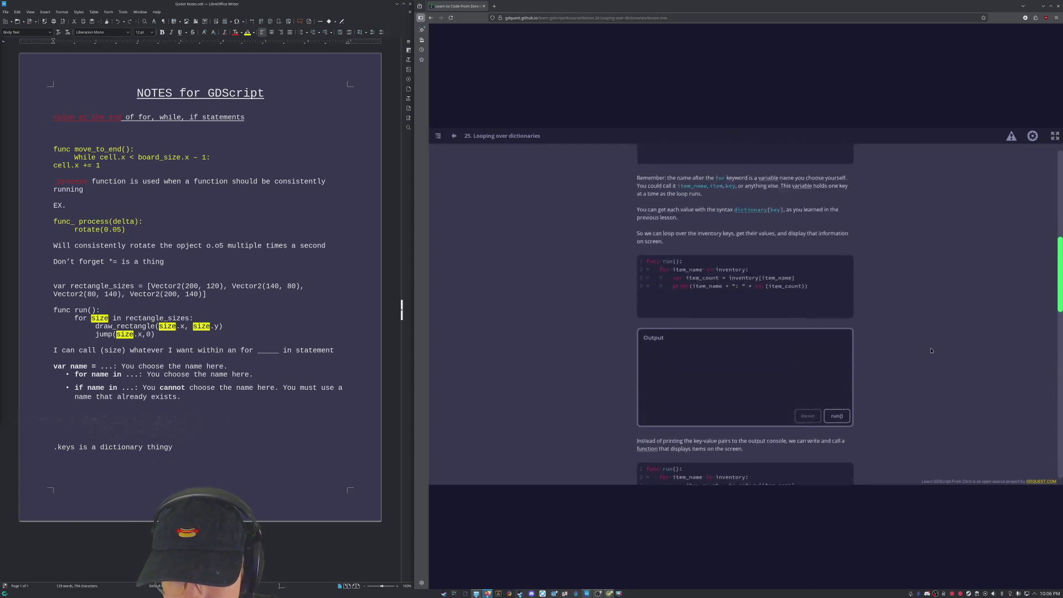
pyautogui.scroll(5, 932, 350)
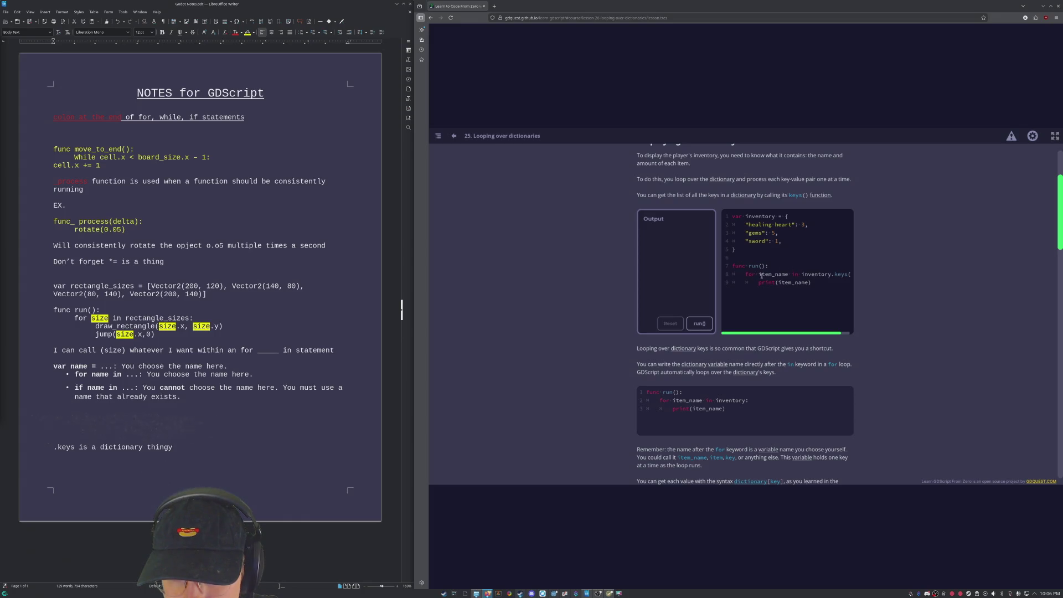
pyautogui.moveTo(814, 337)
pyautogui.mouseDown()
pyautogui.moveTo(828, 337)
pyautogui.moveTo(800, 336)
pyautogui.mouseUp()
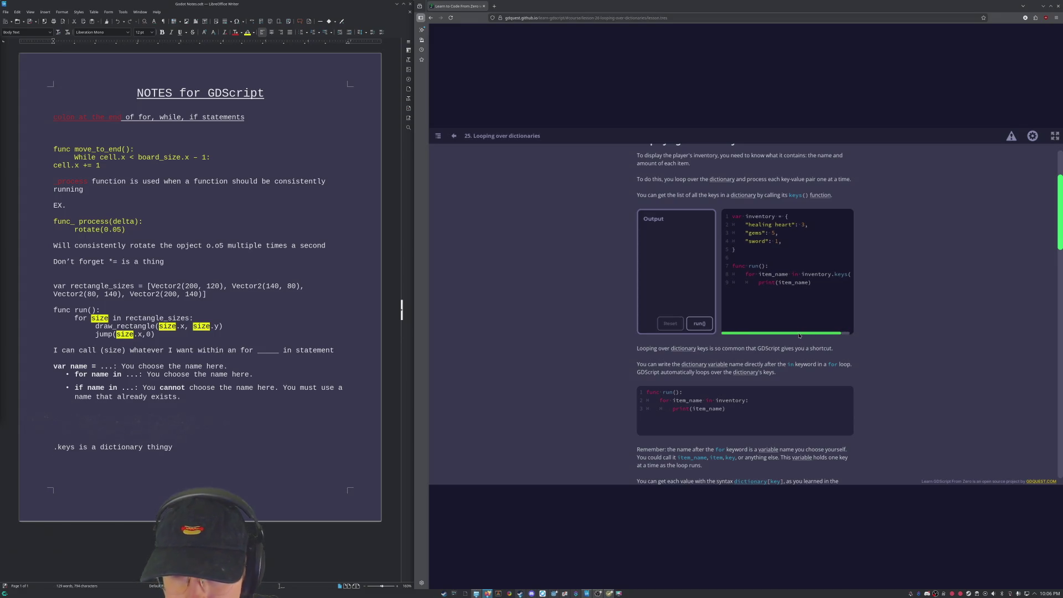
pyautogui.scroll(-5, 926, 382)
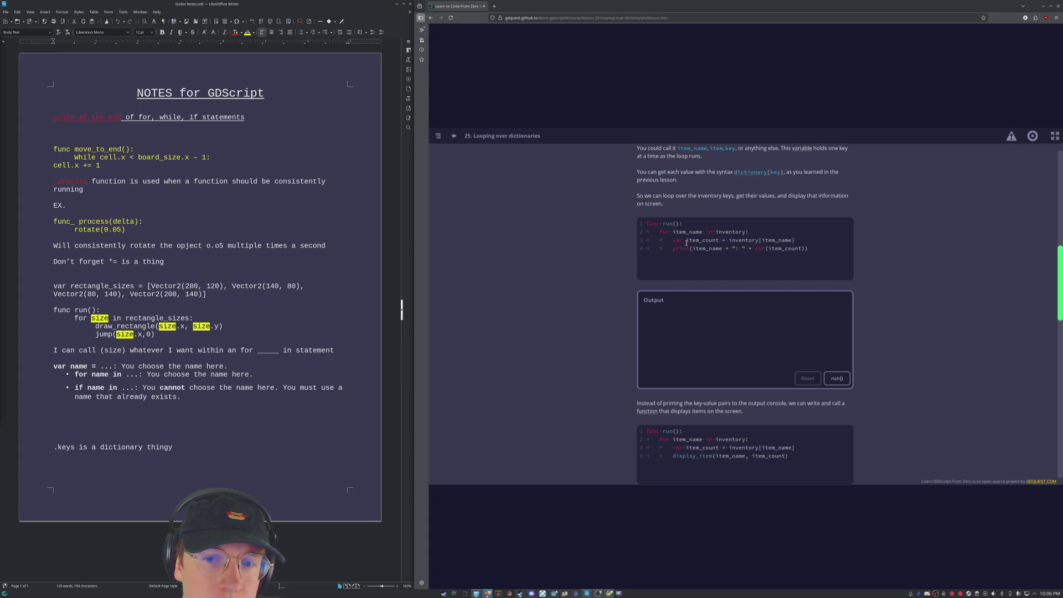
pyautogui.scroll(-10, 905, 354)
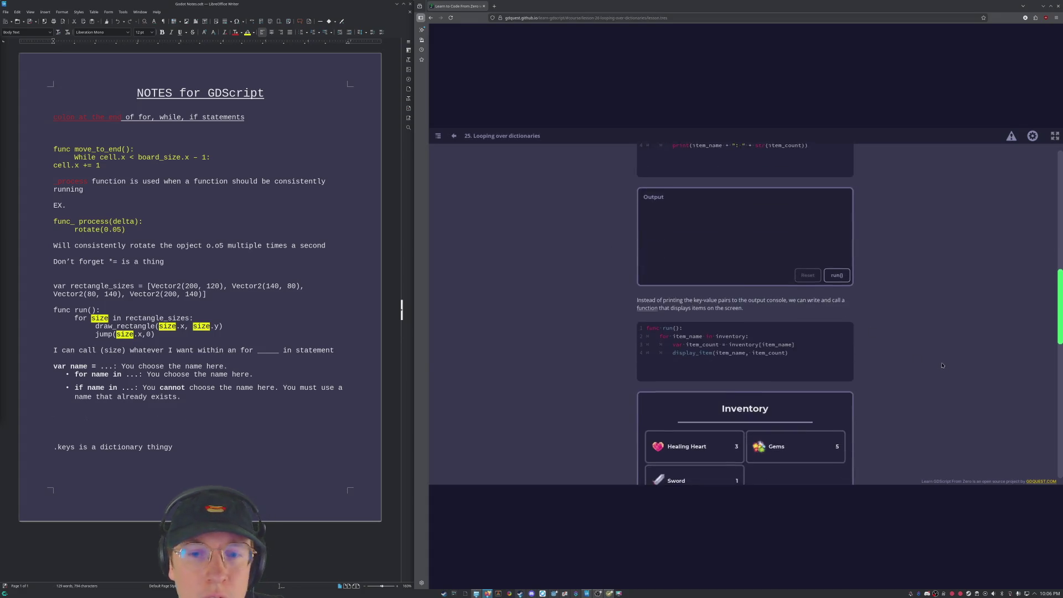
pyautogui.scroll(-1, 922, 301)
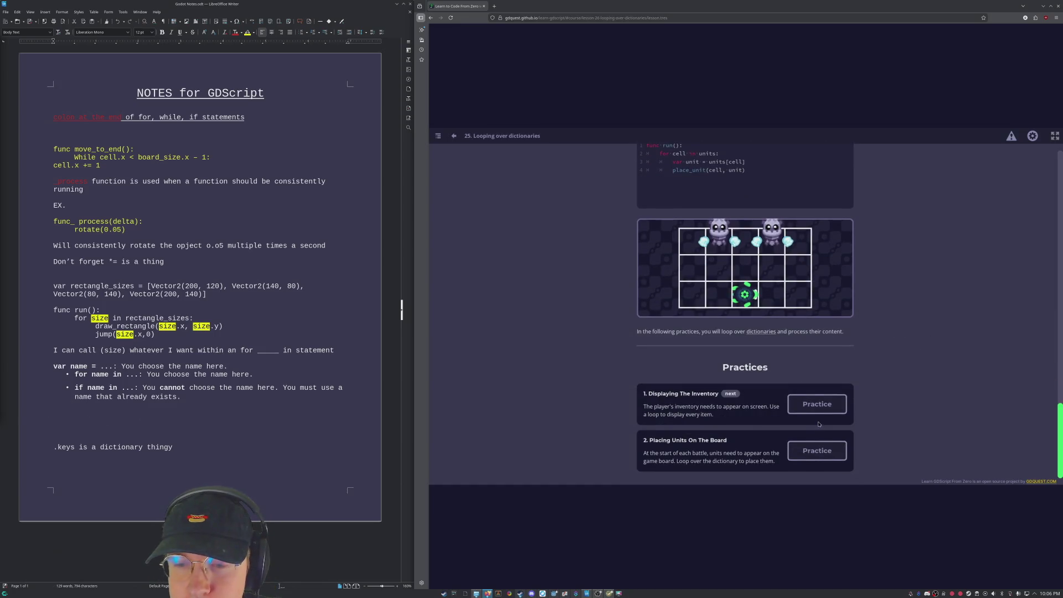
pyautogui.click(817, 404)
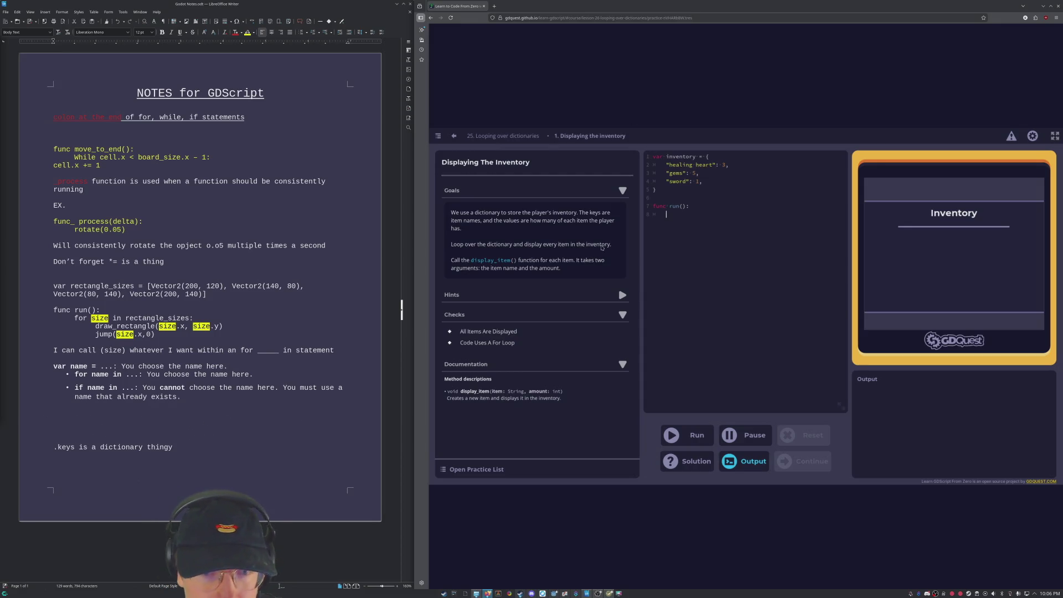
# Step: Expand the Hints and Hint 2, then check the inventory variable and place the caret on line 8
pyautogui.click(621, 295)
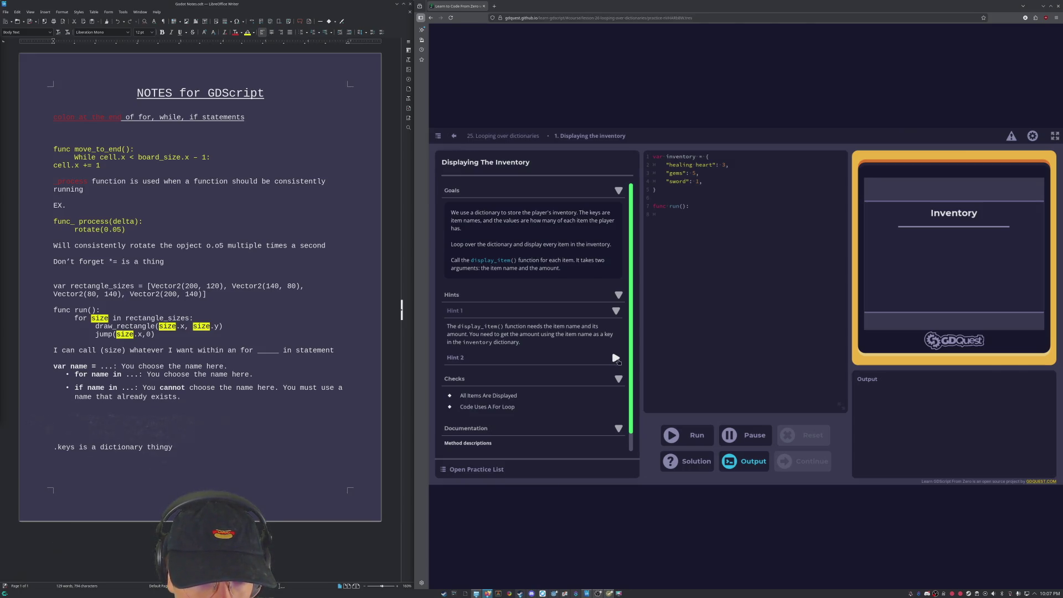
pyautogui.click(615, 359)
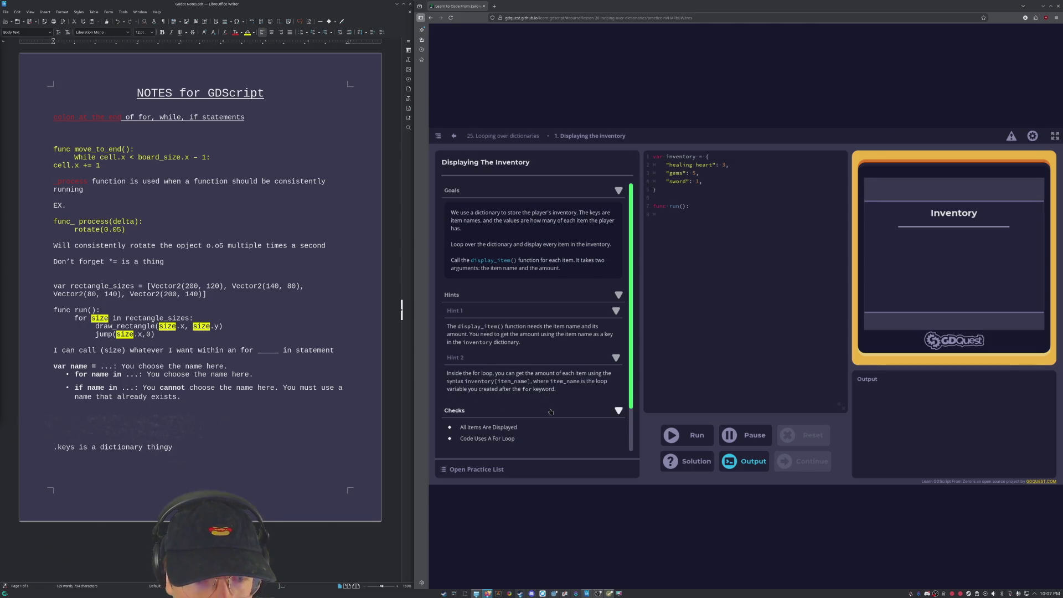
pyautogui.scroll(-2, 554, 411)
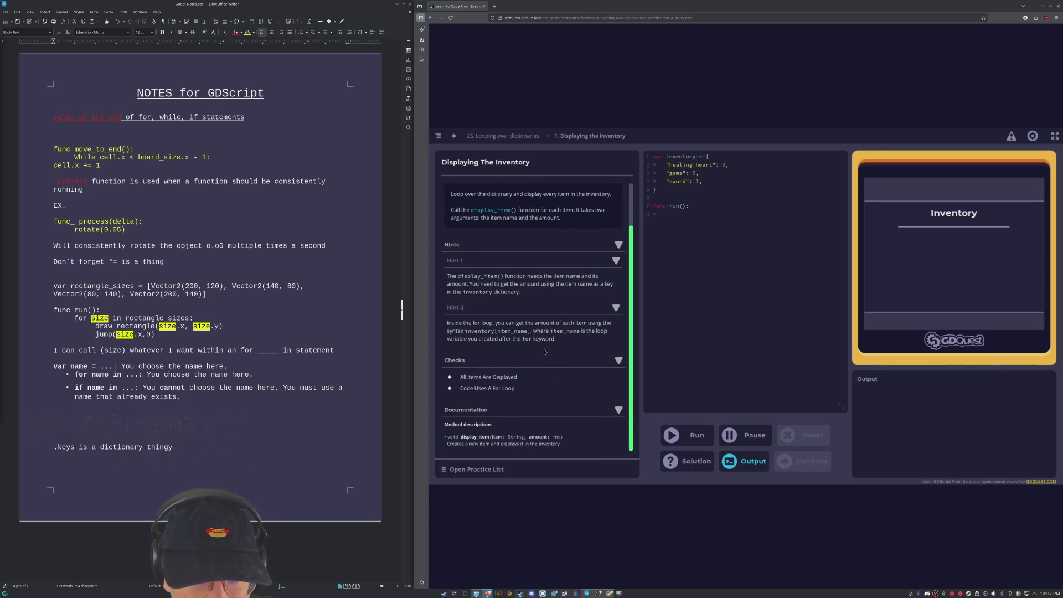
pyautogui.scroll(2, 548, 371)
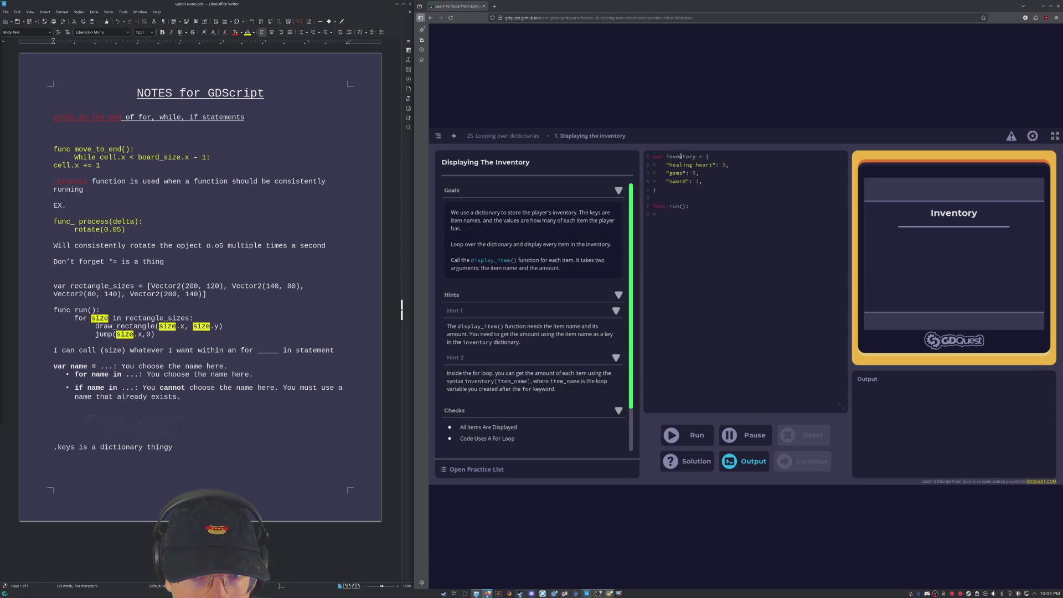
pyautogui.moveTo(666, 156); pyautogui.dragTo(696, 157)
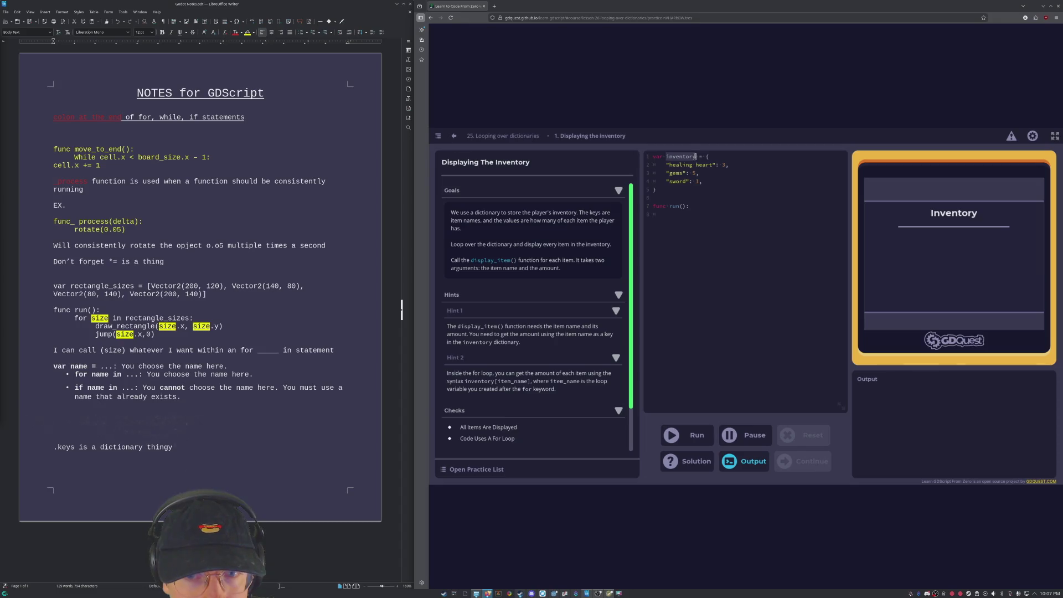
pyautogui.click(672, 212)
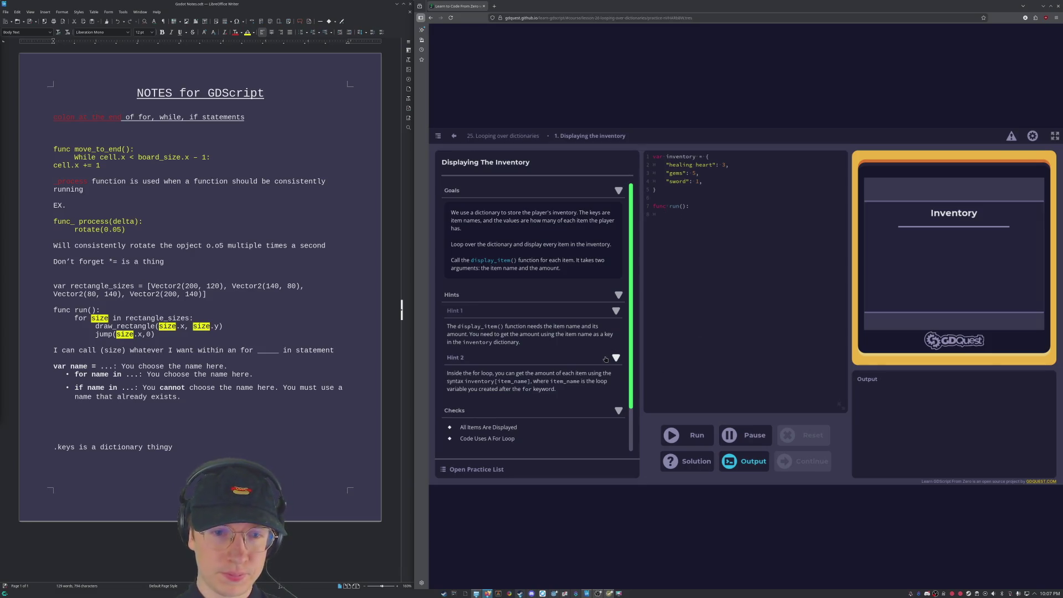
pyautogui.scroll(-2, 531, 360)
# Step: Write the loop header 'for item_name in inventory:' on line 8
pyautogui.scroll(2, 531, 360)
pyautogui.write('for item_')
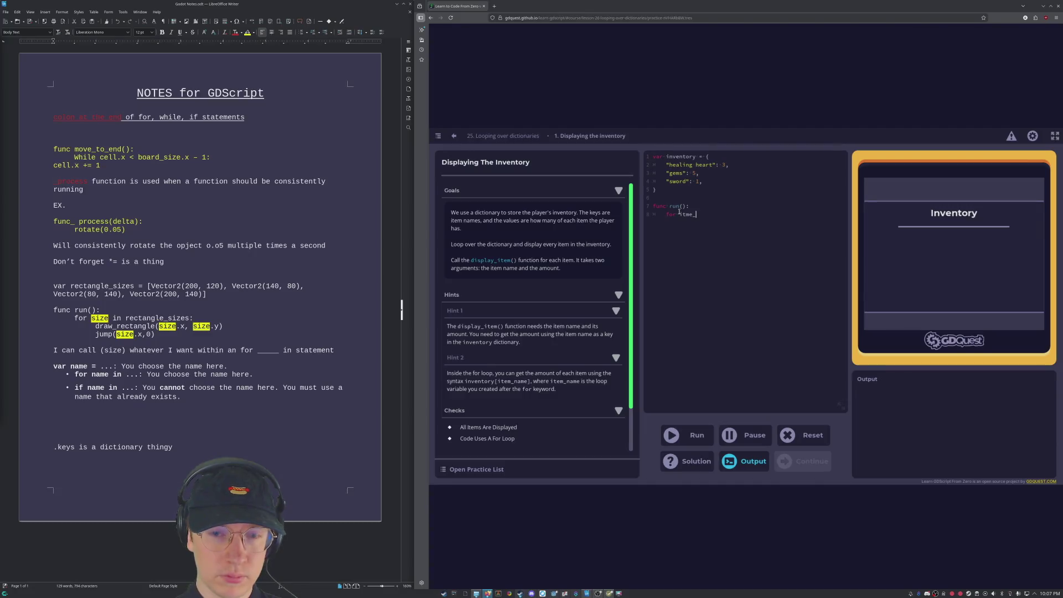
pyautogui.press('BackSpace')
pyautogui.press('BackSpace')
pyautogui.press('BackSpace')
pyautogui.write('em_name ')
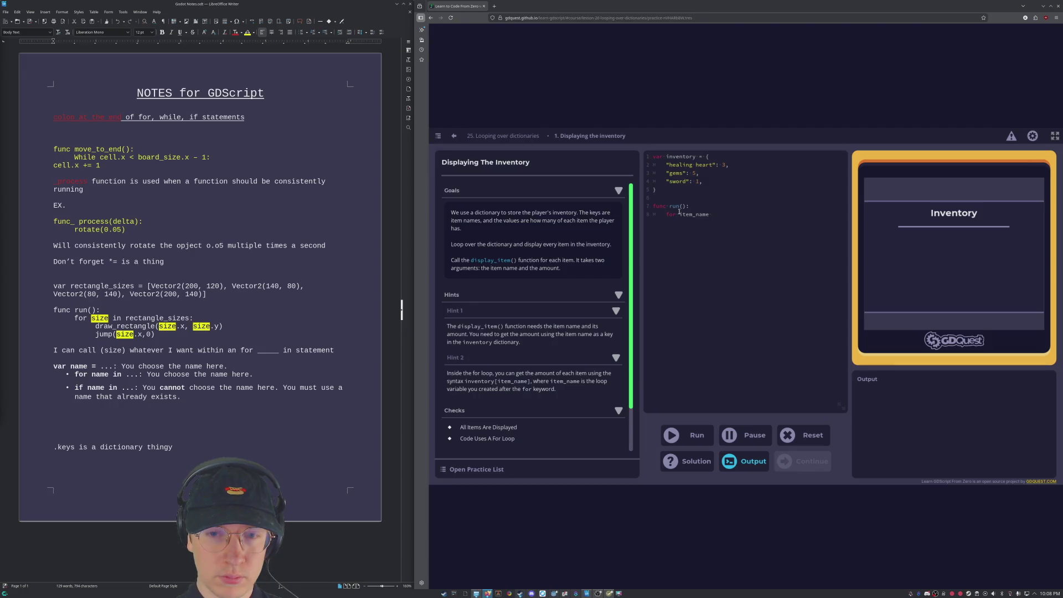
pyautogui.write('in ')
pyautogui.write('inventory')
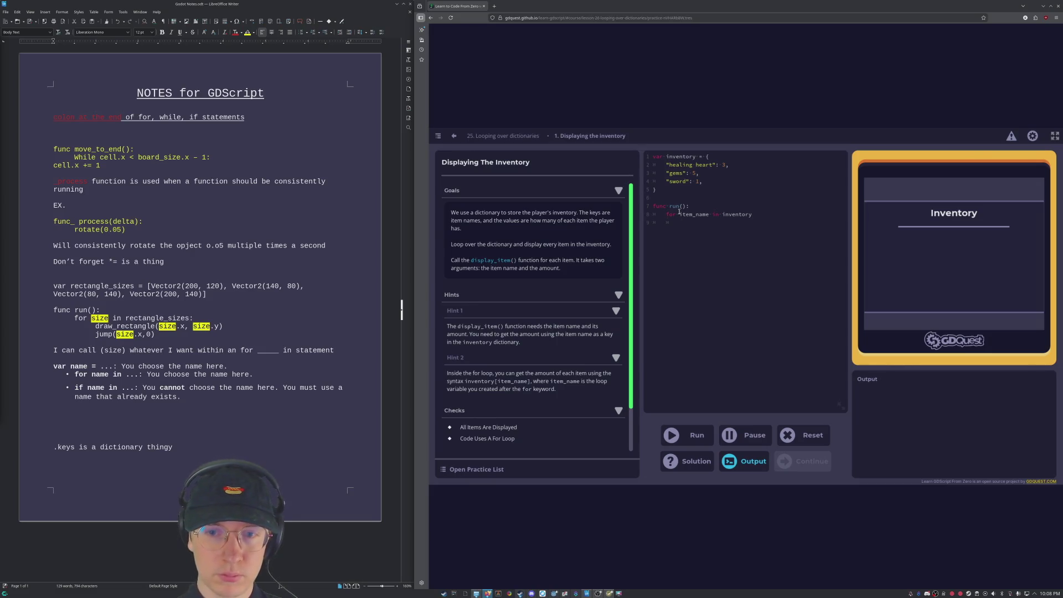
pyautogui.click(760, 216)
pyautogui.write(':')
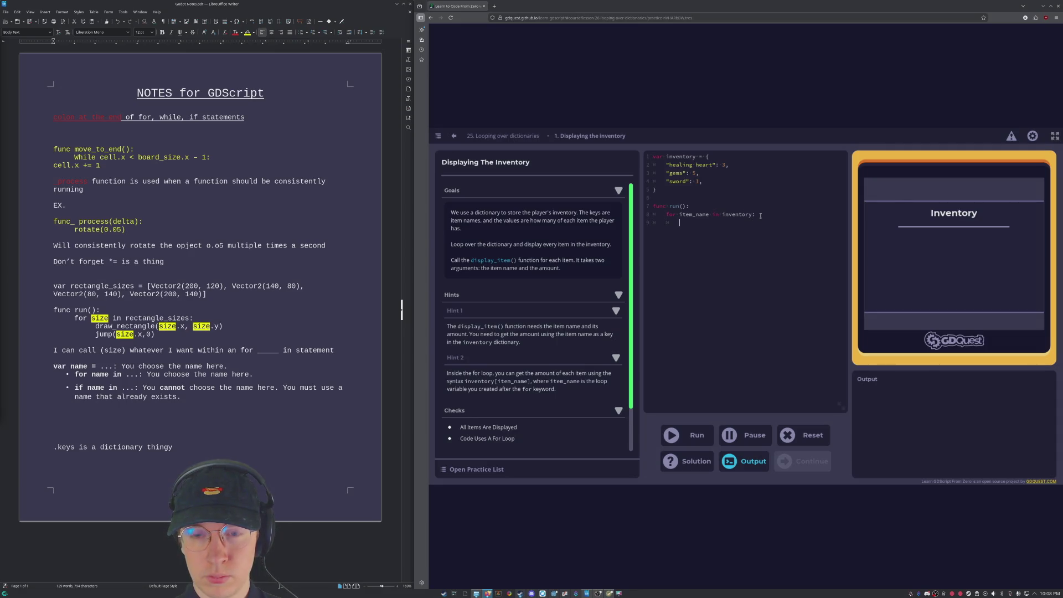
# Step: Add 'var item_selection = inventory[item_name' on line 9 and begin a display line below it
pyautogui.write('var ite')
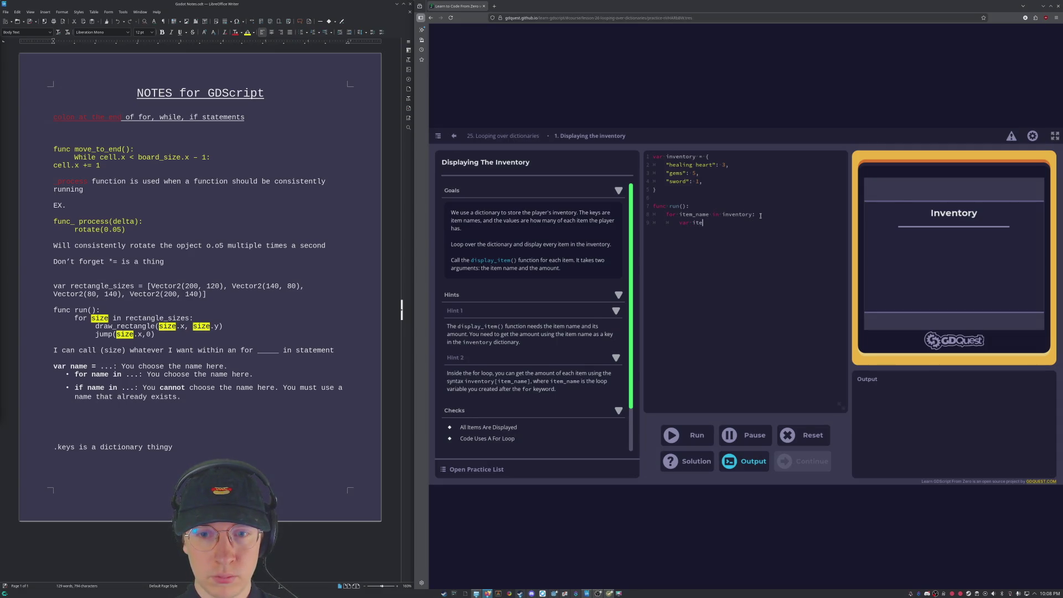
pyautogui.write('m_name =')
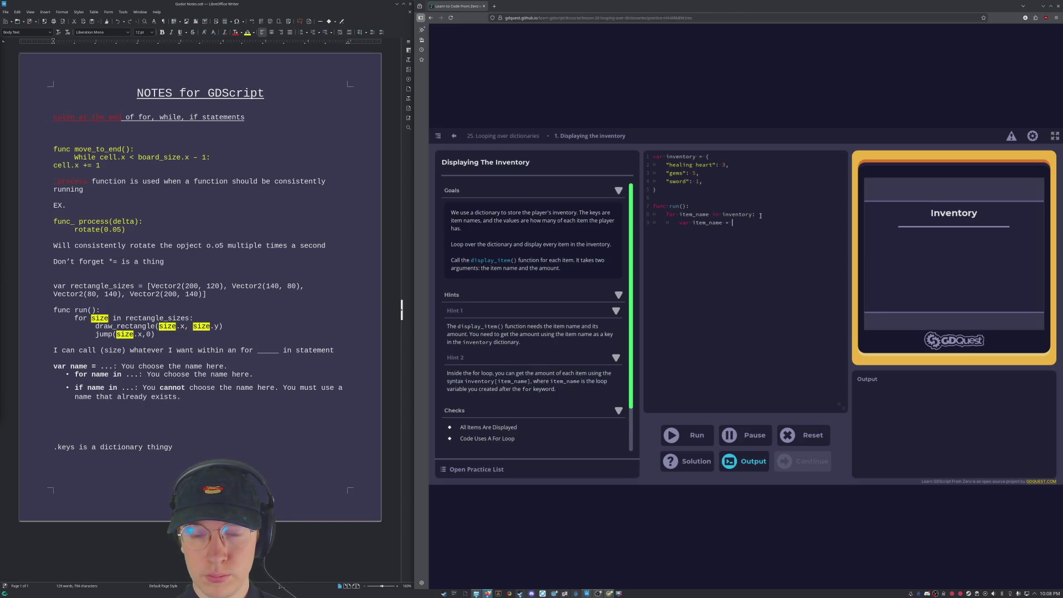
pyautogui.press('Left')
pyautogui.press('Left')
pyautogui.press('Left')
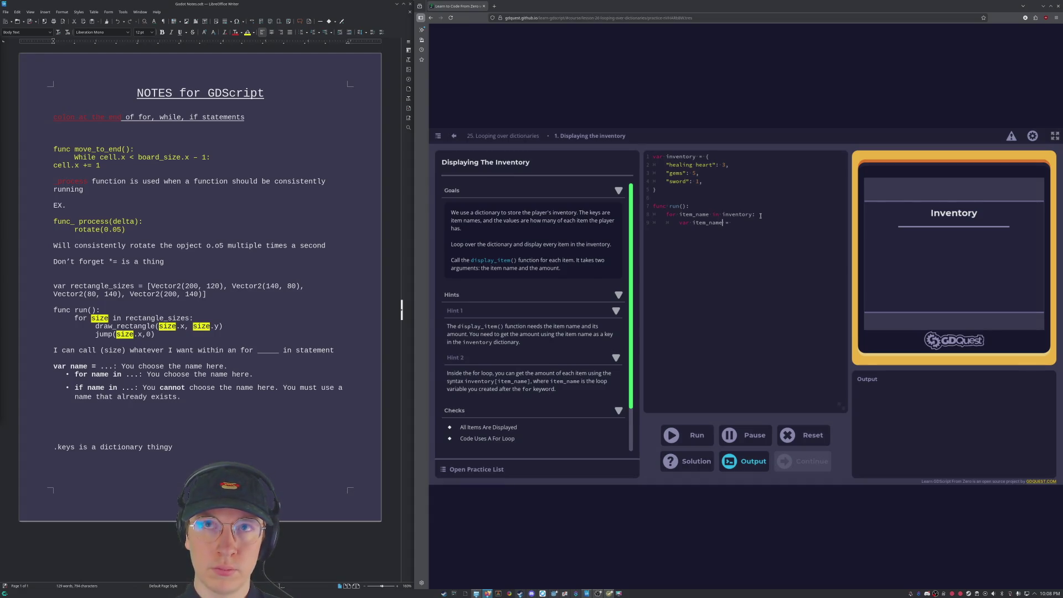
pyautogui.press('BackSpace')
pyautogui.press('BackSpace')
pyautogui.press('BackSpace')
pyautogui.write('selec')
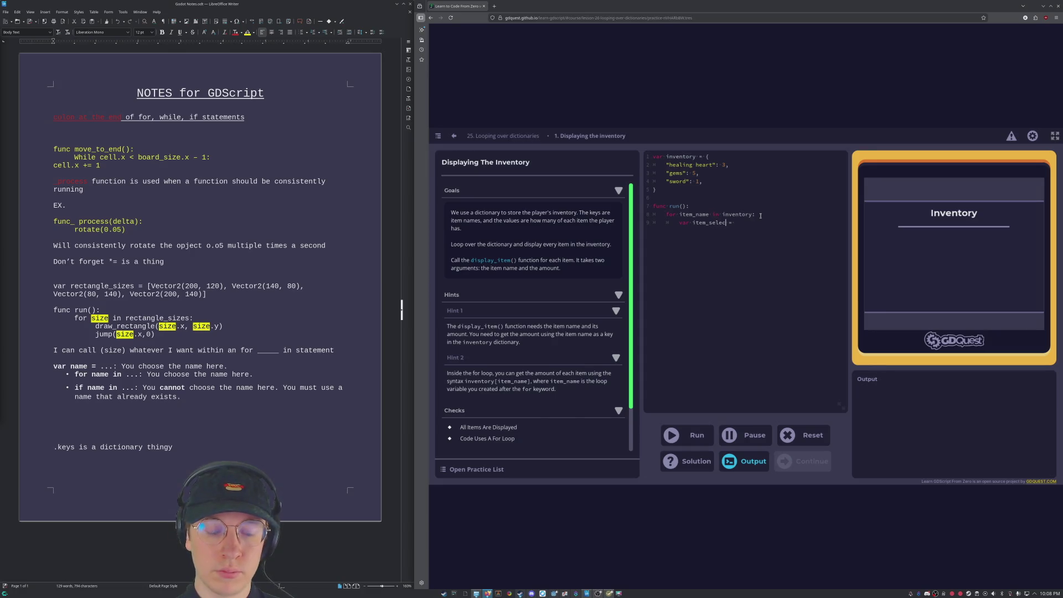
pyautogui.write('tion = ')
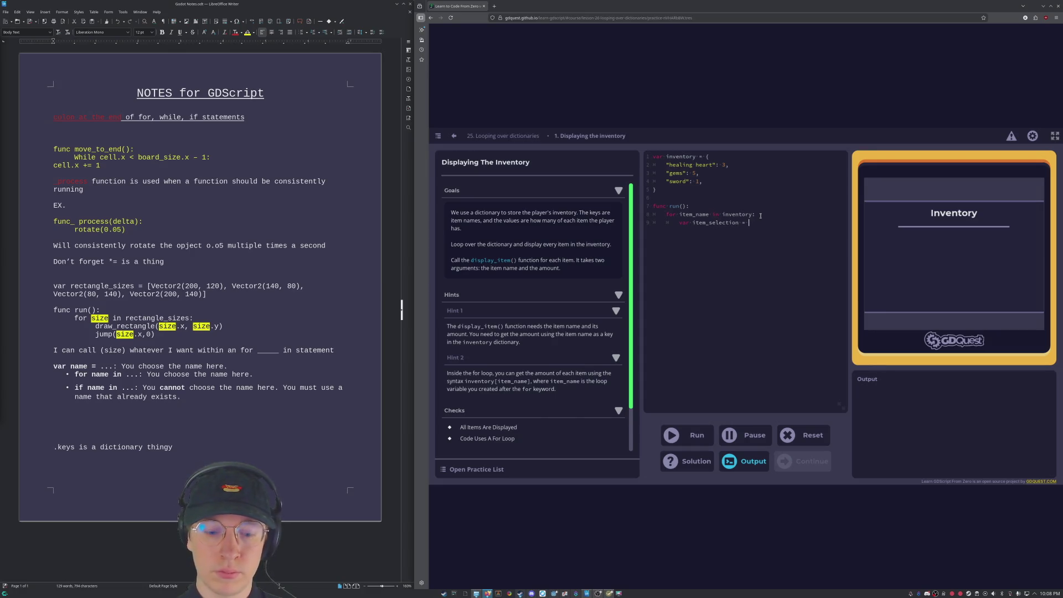
pyautogui.write('inventory')
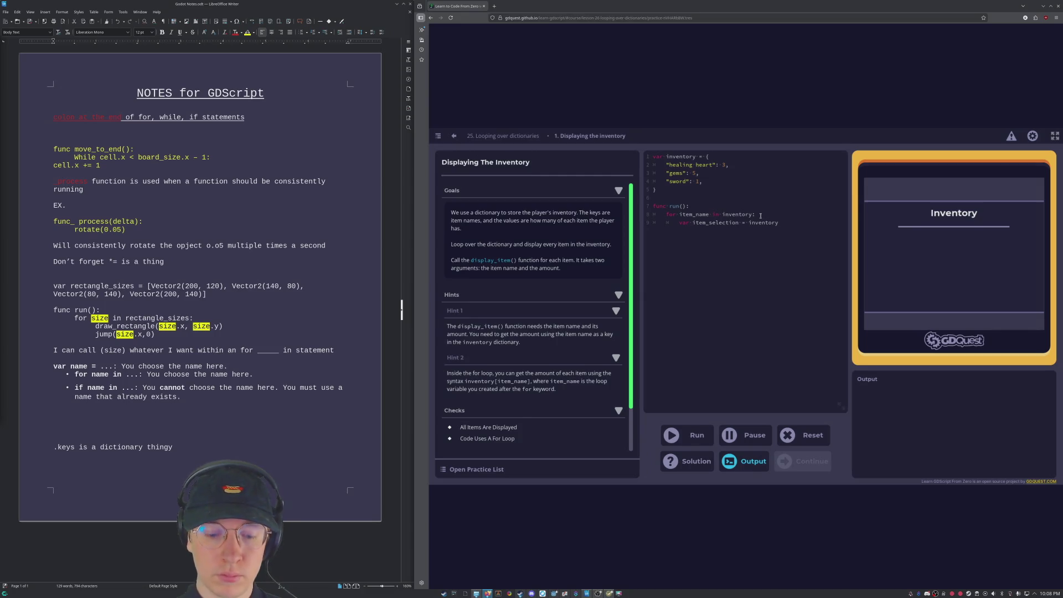
pyautogui.write('[it')
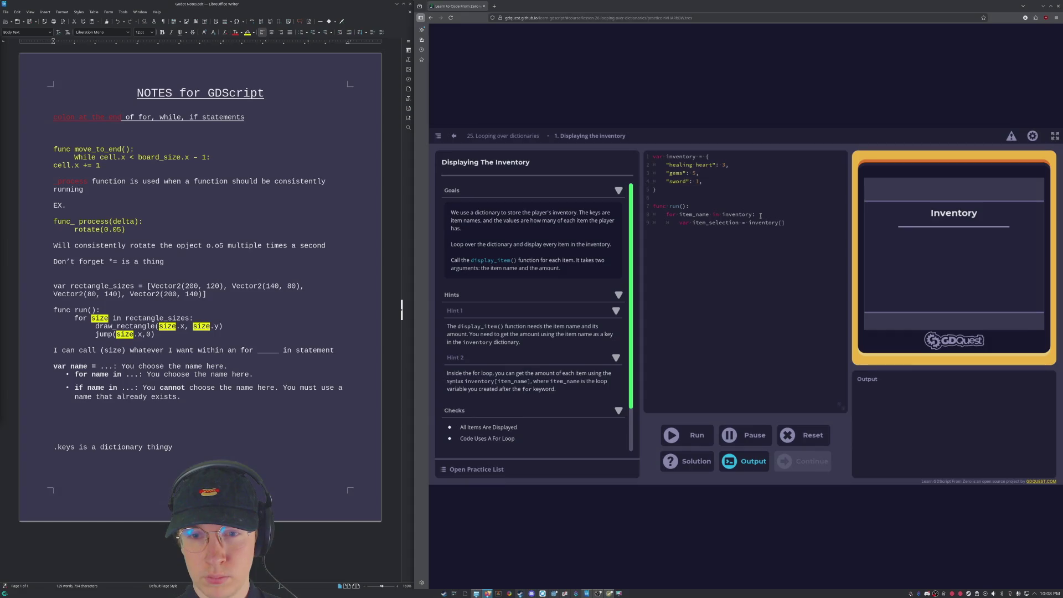
pyautogui.write('em')
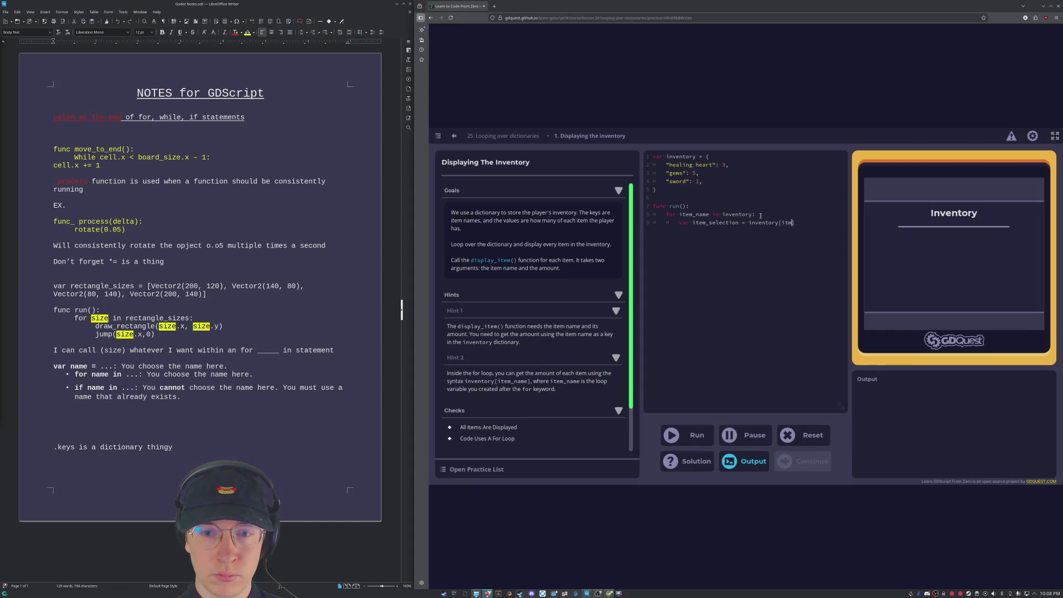
pyautogui.write('_name')
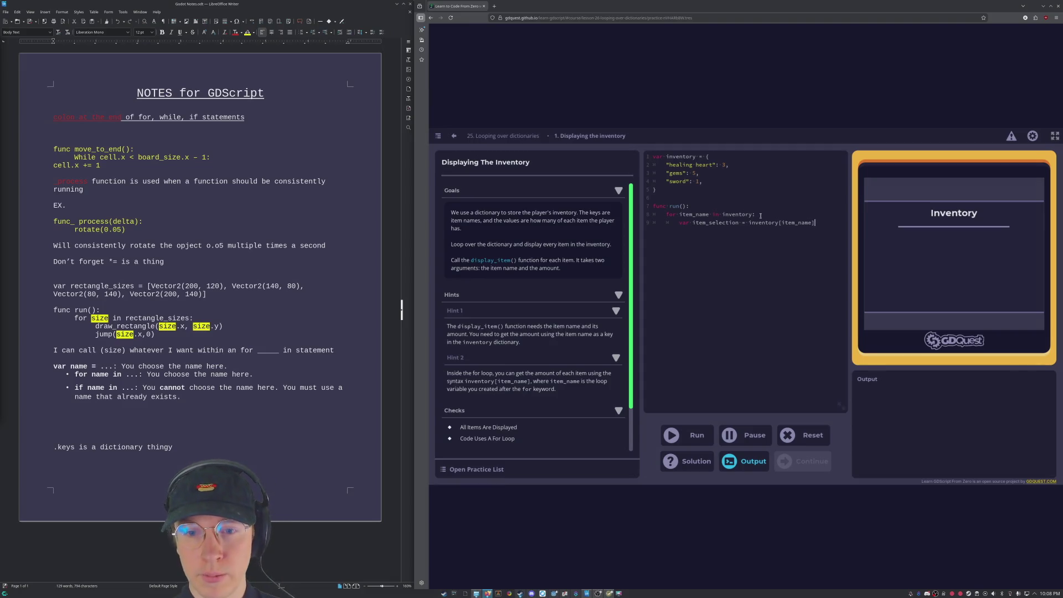
pyautogui.press('Return')
pyautogui.write('display')
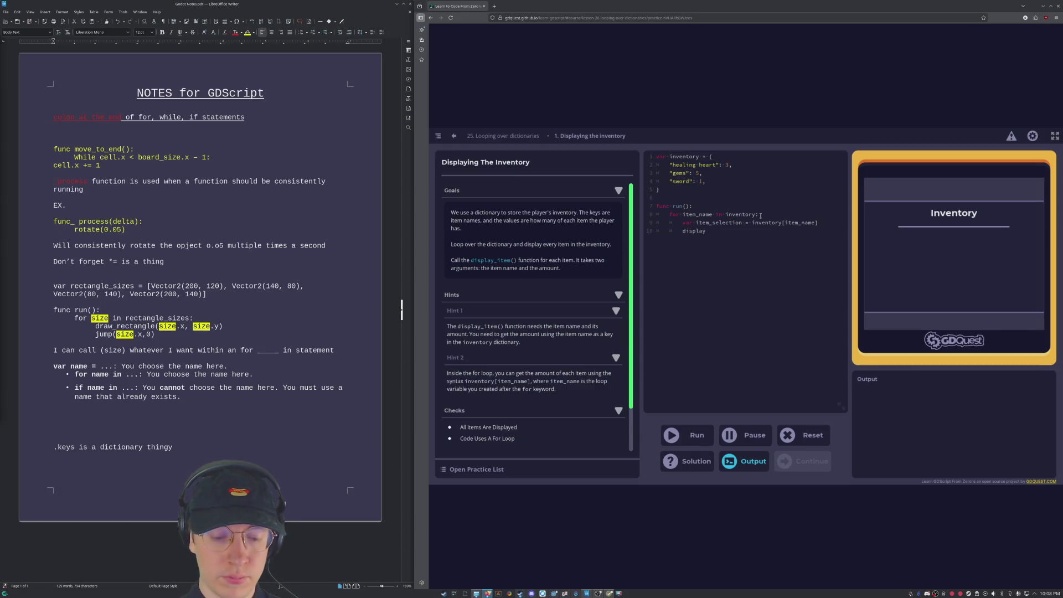
pyautogui.write('_name')
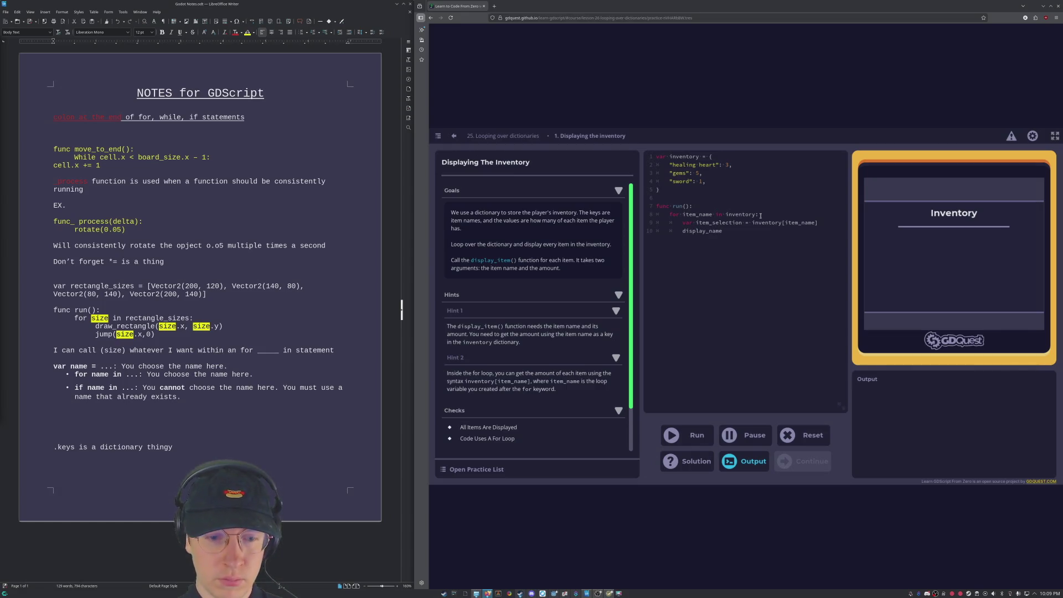
# Step: Type display_item(item_name, ": " + str(item_selection on line 10, correcting typos along the way
pyautogui.press('BackSpace')
pyautogui.press('BackSpace')
pyautogui.press('BackSpace')
pyautogui.write('item')
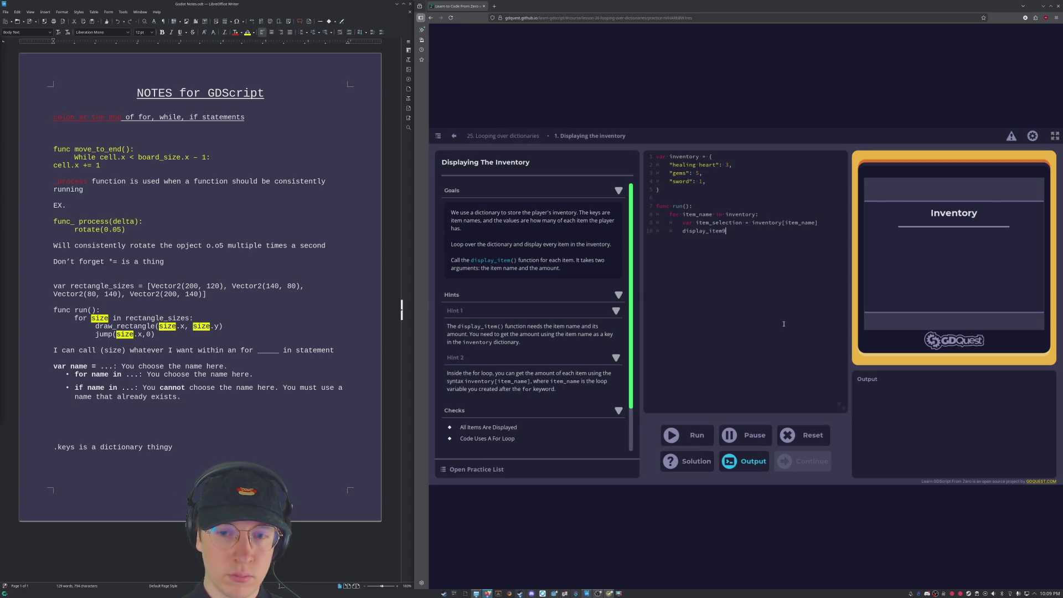
pyautogui.write('(')
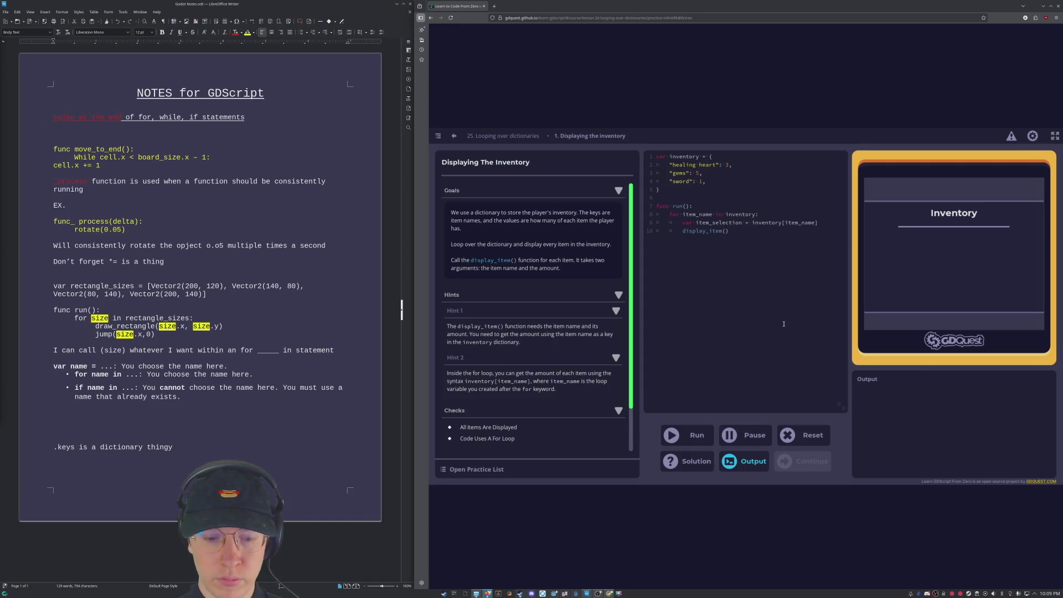
pyautogui.write('item_name')
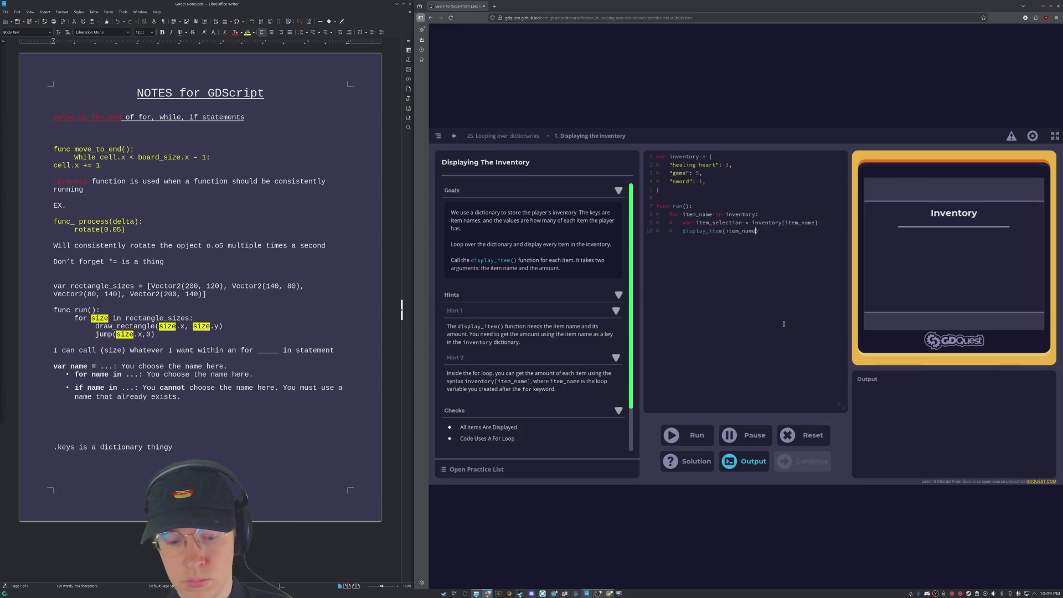
pyautogui.write('it')
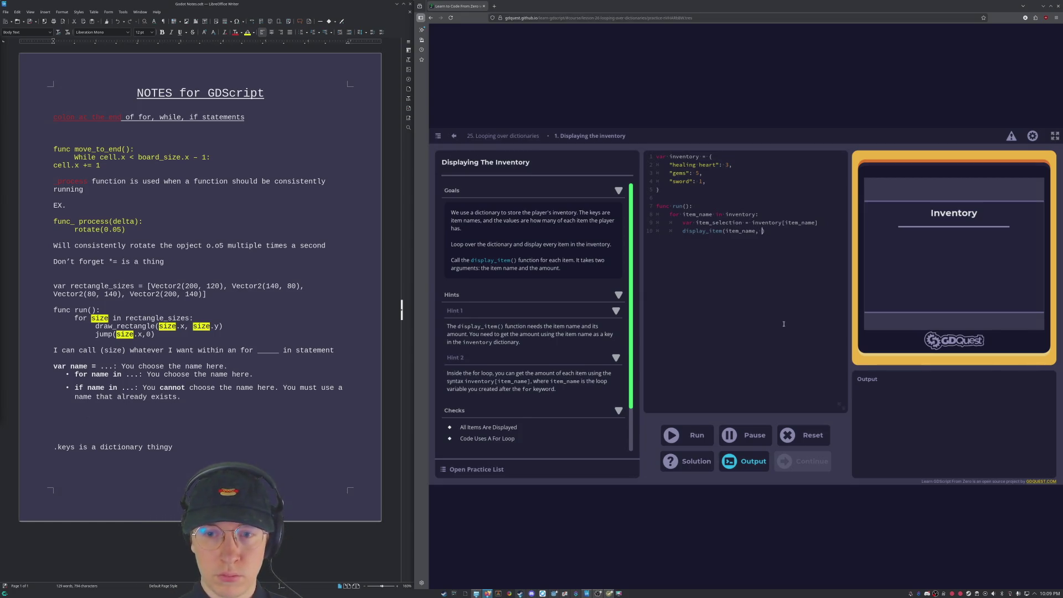
pyautogui.write('":')
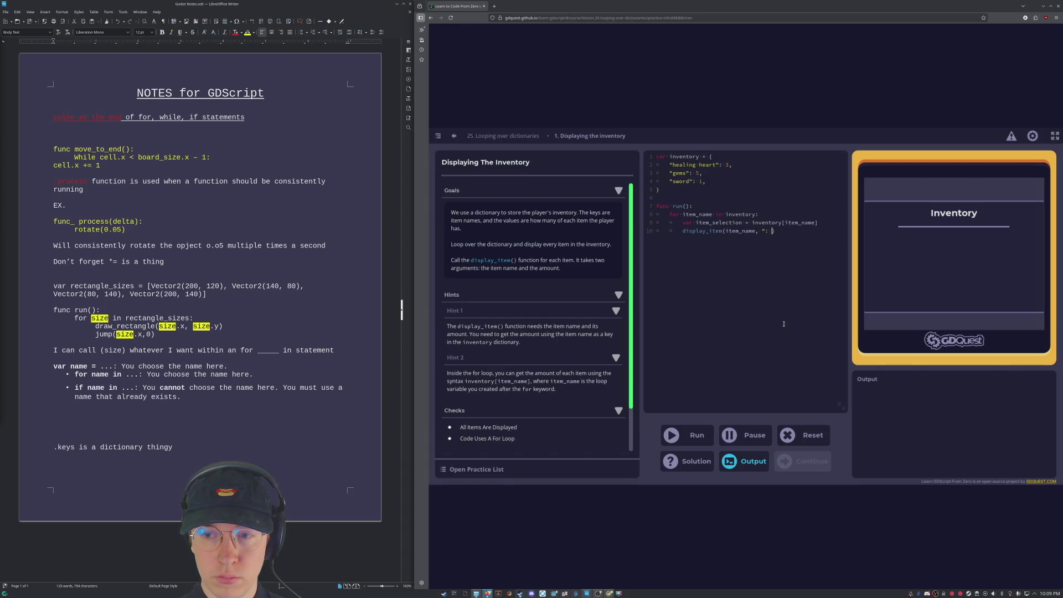
pyautogui.write('"')
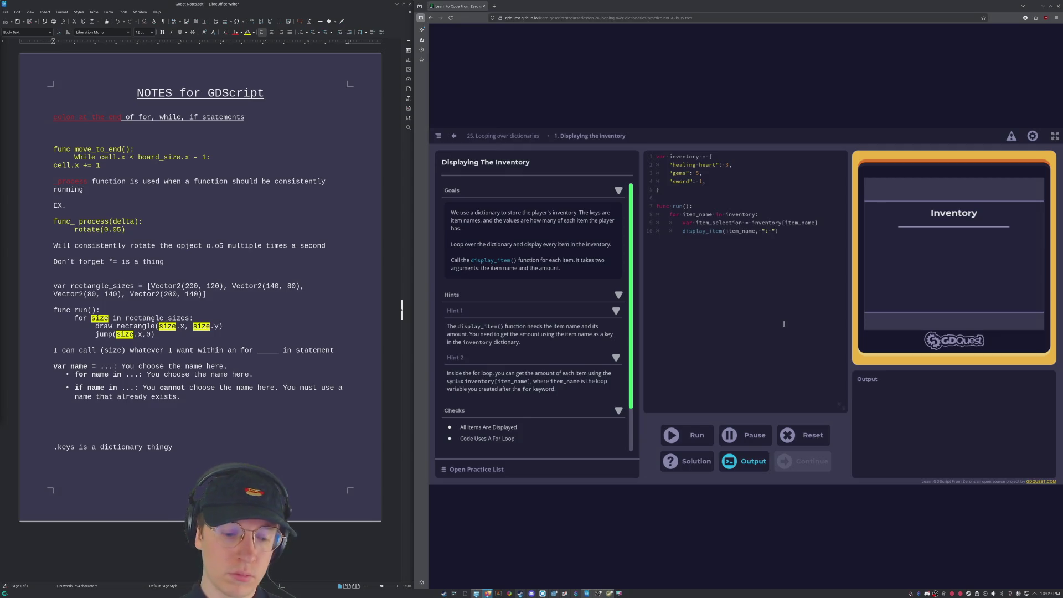
pyautogui.write(' + ')
pyautogui.write('str(ite')
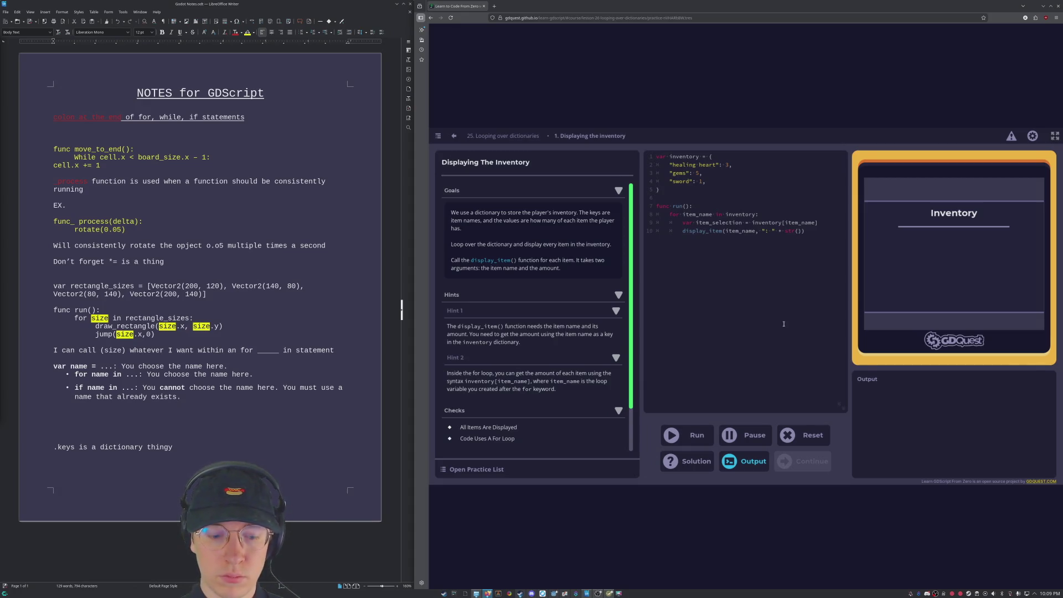
pyautogui.write('m')
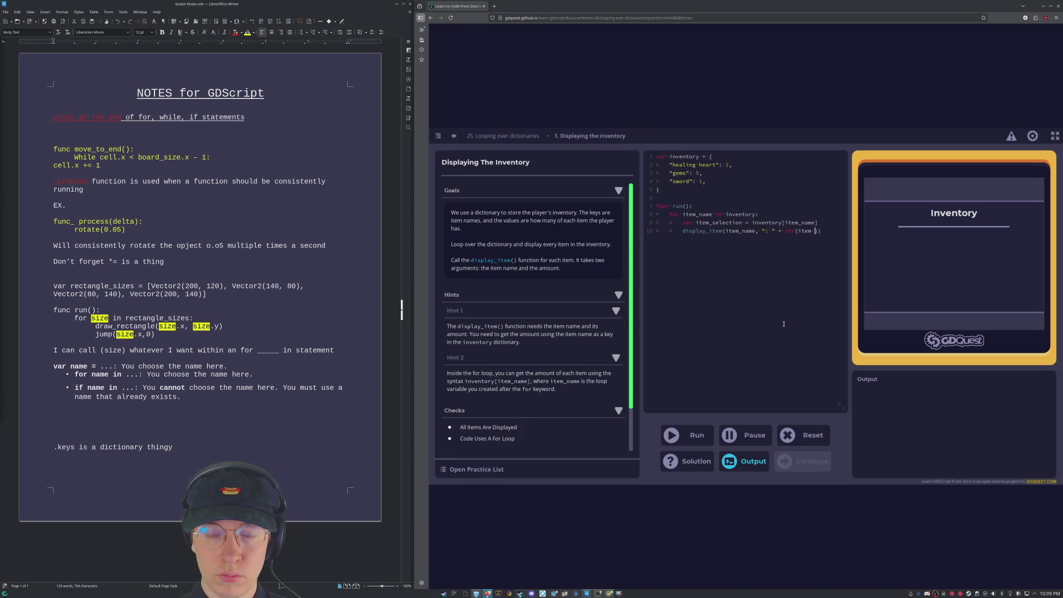
pyautogui.press('BackSpace')
pyautogui.write('inventory')
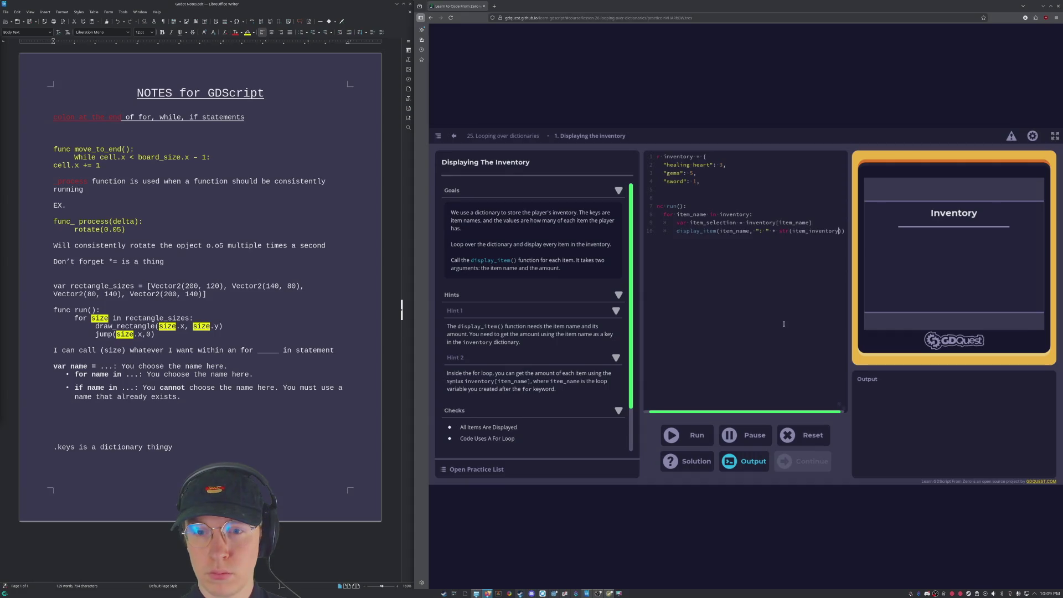
pyautogui.press('BackSpace')
pyautogui.press('BackSpace')
pyautogui.press('BackSpace')
pyautogui.write('s')
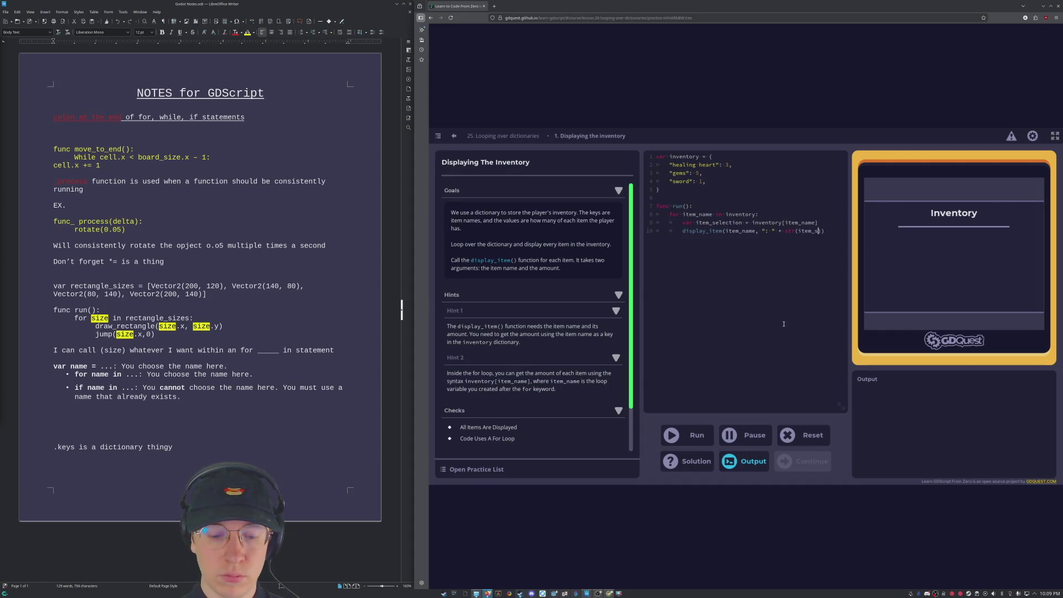
pyautogui.write('election')
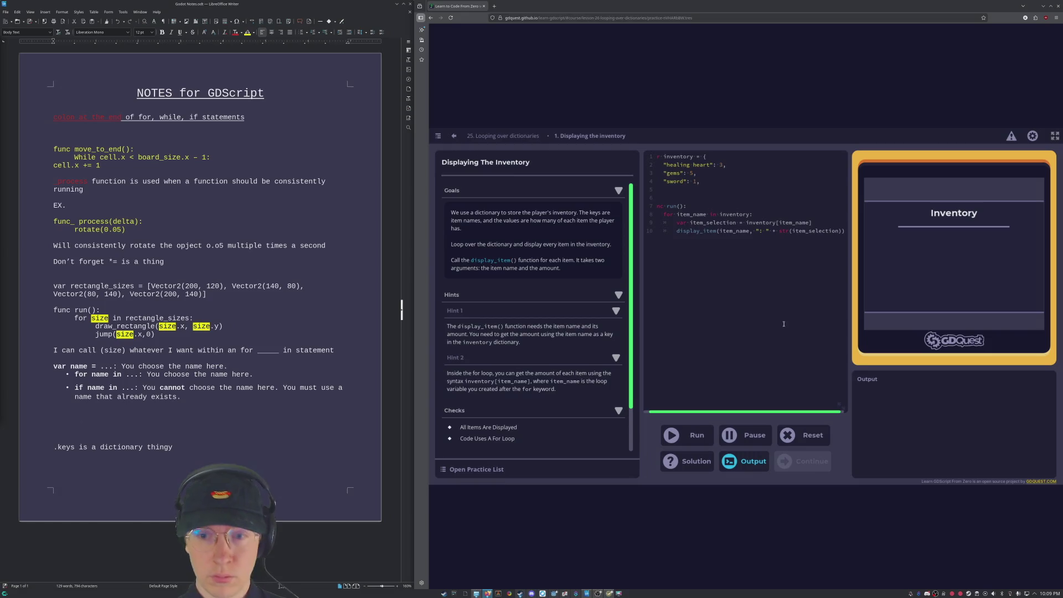
# Step: Run the checks, where the loop passes but All Items Are Displayed errors, then return to line 10
pyautogui.click(690, 437)
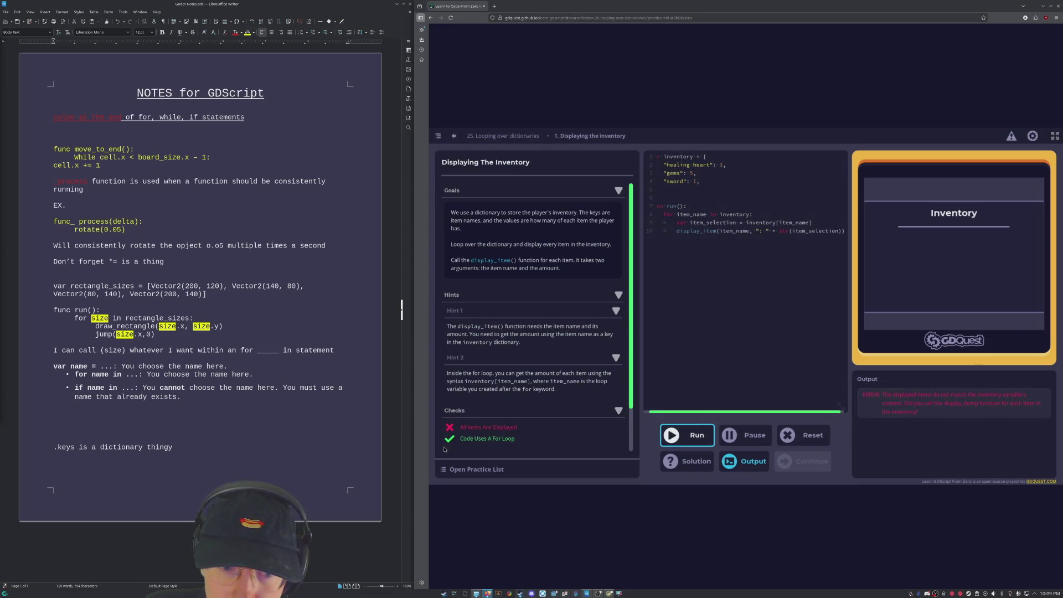
pyautogui.click(676, 231)
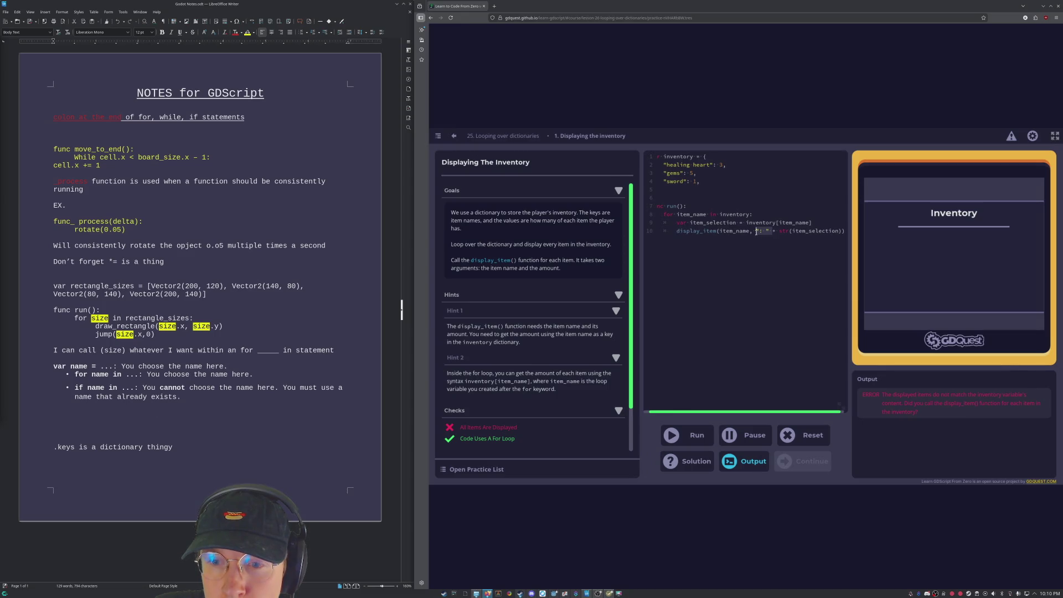
# Step: Reduce line 10 to display_item(item_name, str(item_selection)) and rerun; the display check still fails
pyautogui.press('BackSpace')
pyautogui.press('BackSpace')
pyautogui.press('BackSpace')
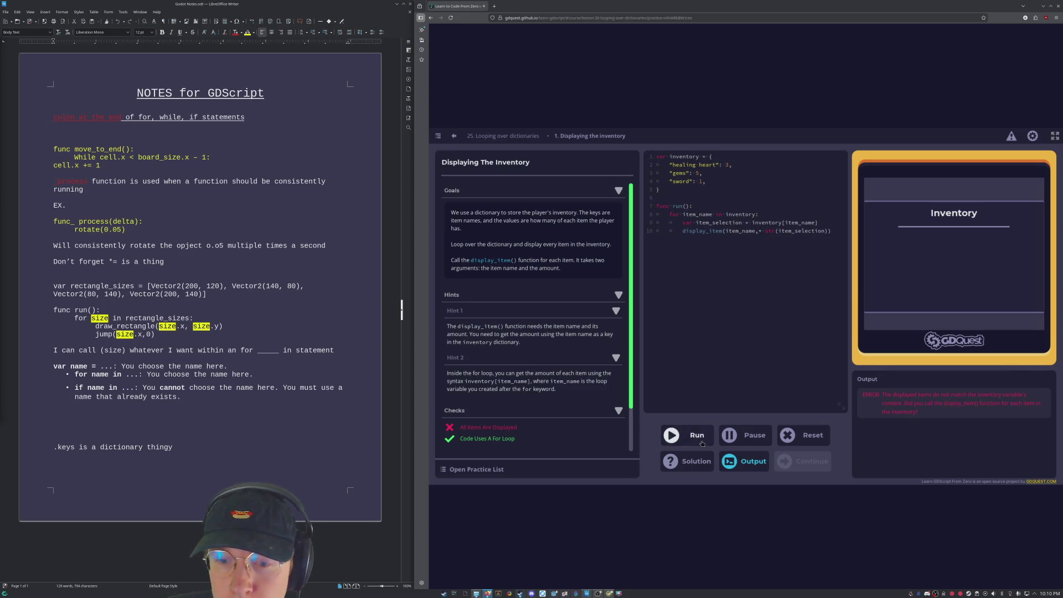
pyautogui.click(701, 441)
pyautogui.click(763, 231)
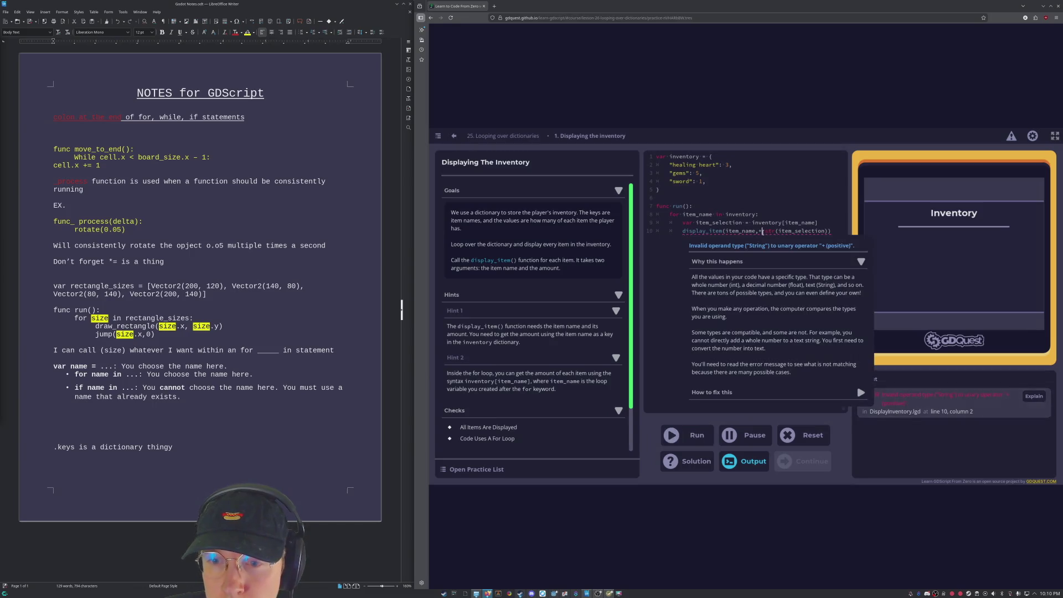
pyautogui.press('BackSpace')
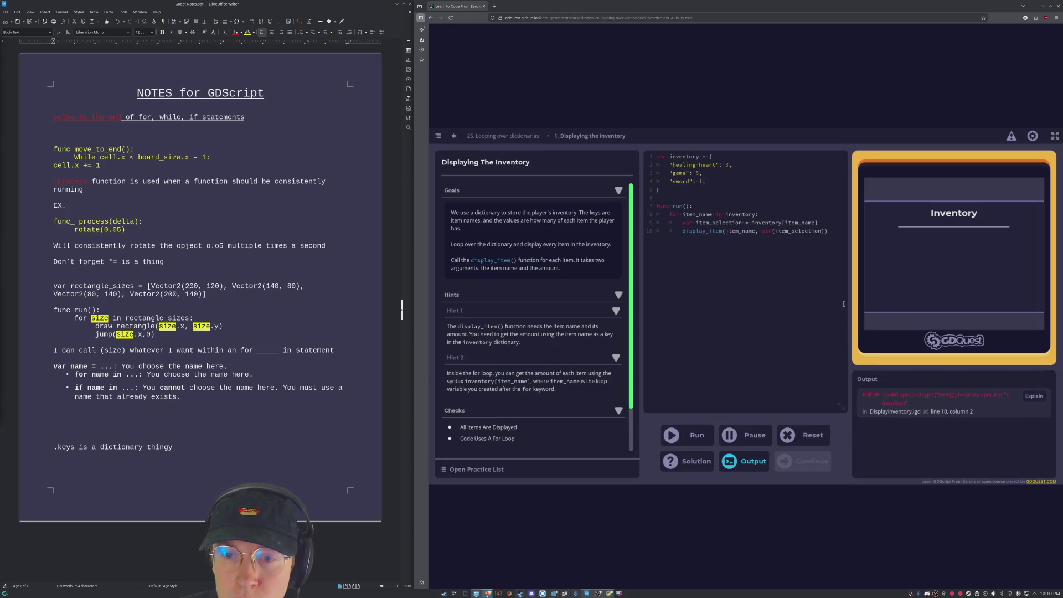
pyautogui.click(697, 438)
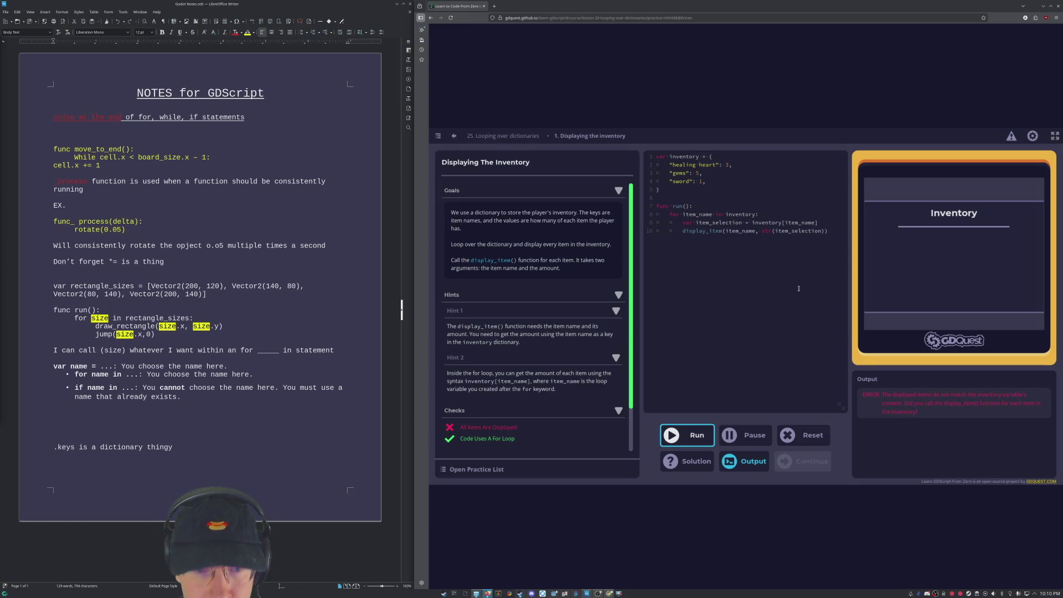
pyautogui.scroll(-2, 554, 432)
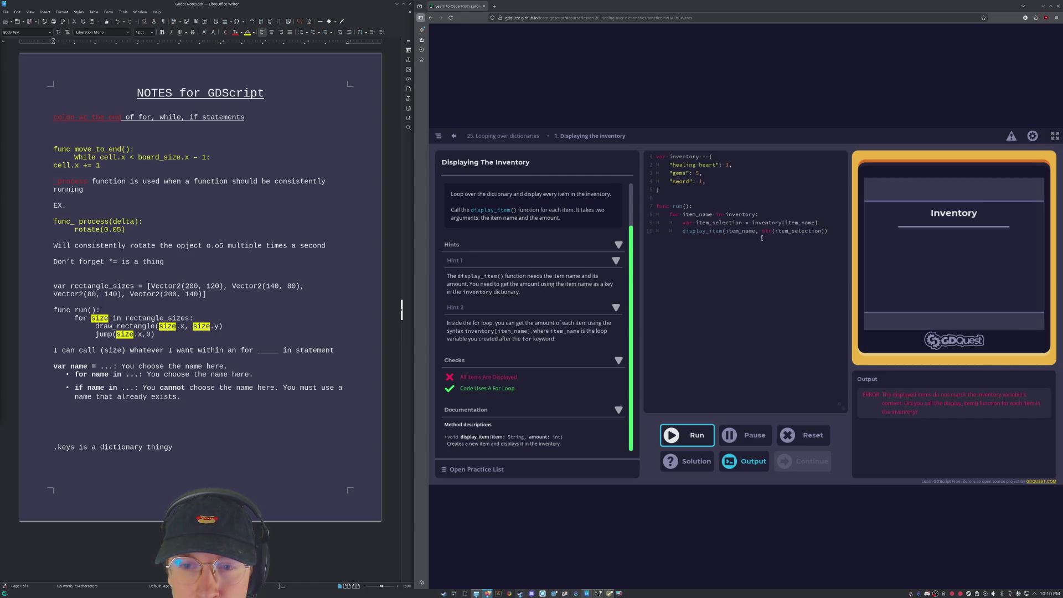
pyautogui.moveTo(725, 231); pyautogui.dragTo(756, 232)
pyautogui.click(751, 249)
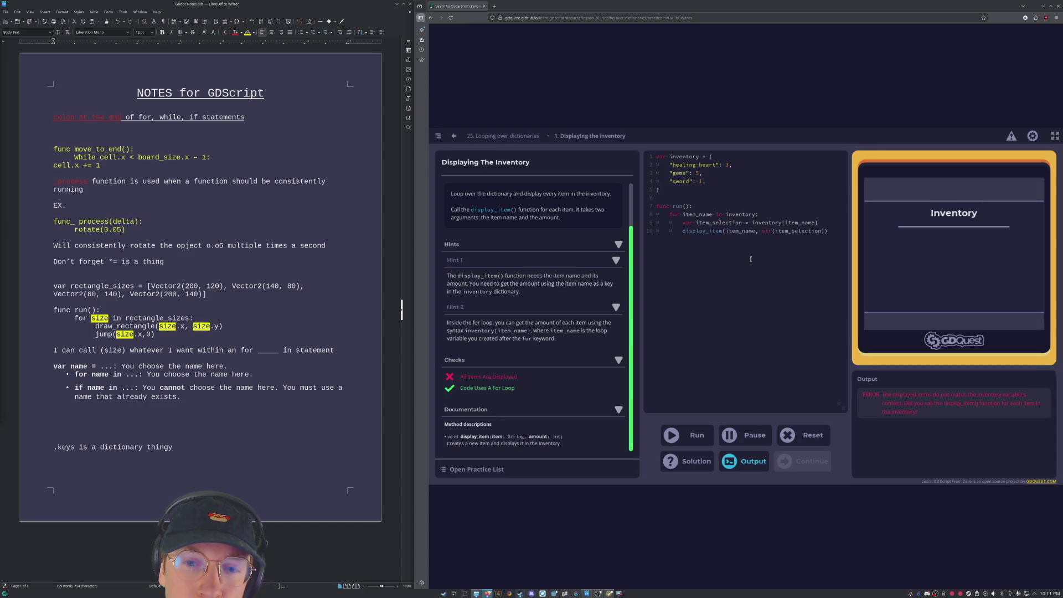
pyautogui.press('Home')
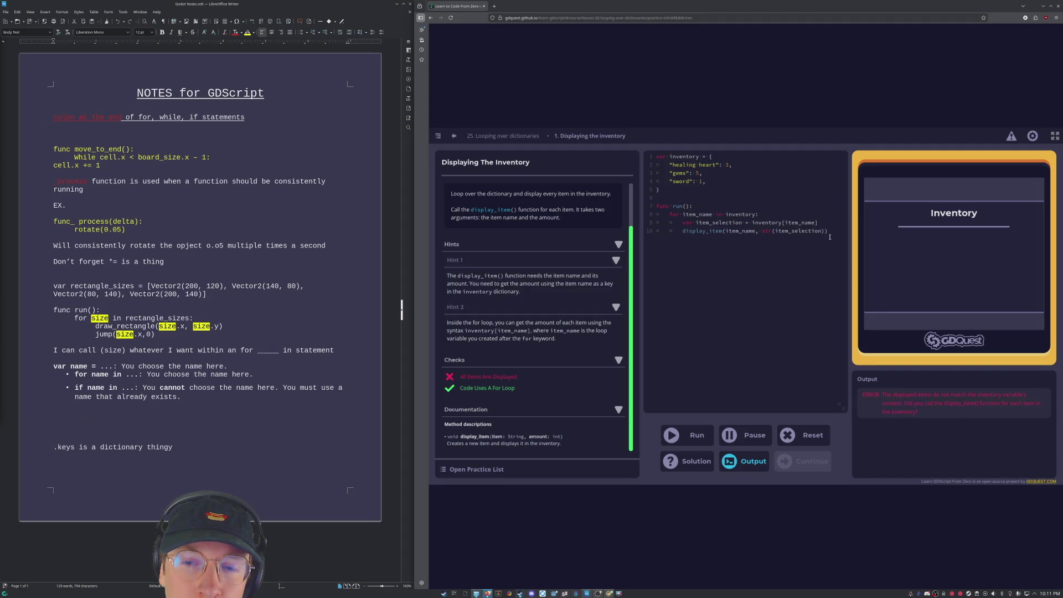
pyautogui.moveTo(829, 237)
pyautogui.mouseDown()
pyautogui.moveTo(720, 205)
pyautogui.moveTo(638, 150)
pyautogui.mouseUp()
pyautogui.rightClick(666, 159)
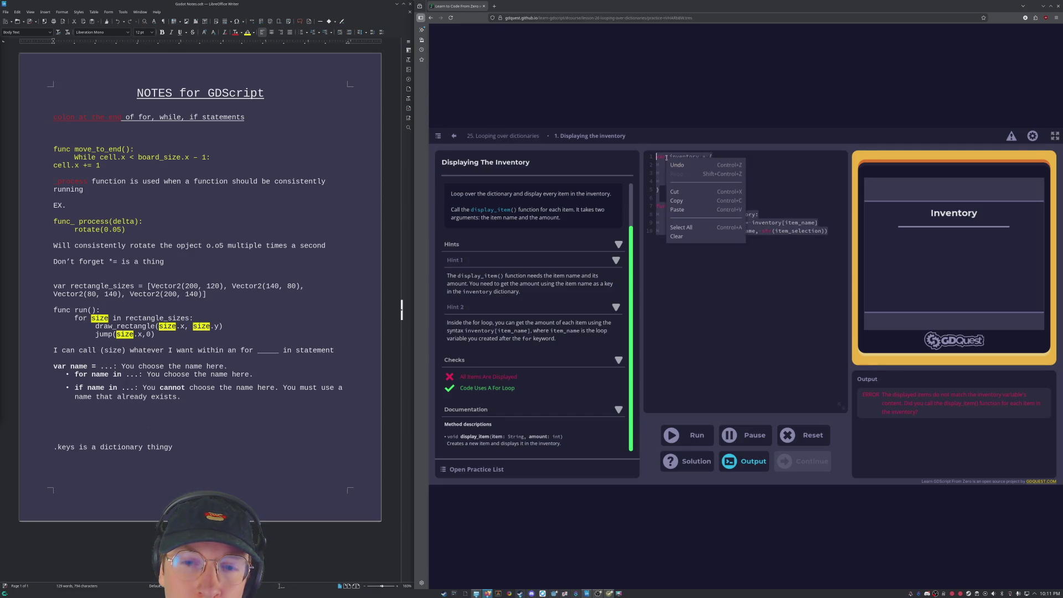
pyautogui.click(684, 205)
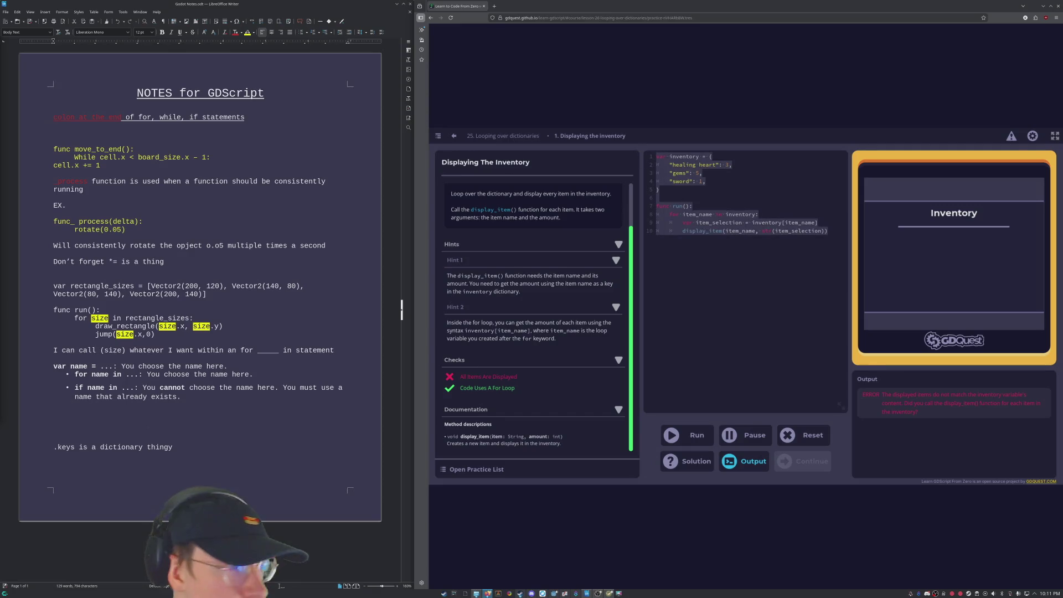
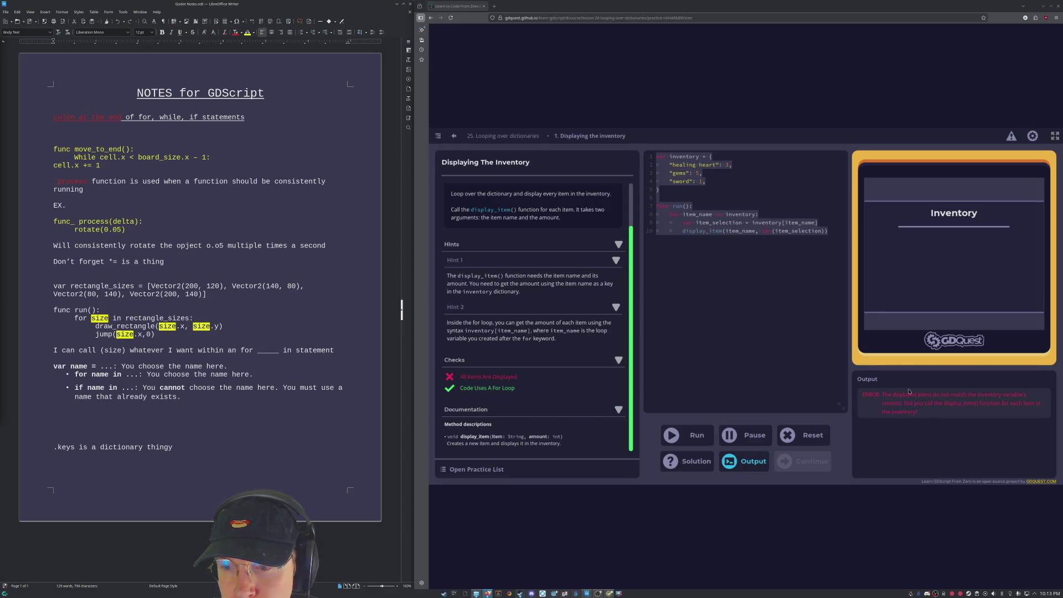
# Step: Deselect the inventory practice code and go back to the '25. Looping over dictionaries' lesson
pyautogui.click(738, 294)
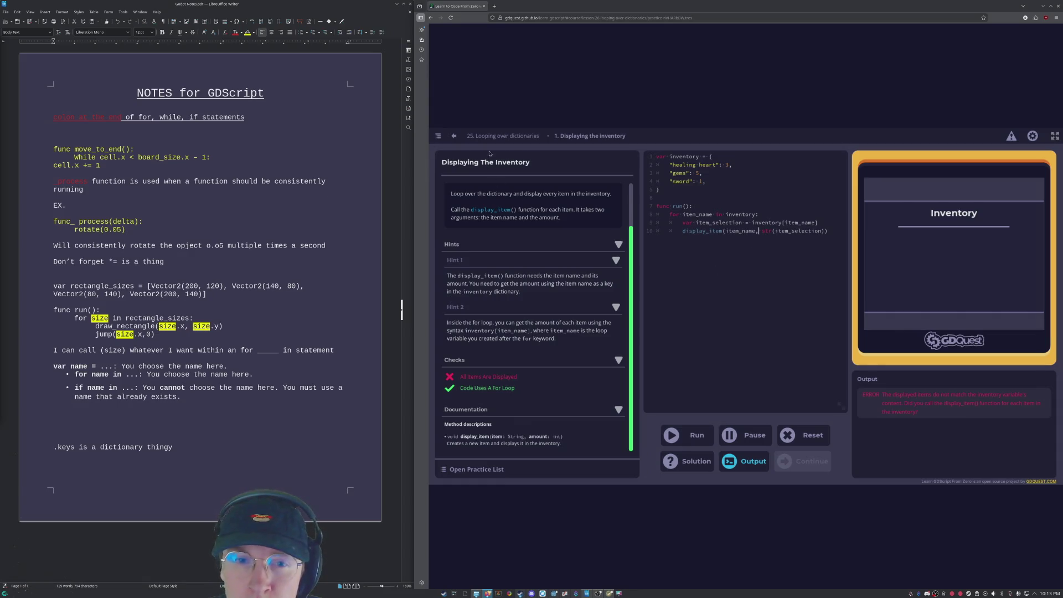
pyautogui.click(501, 136)
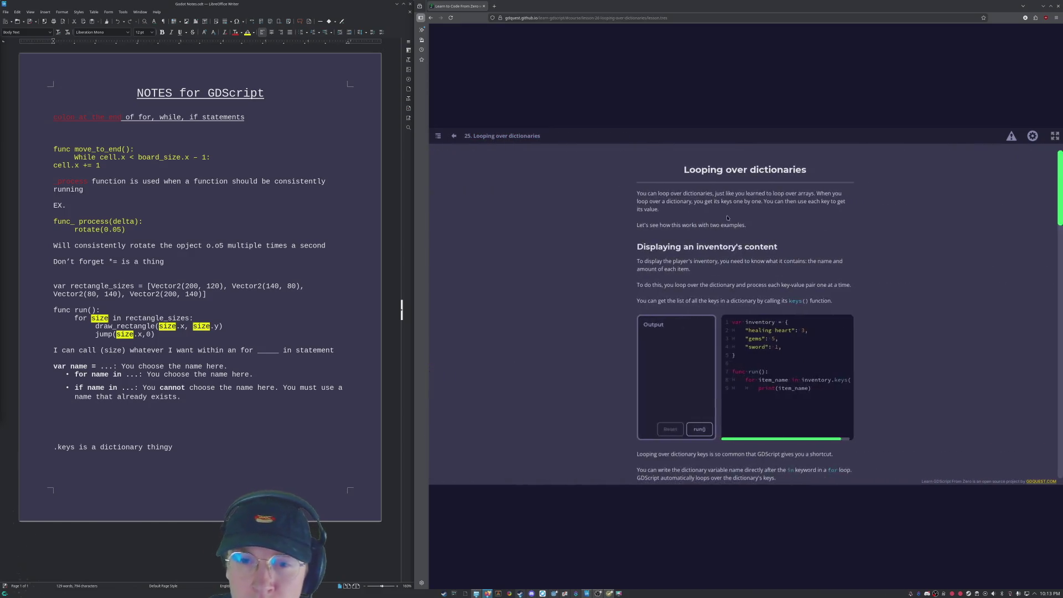
pyautogui.scroll(-10, 728, 218)
pyautogui.scroll(1, 652, 209)
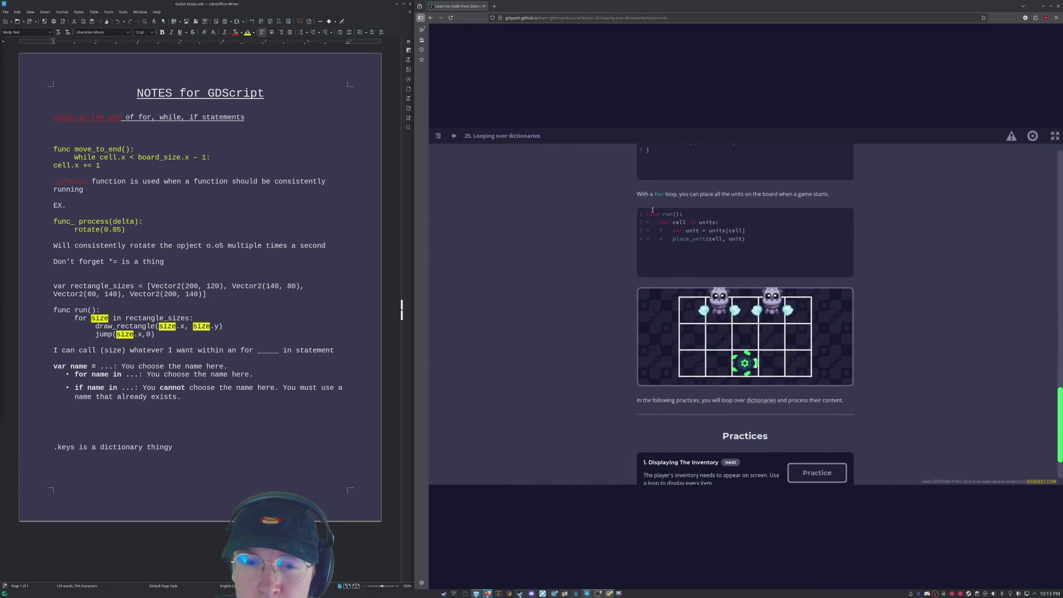
pyautogui.scroll(-1, 737, 237)
pyautogui.scroll(12, 742, 247)
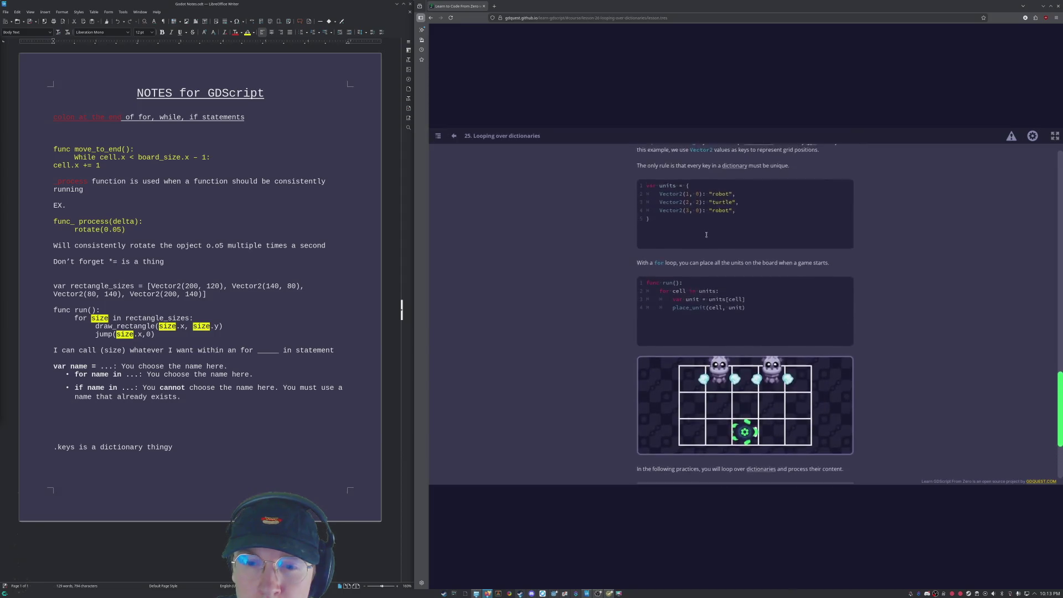
pyautogui.scroll(8, 745, 255)
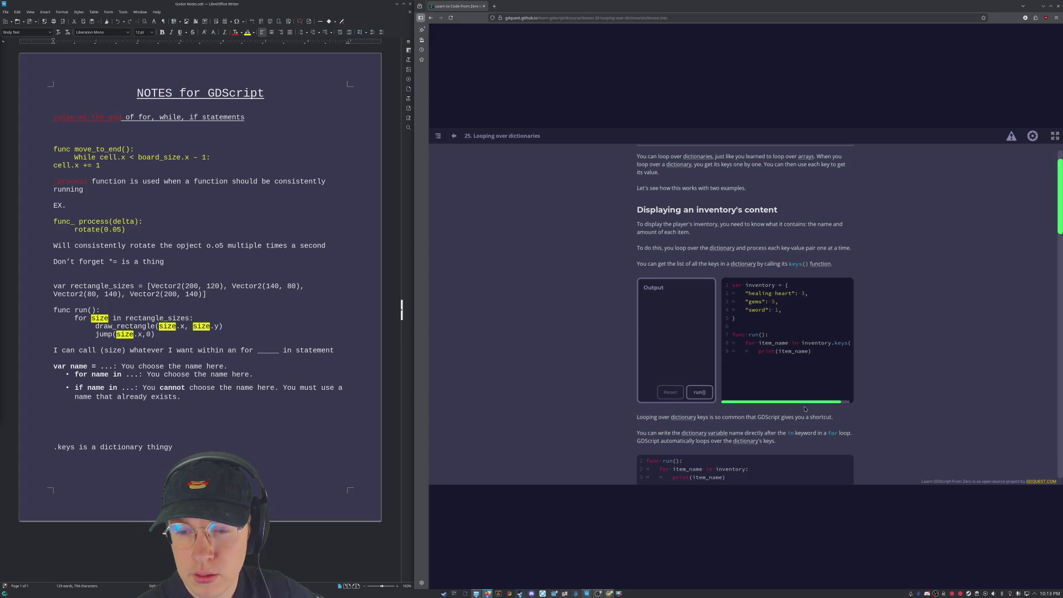
pyautogui.scroll(-4, 933, 330)
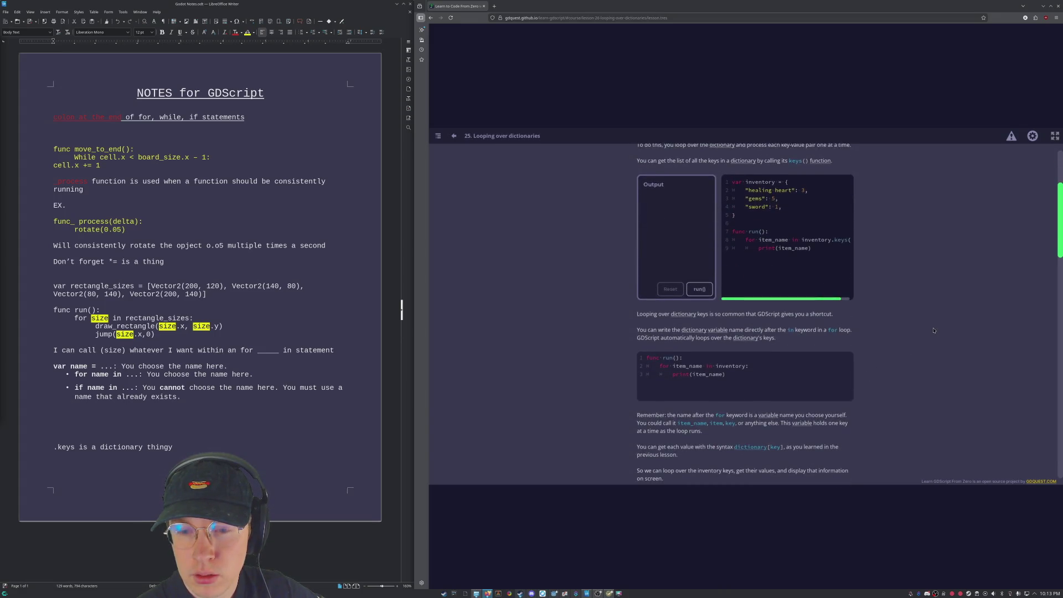
pyautogui.scroll(-2, 886, 320)
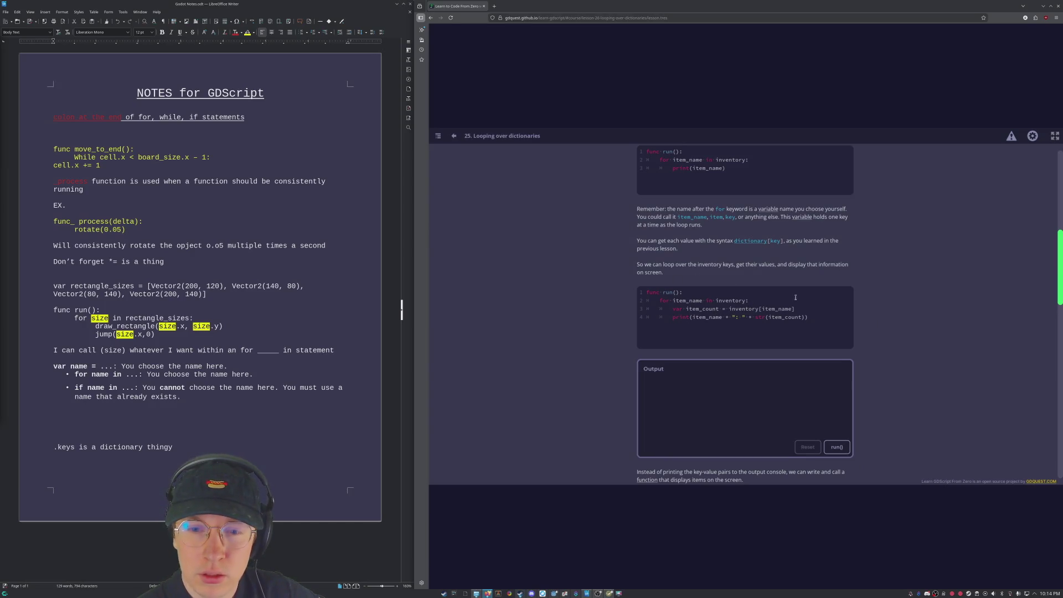
pyautogui.scroll(1, 796, 297)
pyautogui.scroll(2, 699, 231)
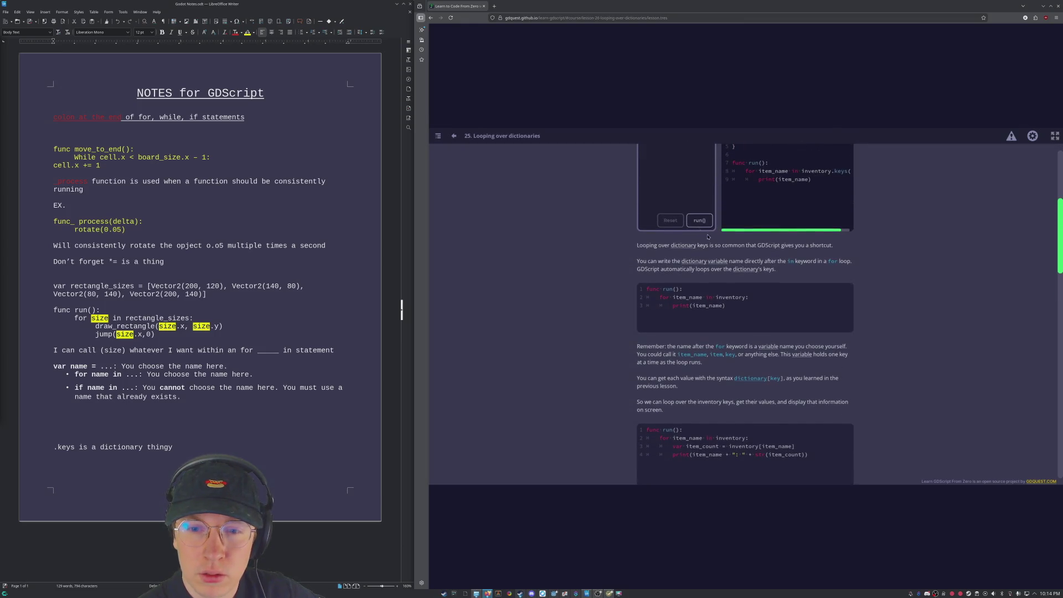
pyautogui.scroll(-2, 788, 270)
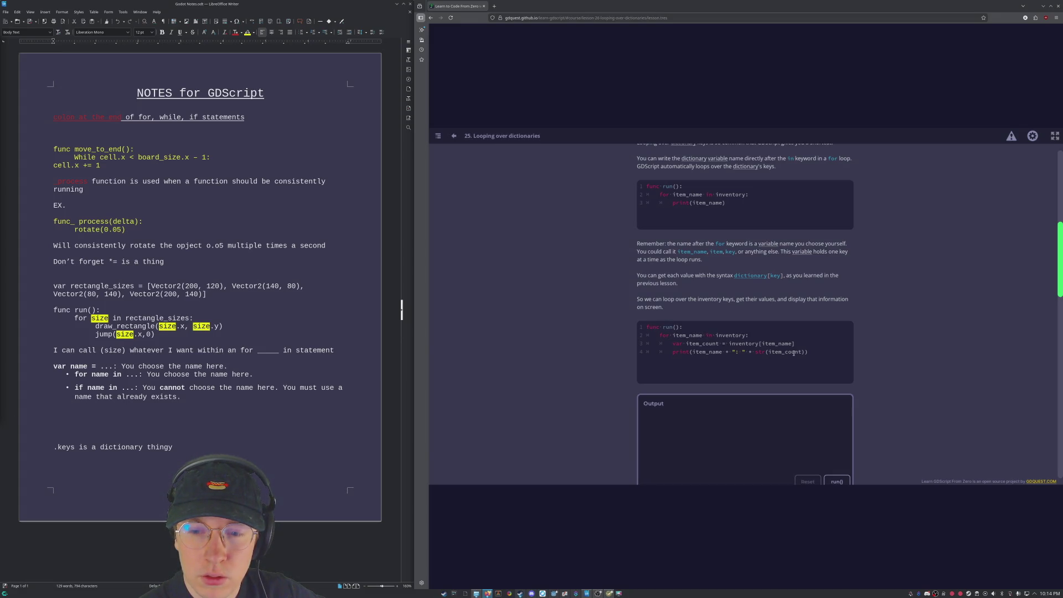
pyautogui.scroll(-2, 681, 353)
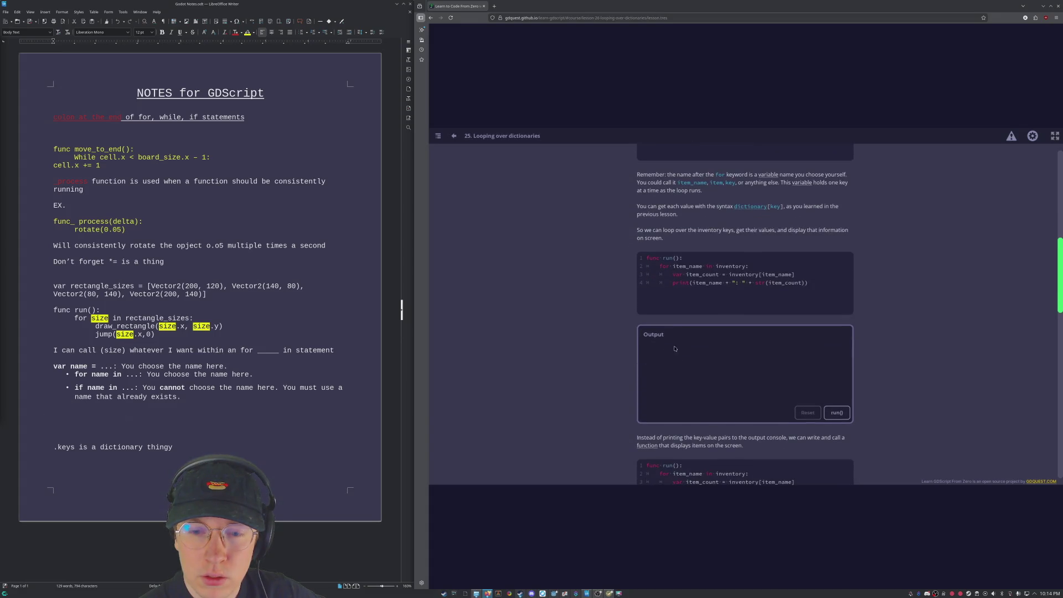
pyautogui.moveTo(672, 284); pyautogui.dragTo(718, 275)
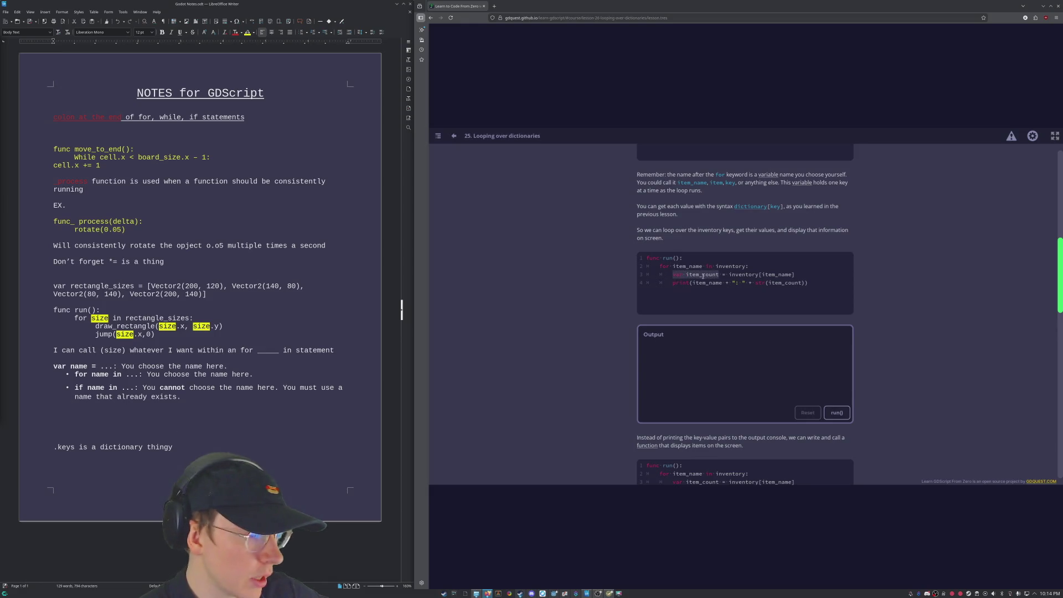
pyautogui.click(701, 276)
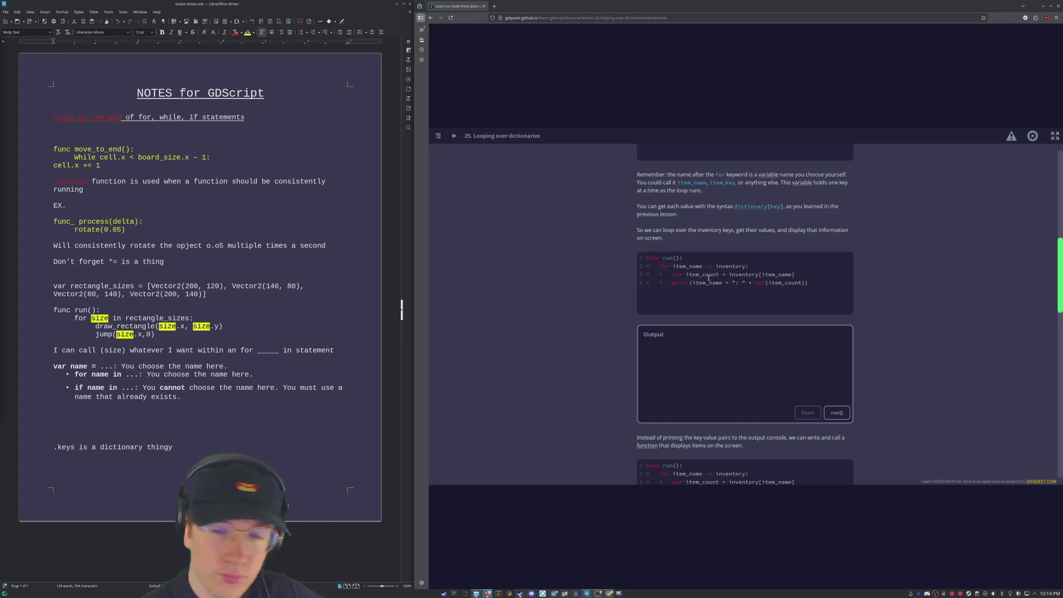
pyautogui.moveTo(727, 274); pyautogui.dragTo(795, 283)
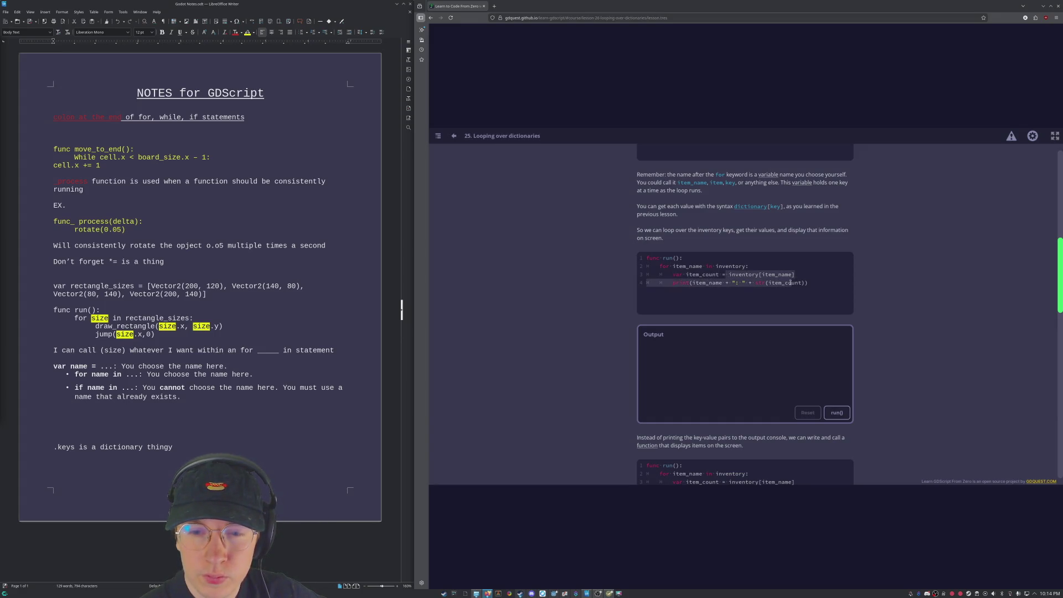
pyautogui.click(751, 318)
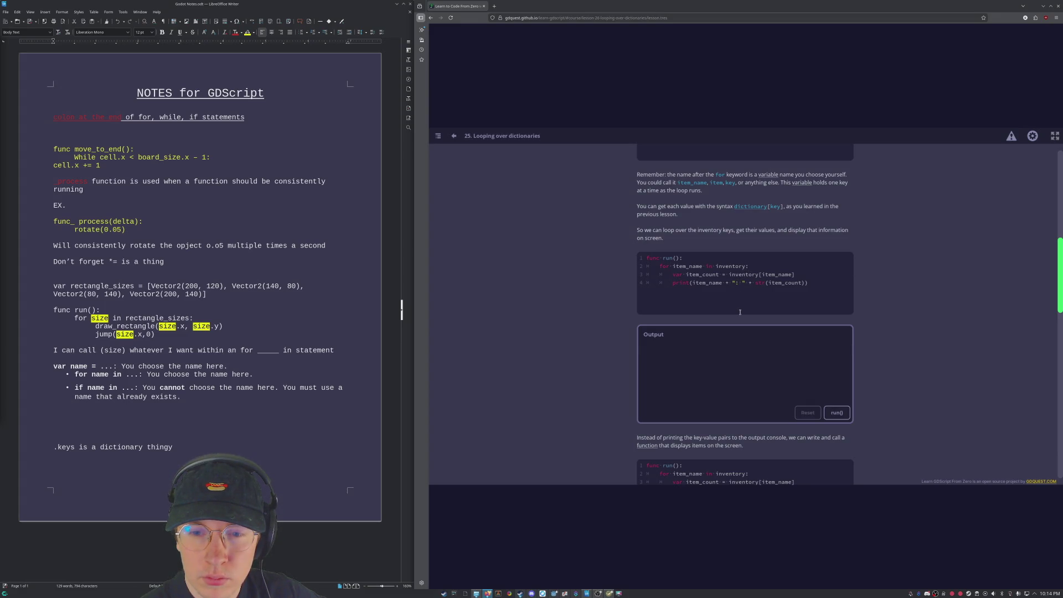
pyautogui.scroll(-3, 743, 312)
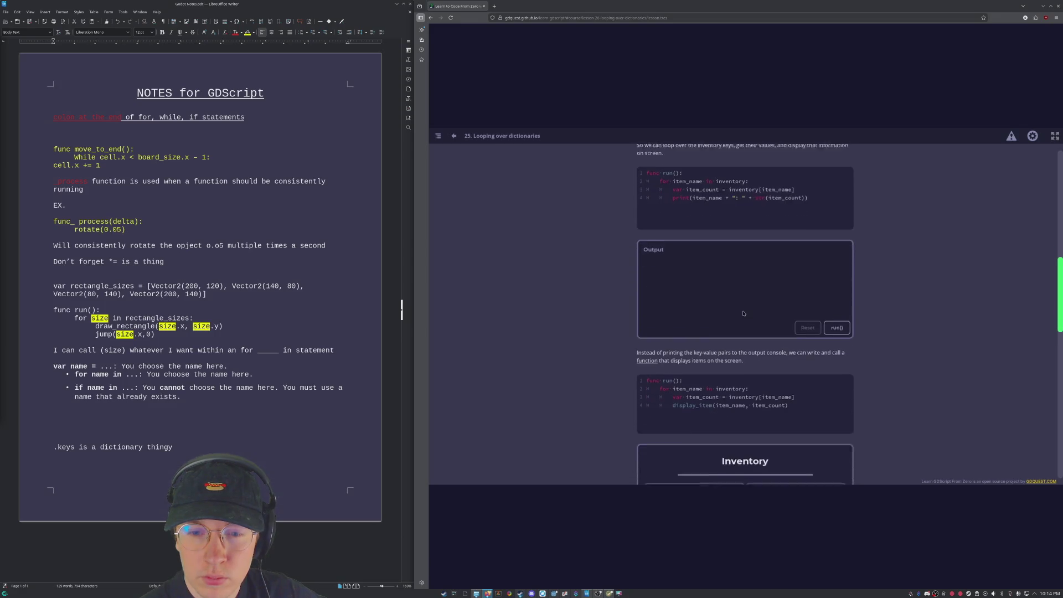
# Step: Run the inventory print example, showing healing heart: 3, gems: 5, sword: 1
pyautogui.click(838, 309)
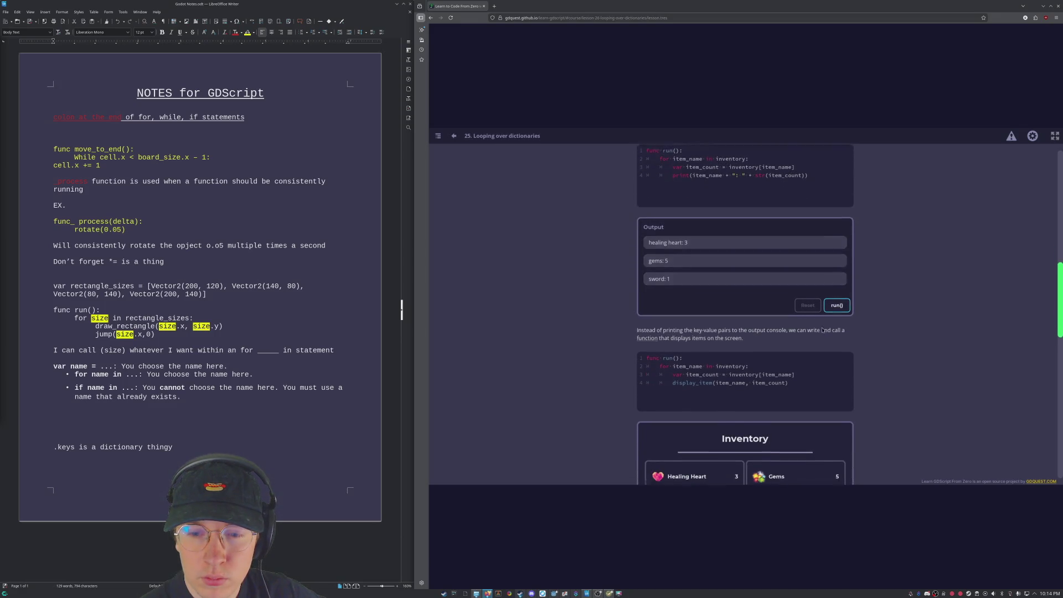
pyautogui.scroll(-1, 786, 329)
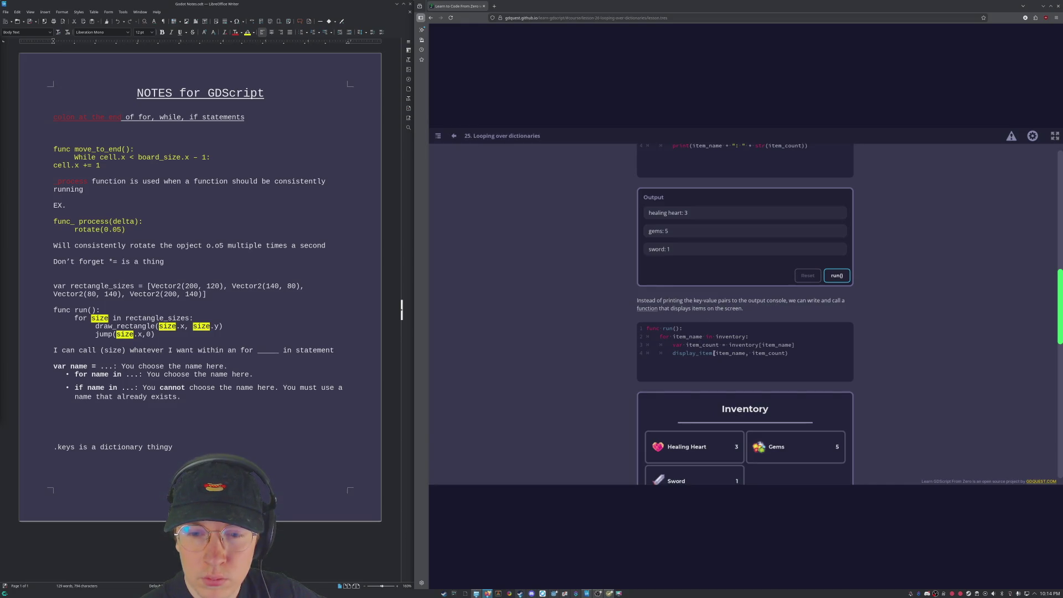
pyautogui.scroll(4, 779, 357)
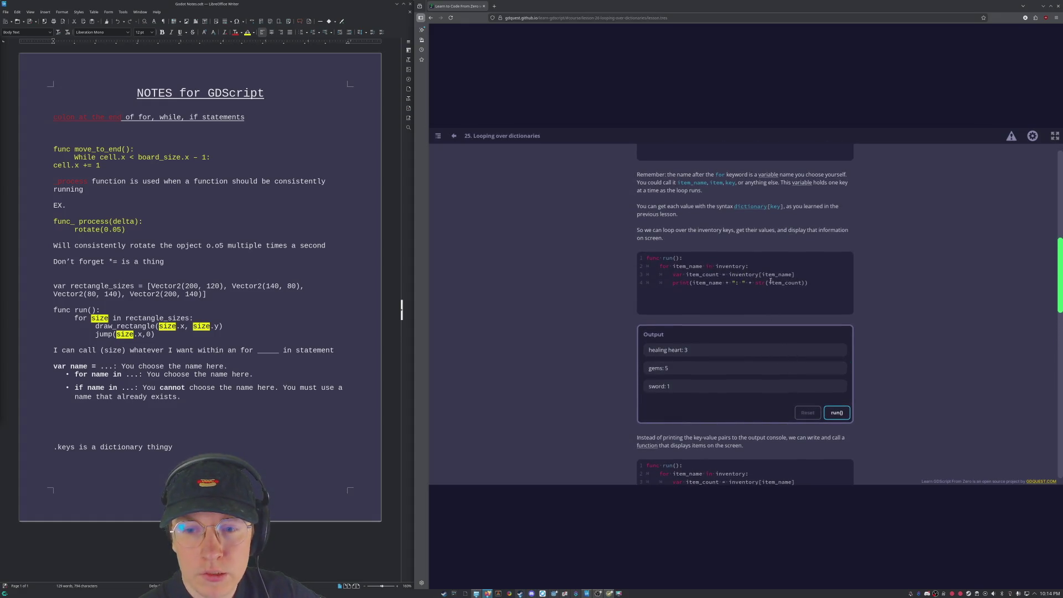
pyautogui.scroll(3, 760, 279)
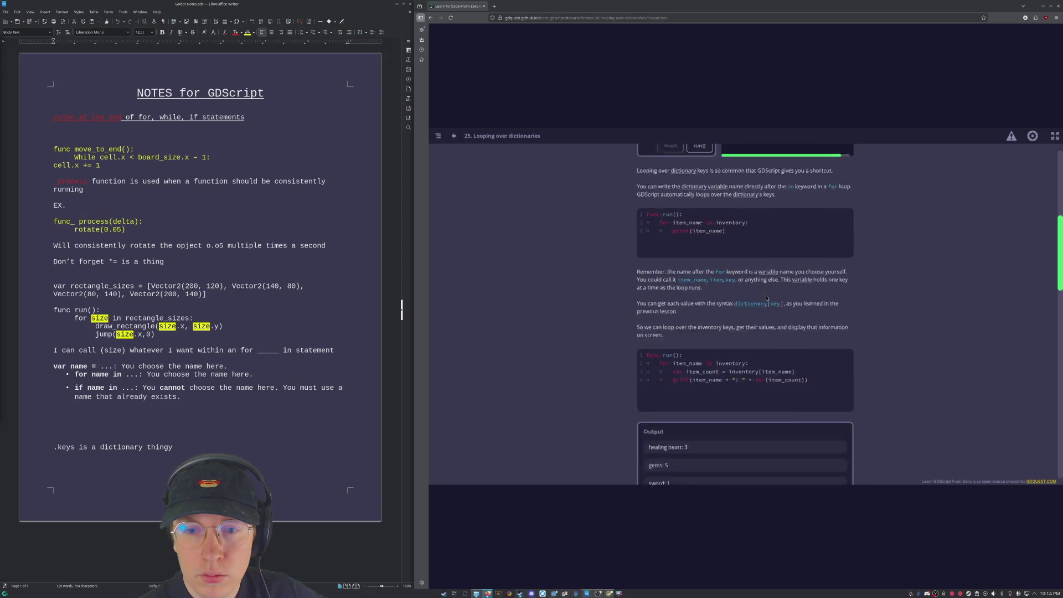
pyautogui.scroll(-5, 767, 299)
pyautogui.scroll(-2, 769, 304)
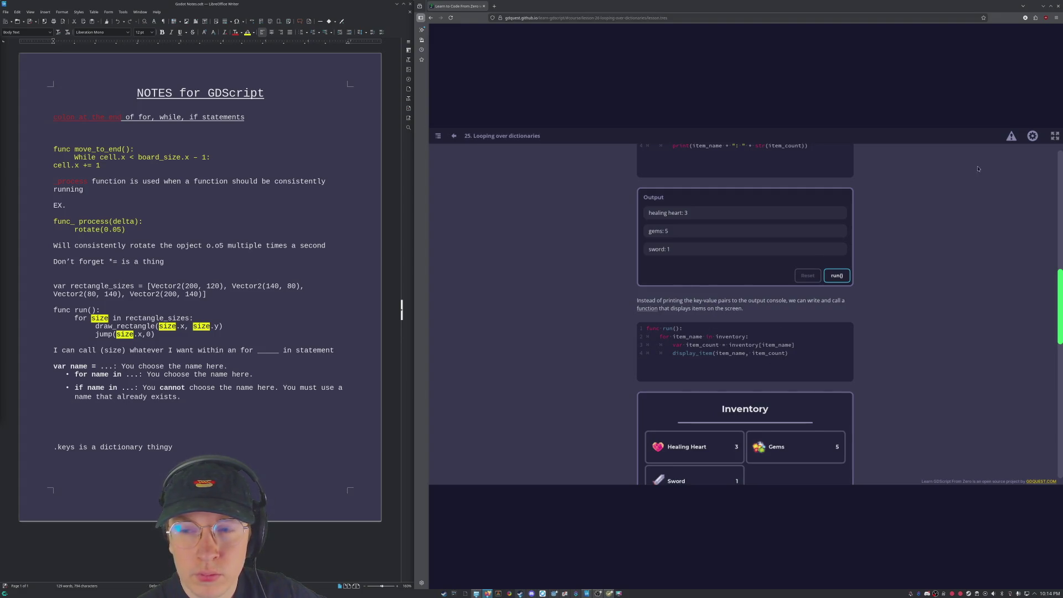
pyautogui.scroll(3, 694, 327)
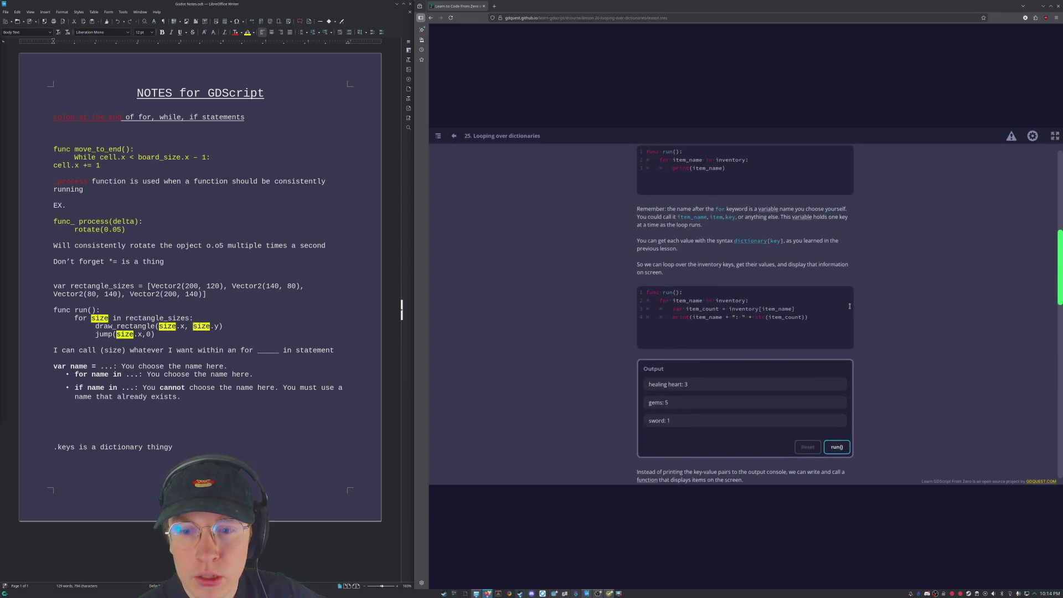
# Step: Scroll down to the Practices list and open the Displaying The Inventory practice
pyautogui.scroll(-3, 694, 328)
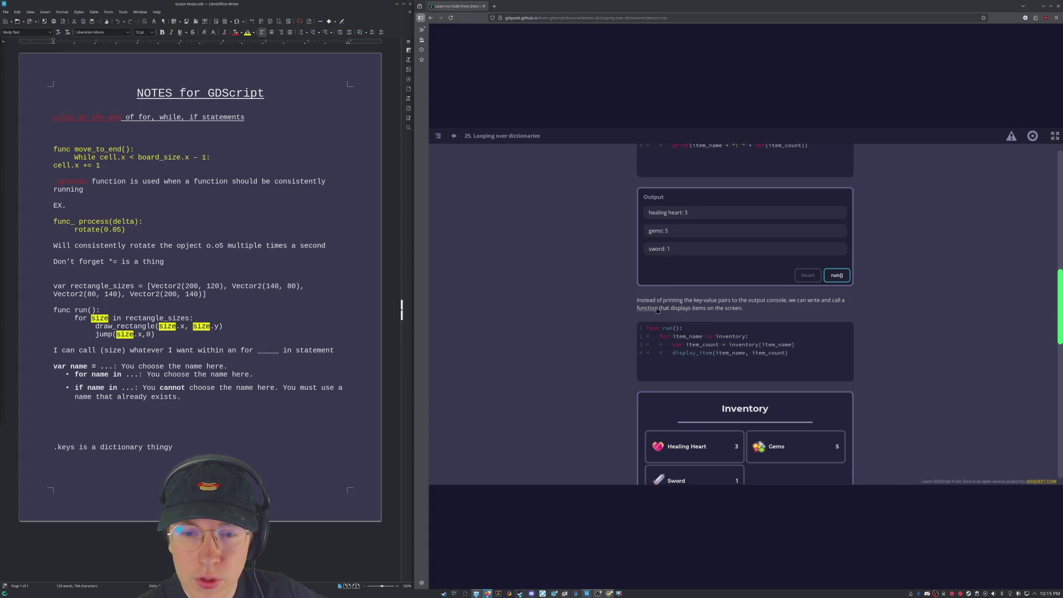
pyautogui.scroll(-3, 787, 315)
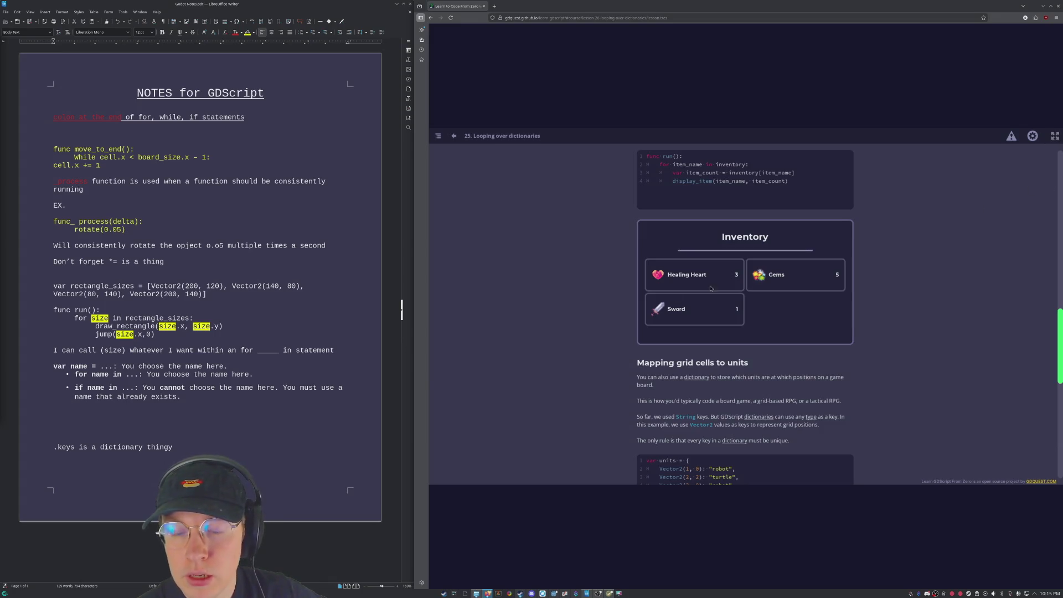
pyautogui.scroll(-10, 868, 325)
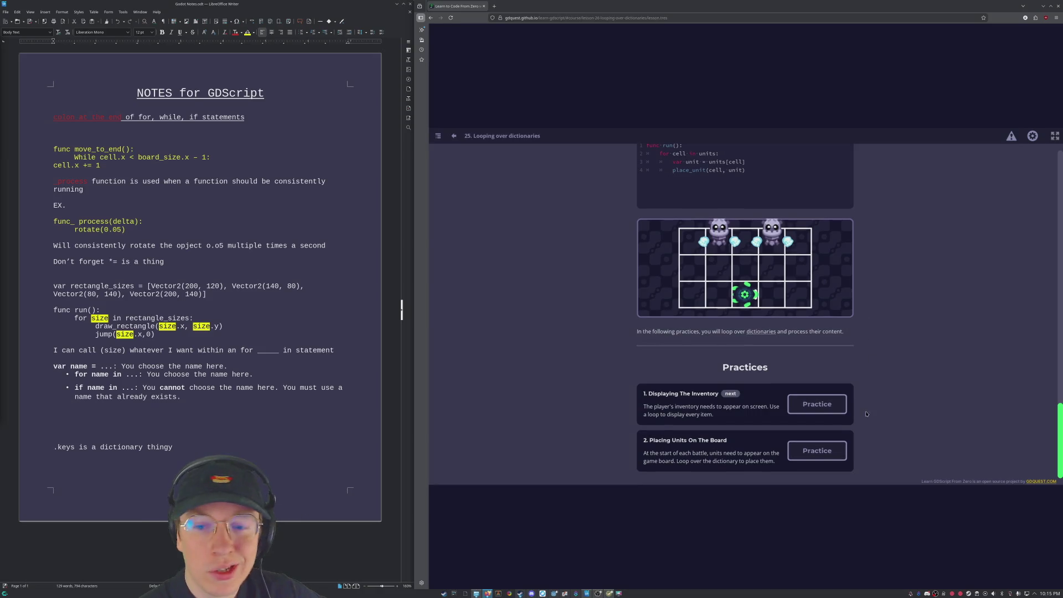
pyautogui.click(817, 403)
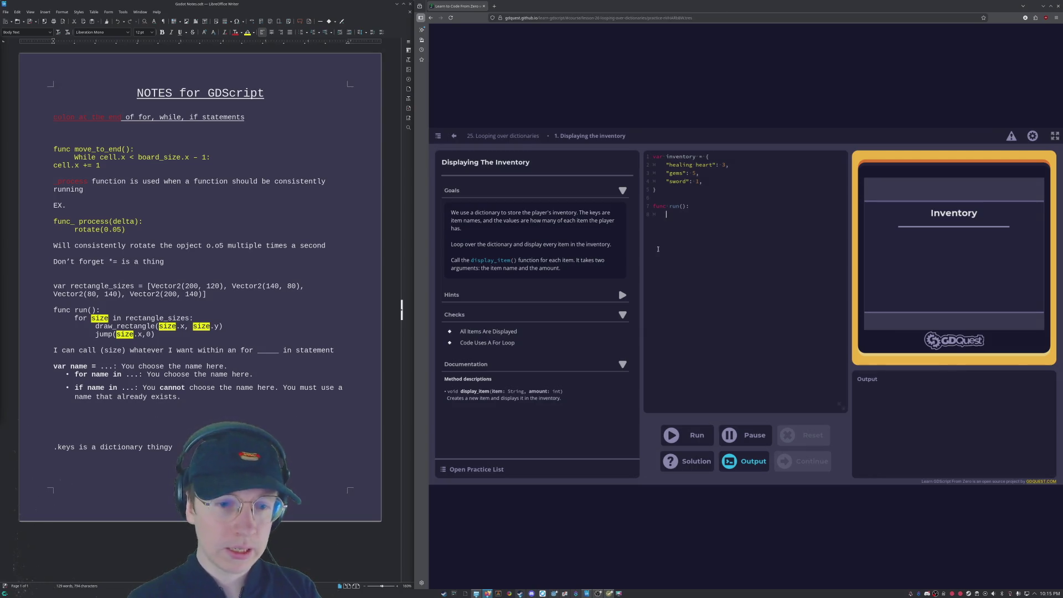
# Step: Write a loop over inventory storing inventory[item_name] and calling display_item(item_name, Item_count), then run it
pyautogui.write('displa')
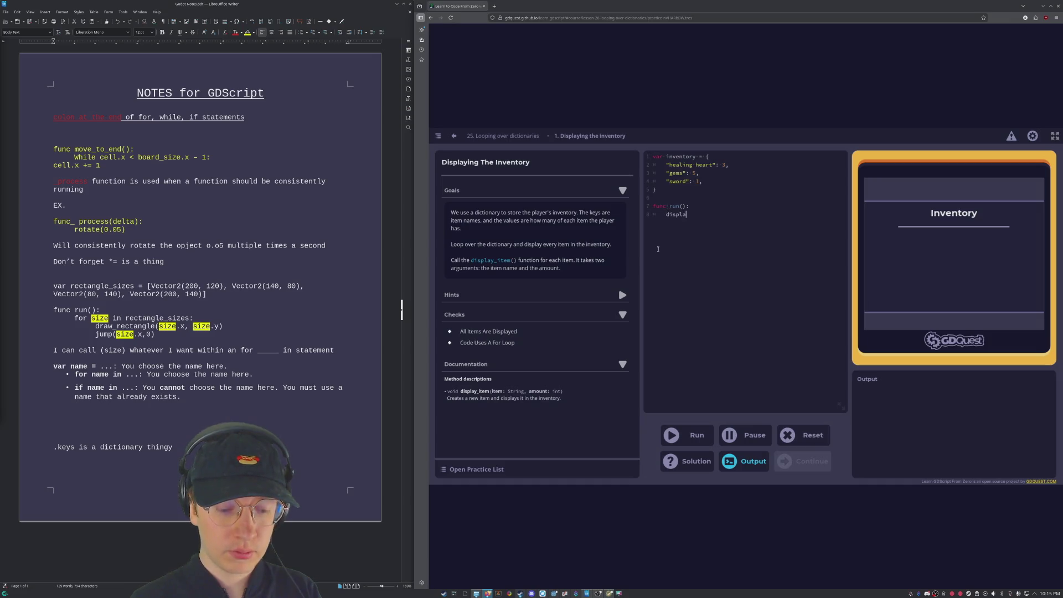
pyautogui.press('BackSpace')
pyautogui.press('BackSpace')
pyautogui.press('BackSpace')
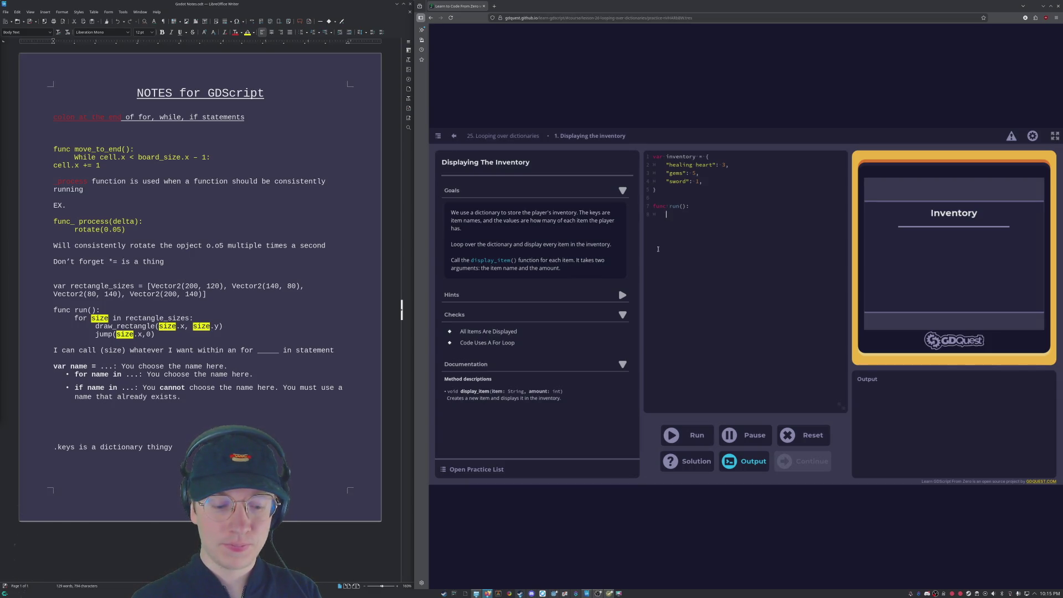
pyautogui.write('for ')
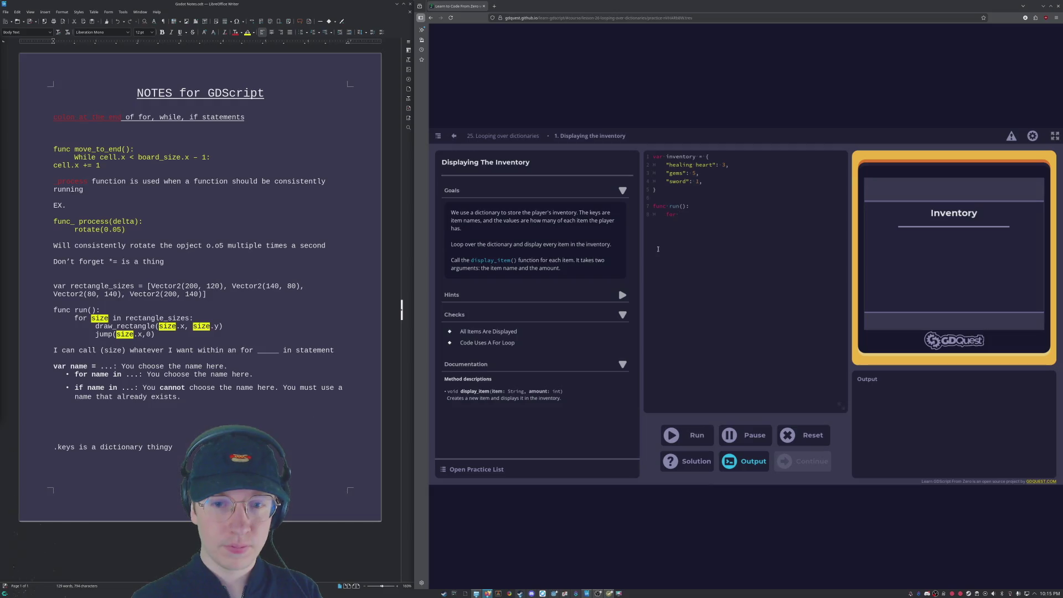
pyautogui.write('ite')
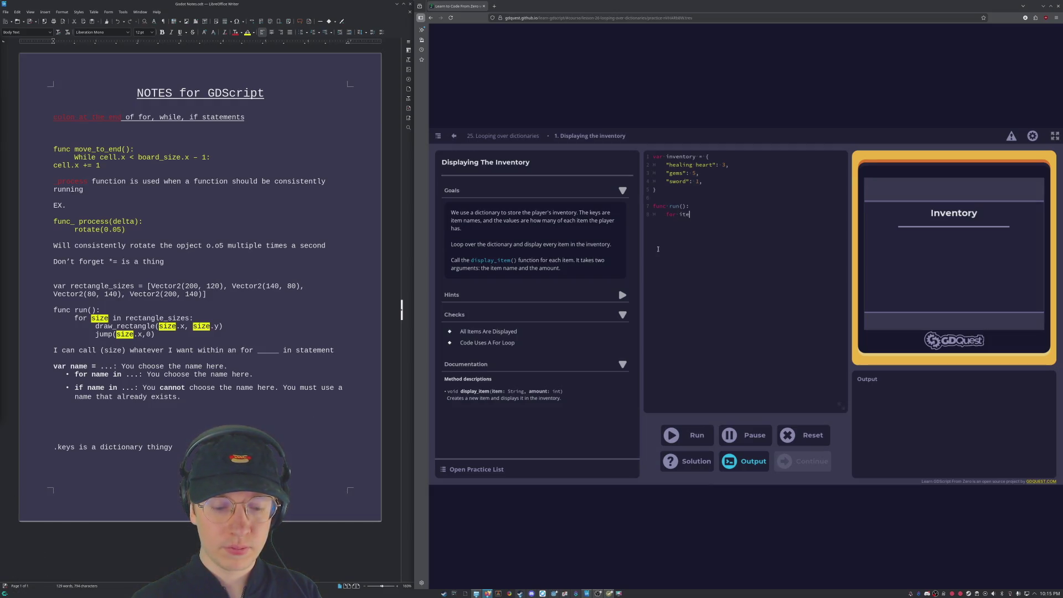
pyautogui.write('m_name')
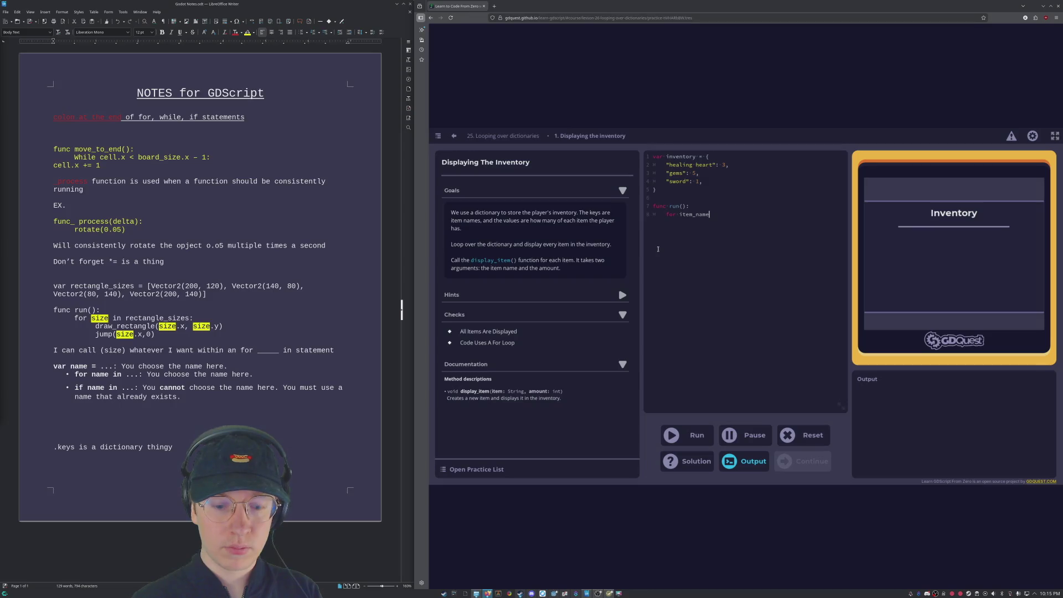
pyautogui.write(' in inv')
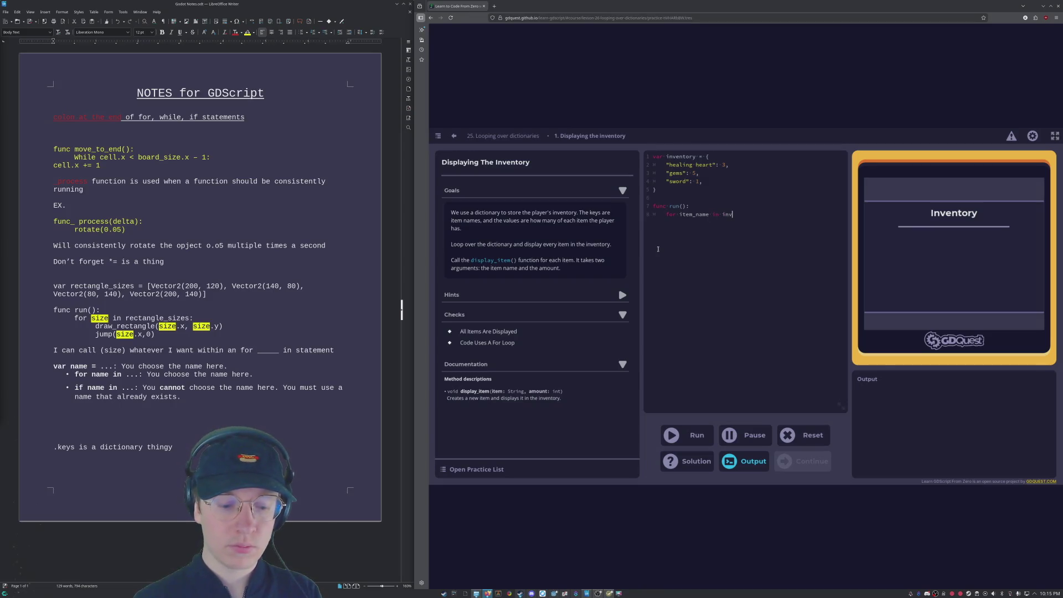
pyautogui.write('entory:')
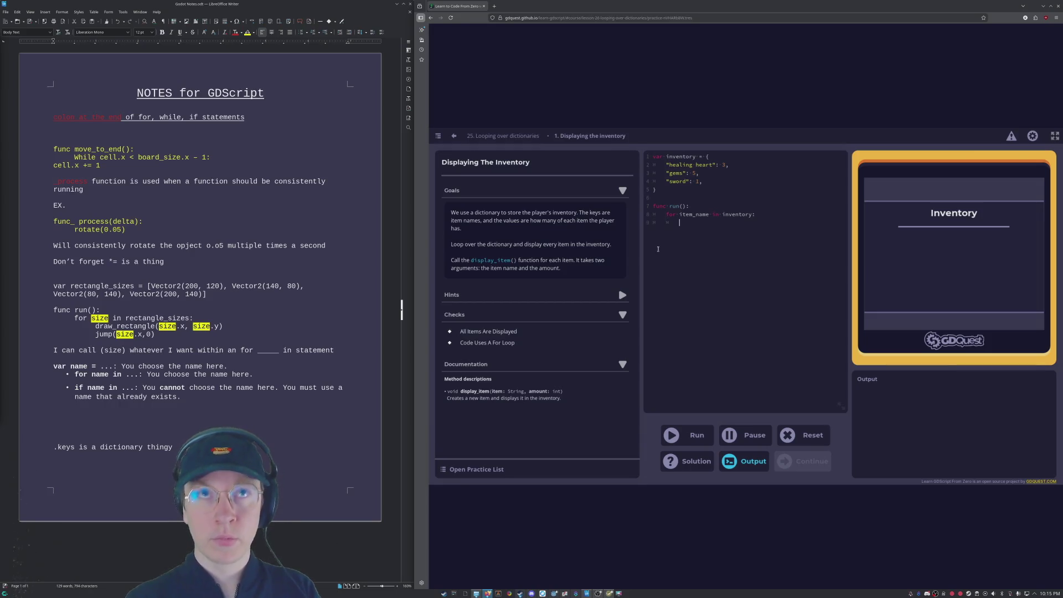
pyautogui.write('var ')
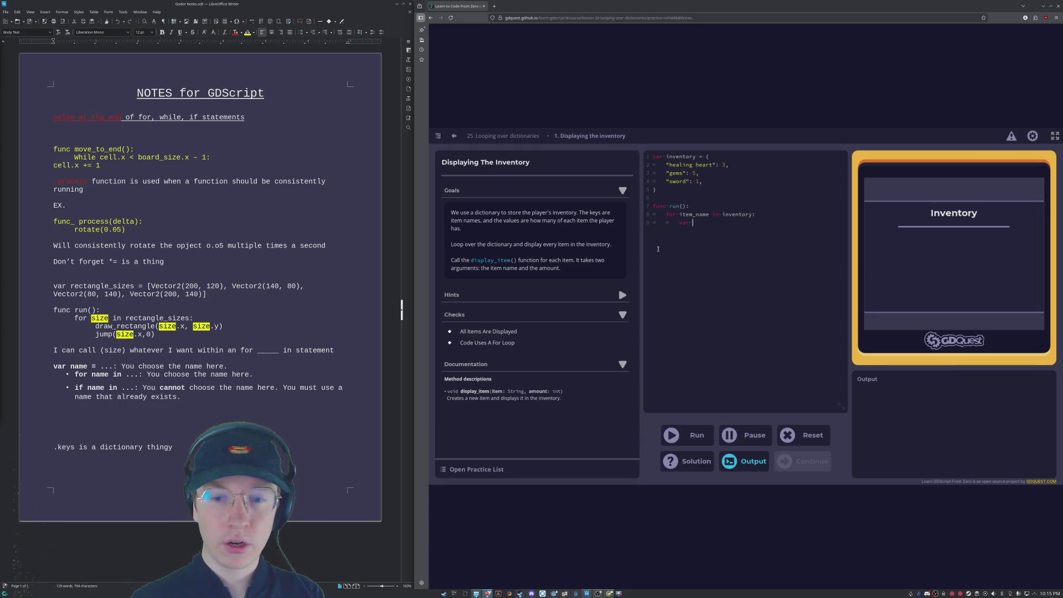
pyautogui.write('i')
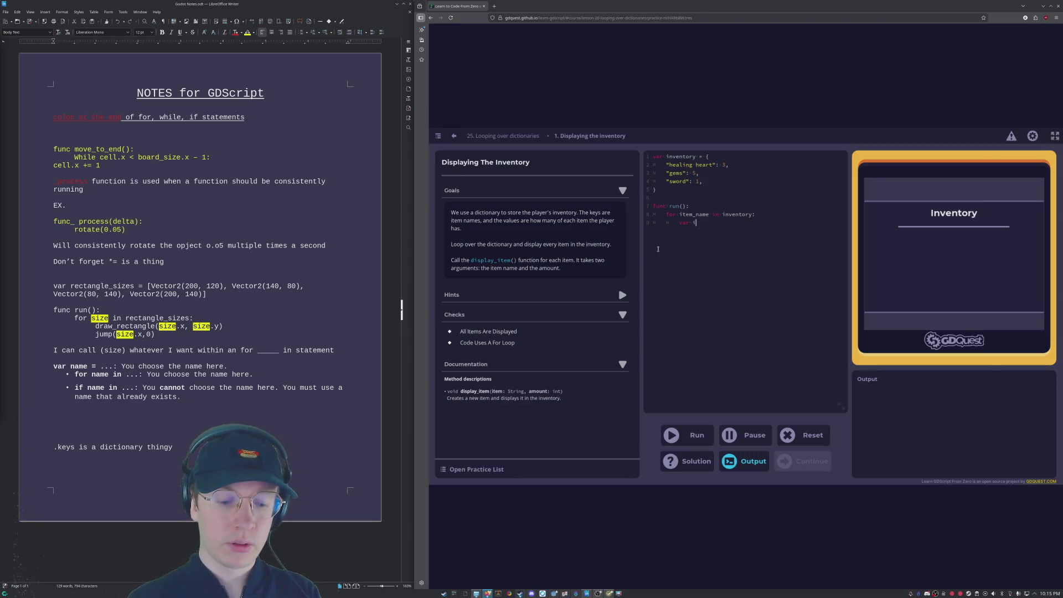
pyautogui.write('mem_count')
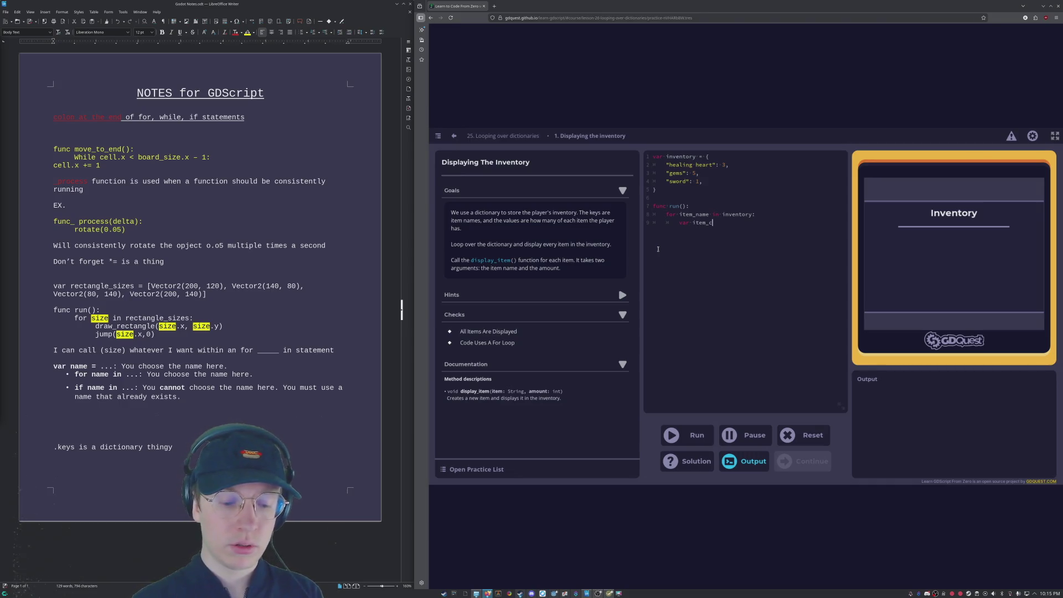
pyautogui.write(' = inventory[')
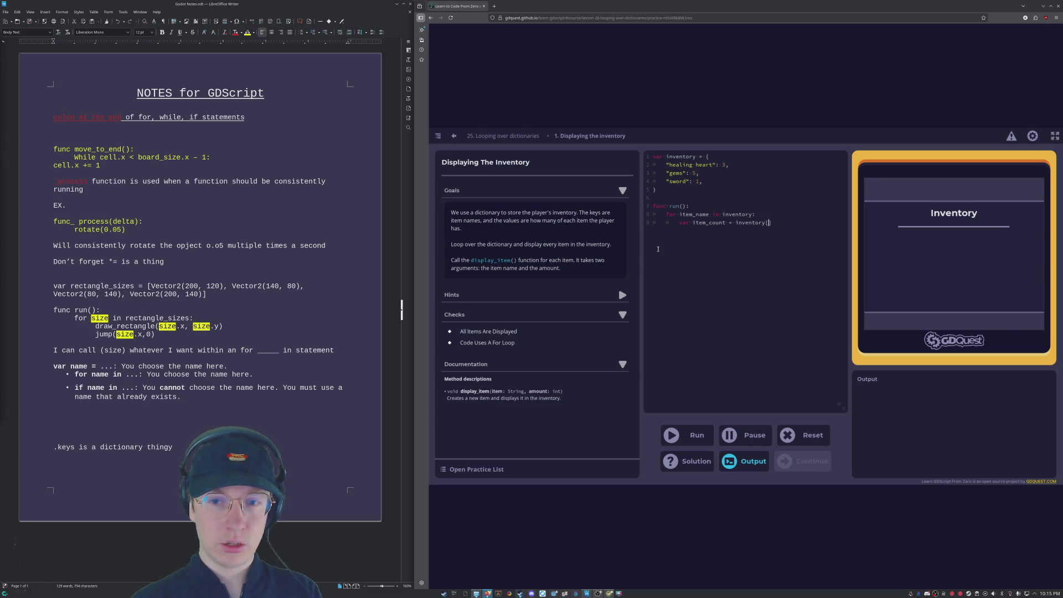
pyautogui.write('item_name]')
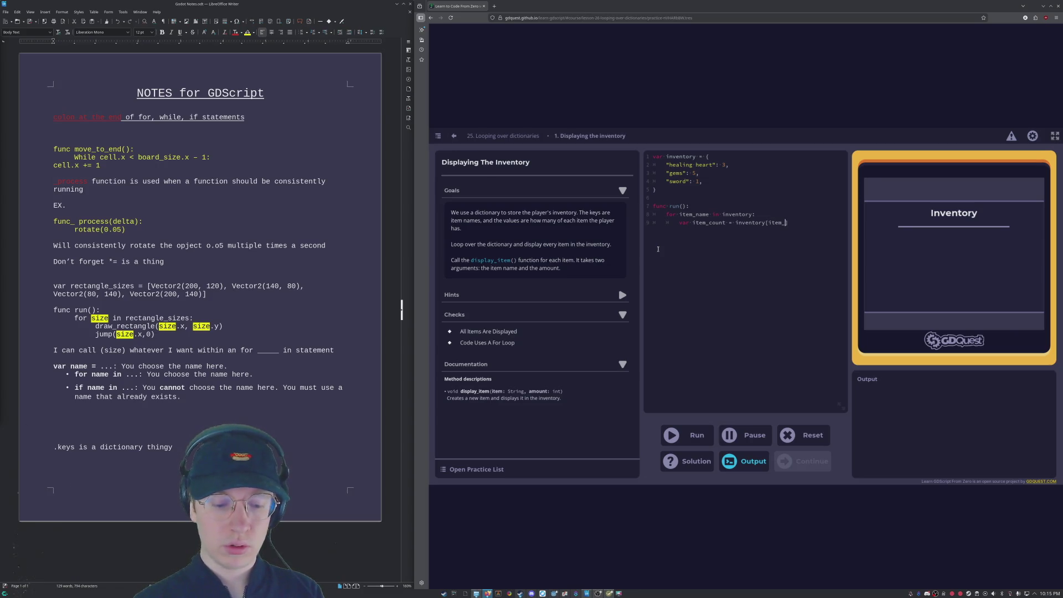
pyautogui.press('Return')
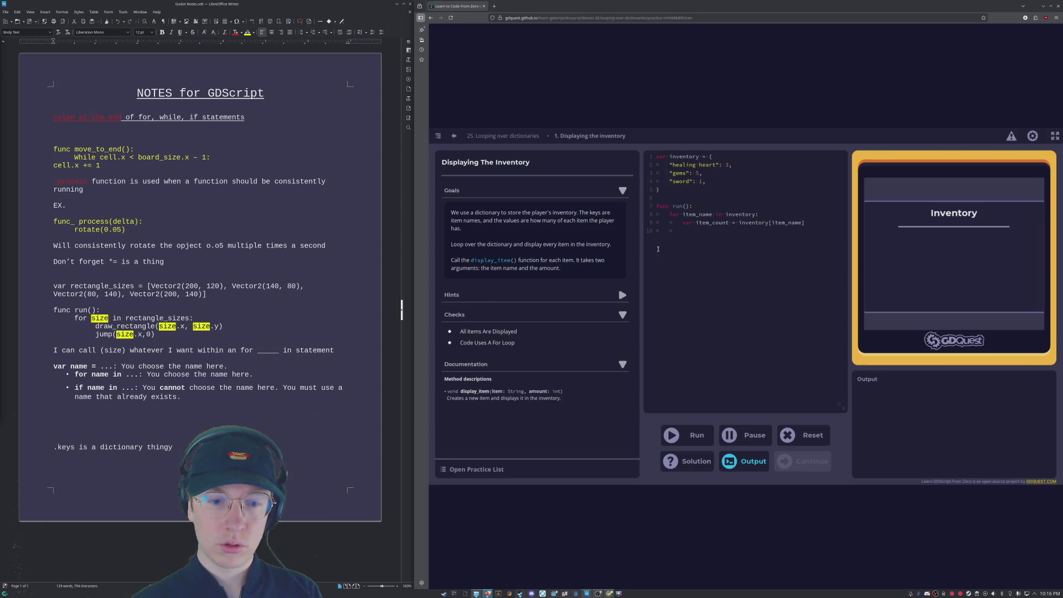
pyautogui.write('displa')
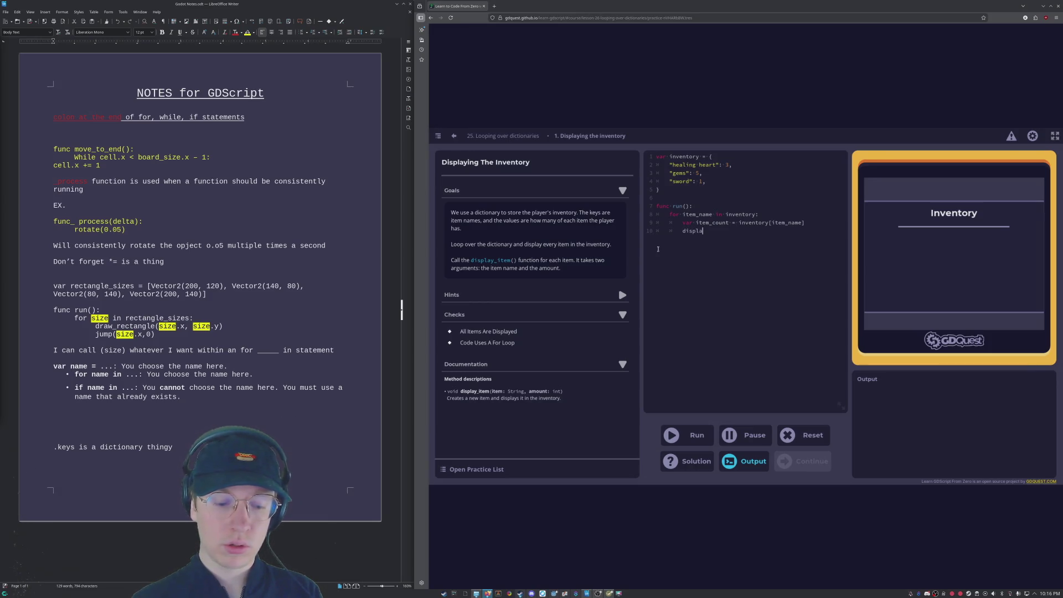
pyautogui.write('y_item')
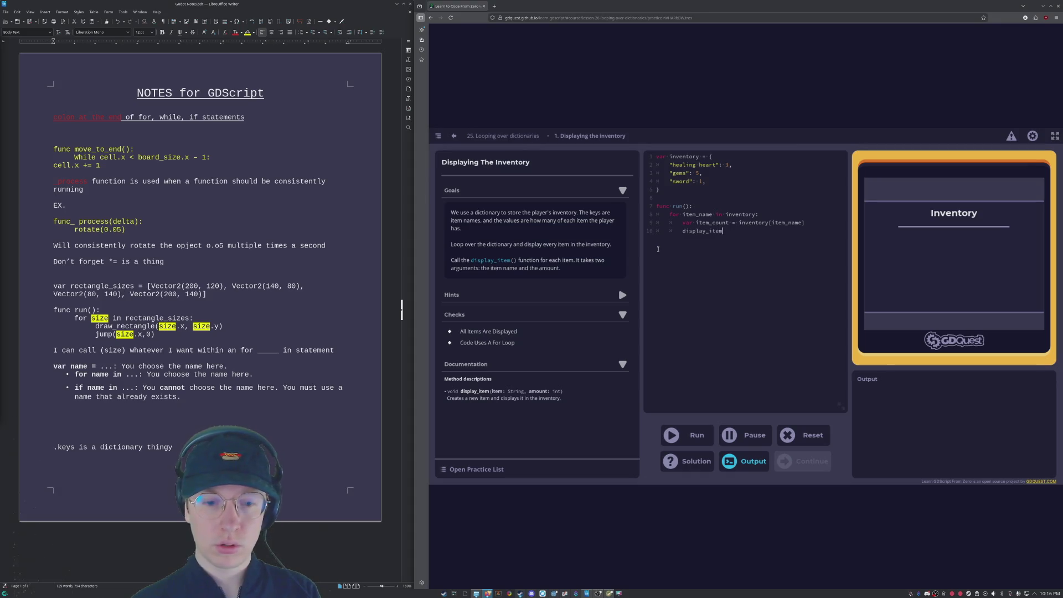
pyautogui.write('(')
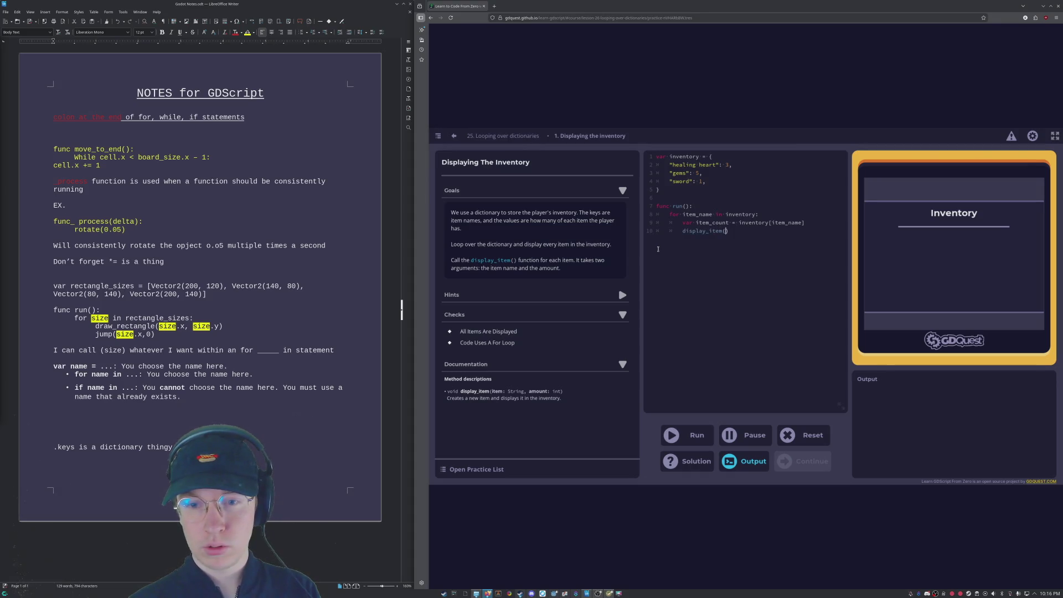
pyautogui.write('item_')
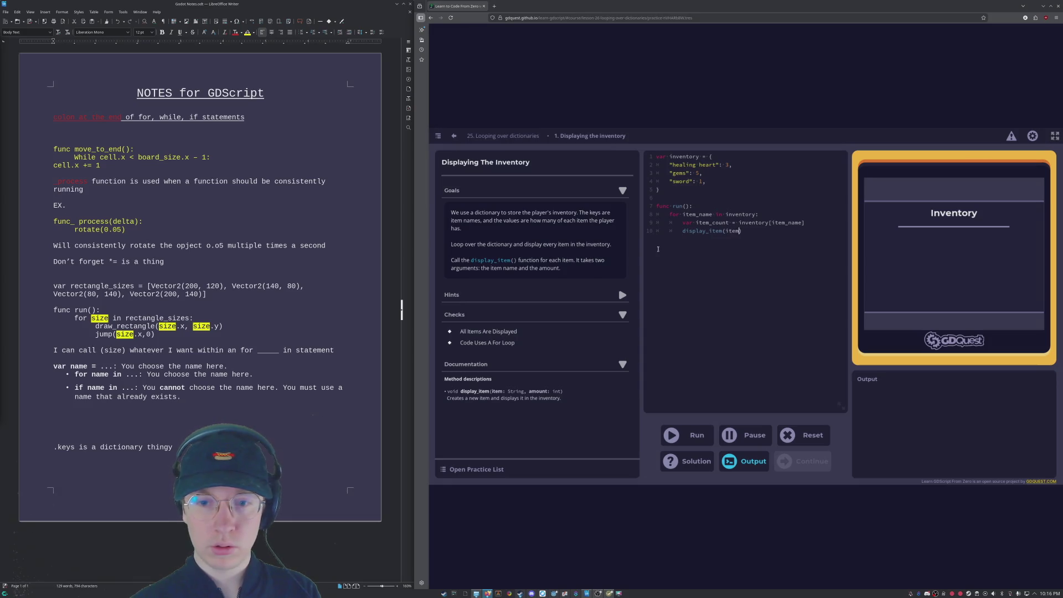
pyautogui.write('name,It')
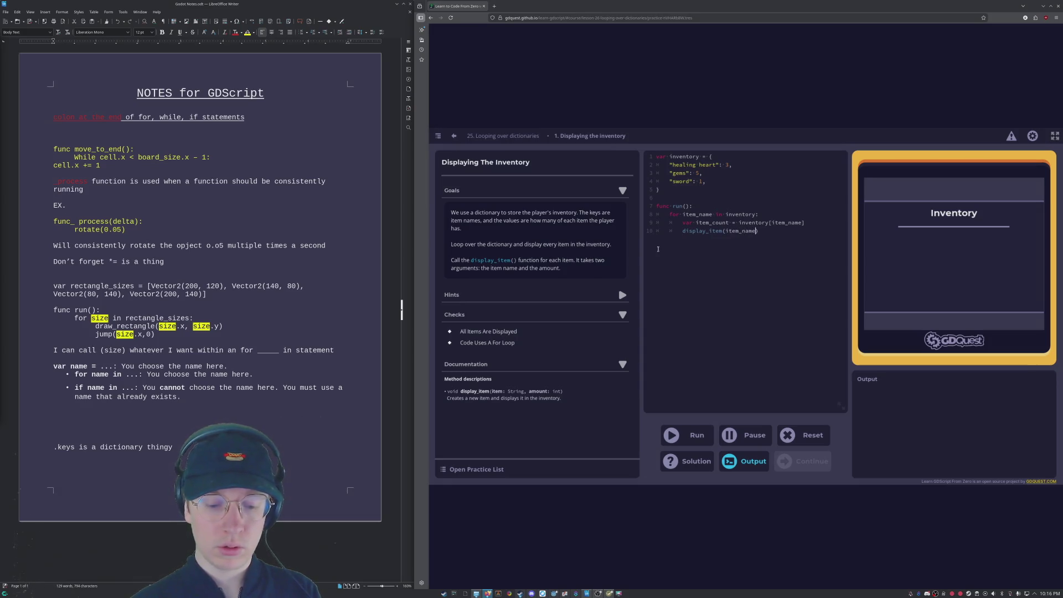
pyautogui.write('em')
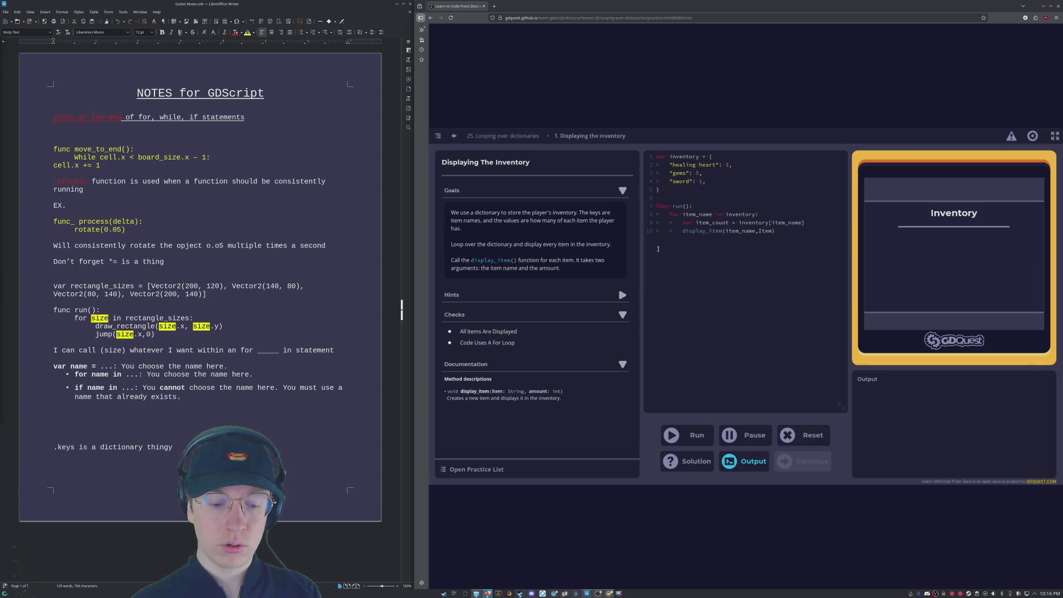
pyautogui.press('Left')
pyautogui.press('Left')
pyautogui.press('Left')
pyautogui.write('Item')
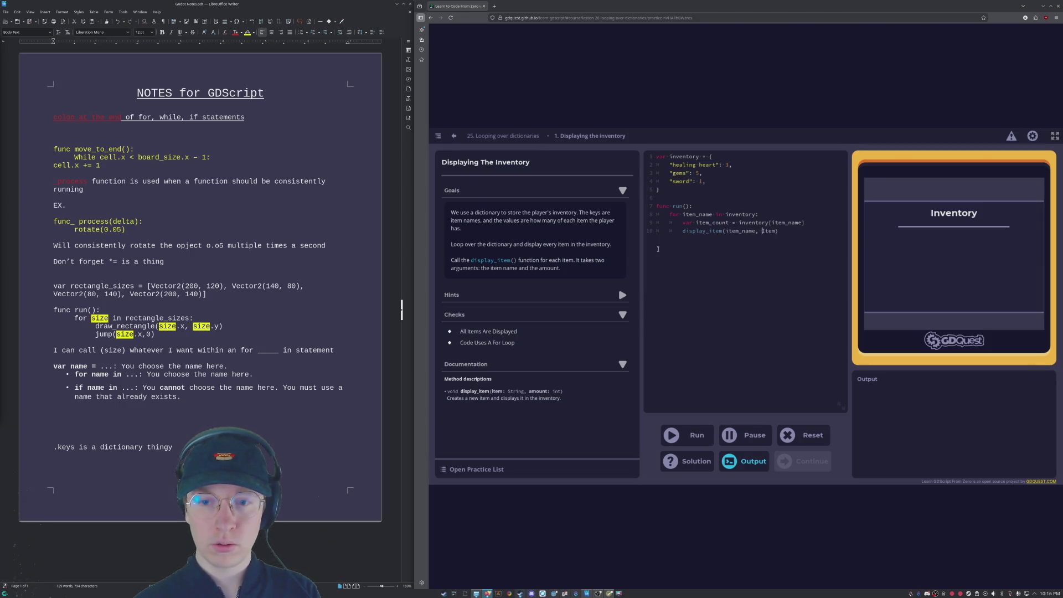
pyautogui.write('_count')
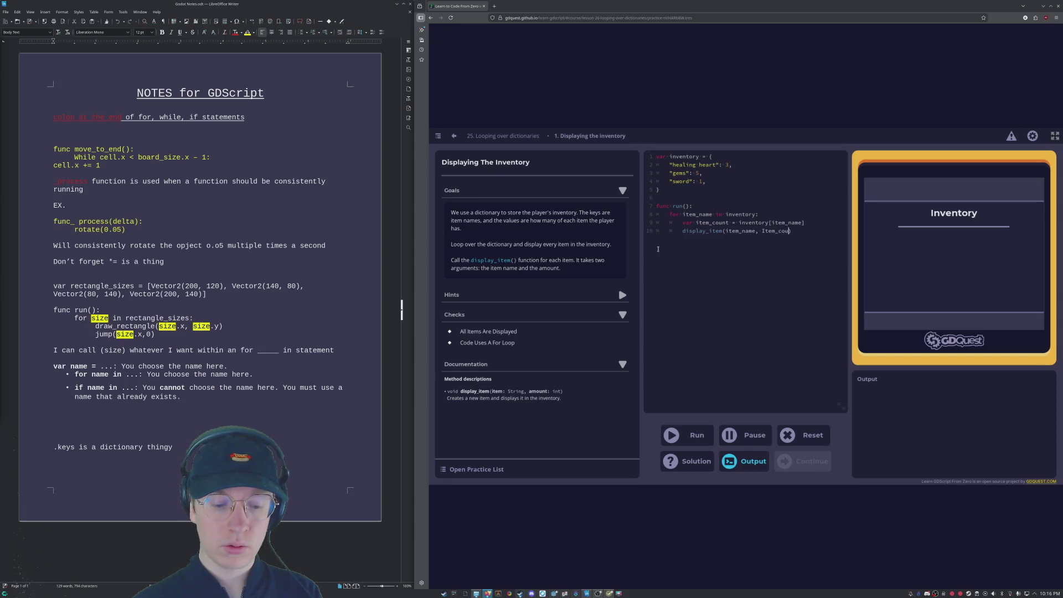
pyautogui.click(686, 442)
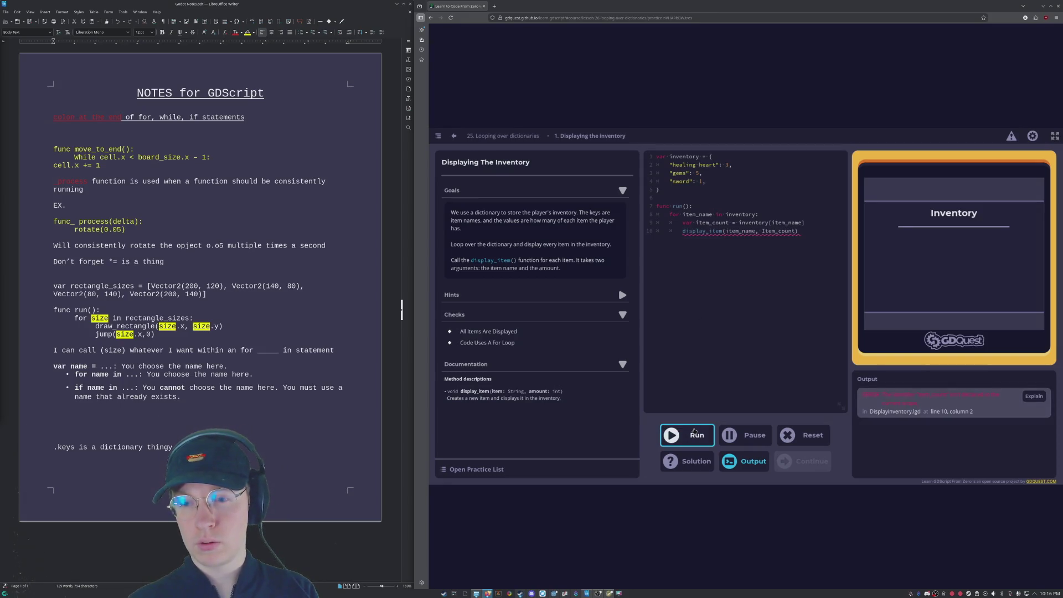
pyautogui.click(808, 228)
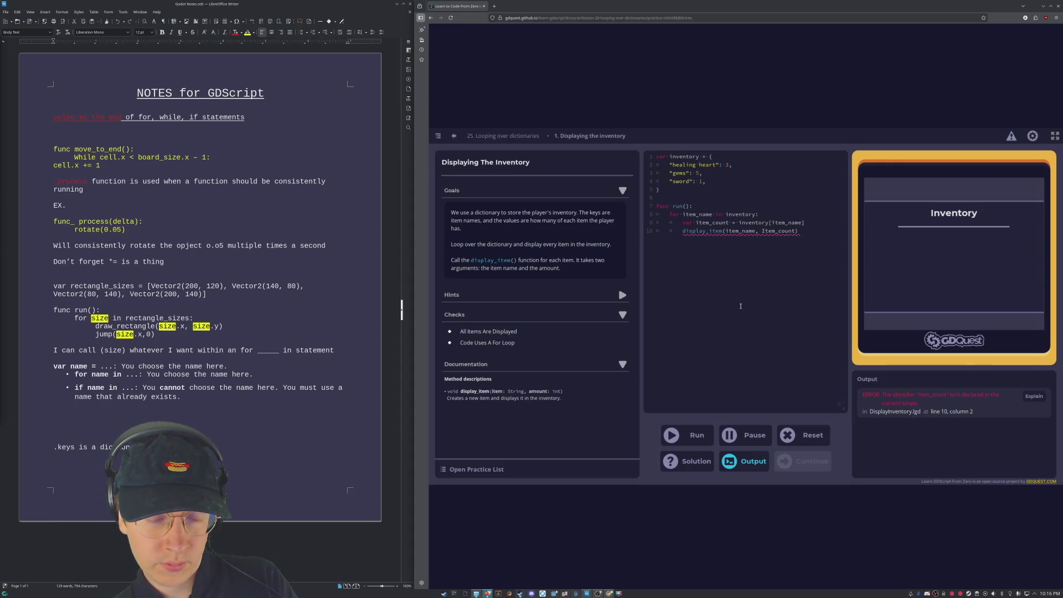
pyautogui.moveTo(739, 231)
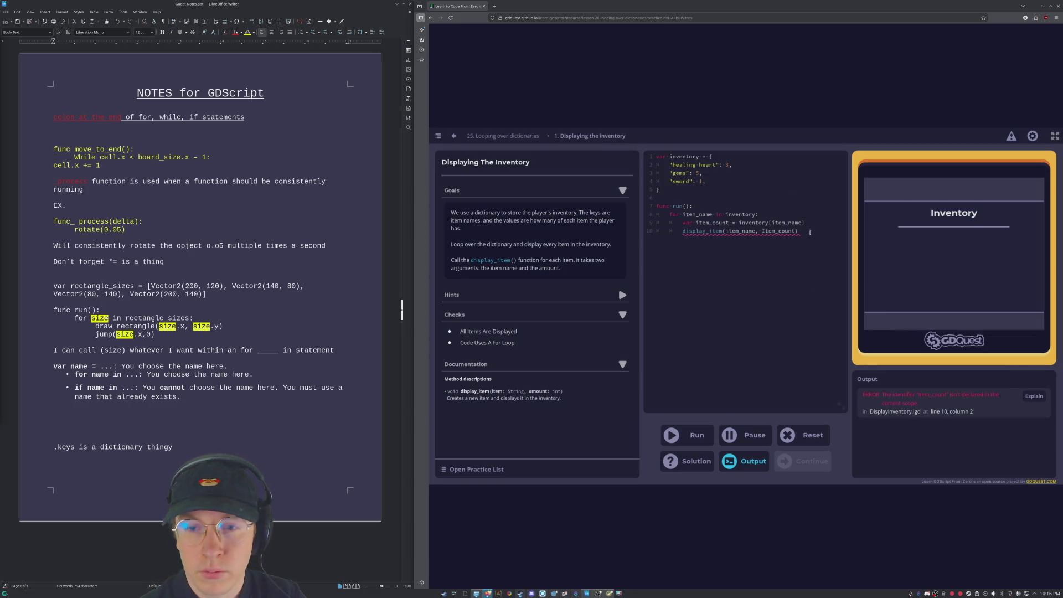
pyautogui.moveTo(798, 231)
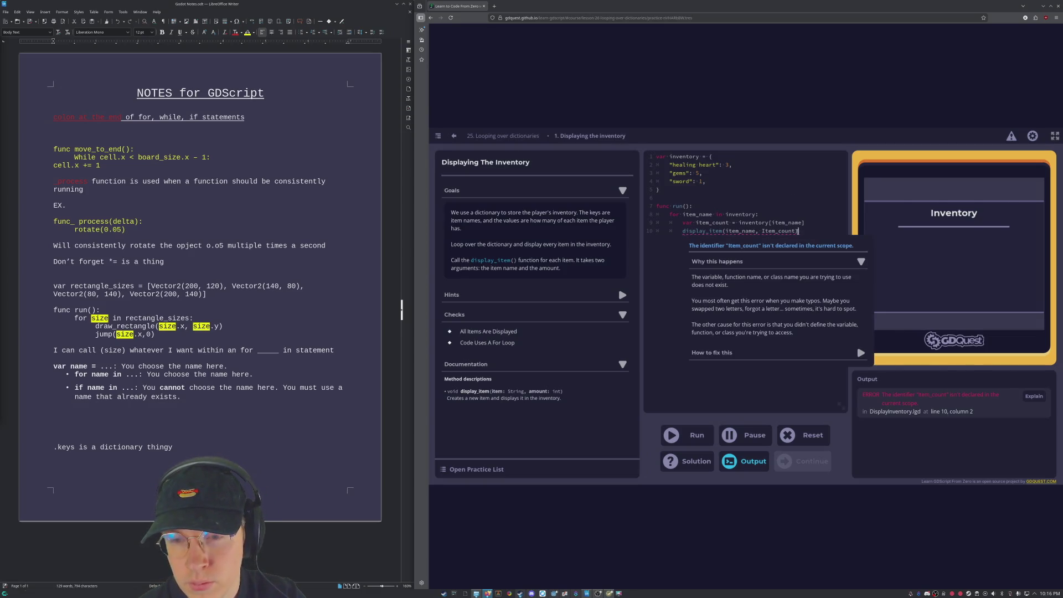
pyautogui.moveTo(795, 231); pyautogui.dragTo(761, 231)
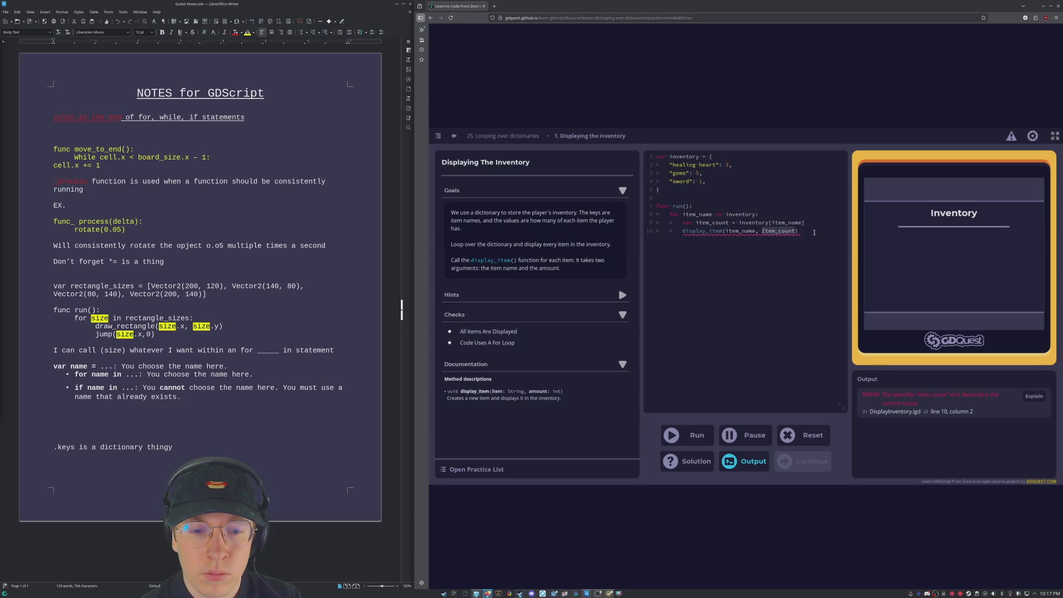
pyautogui.moveTo(781, 231)
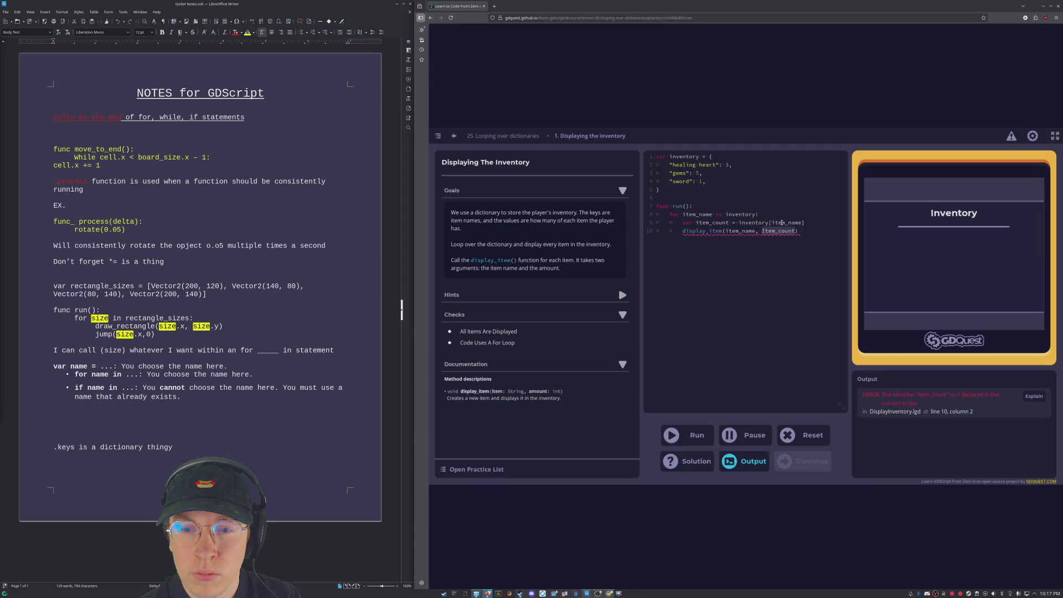
pyautogui.click(817, 225)
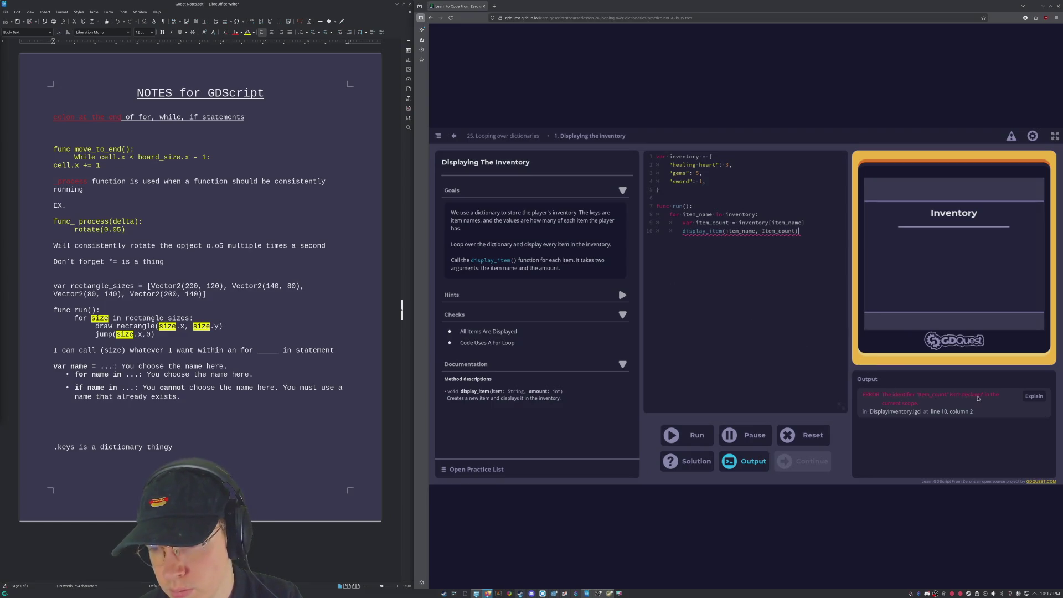
pyautogui.click(1033, 398)
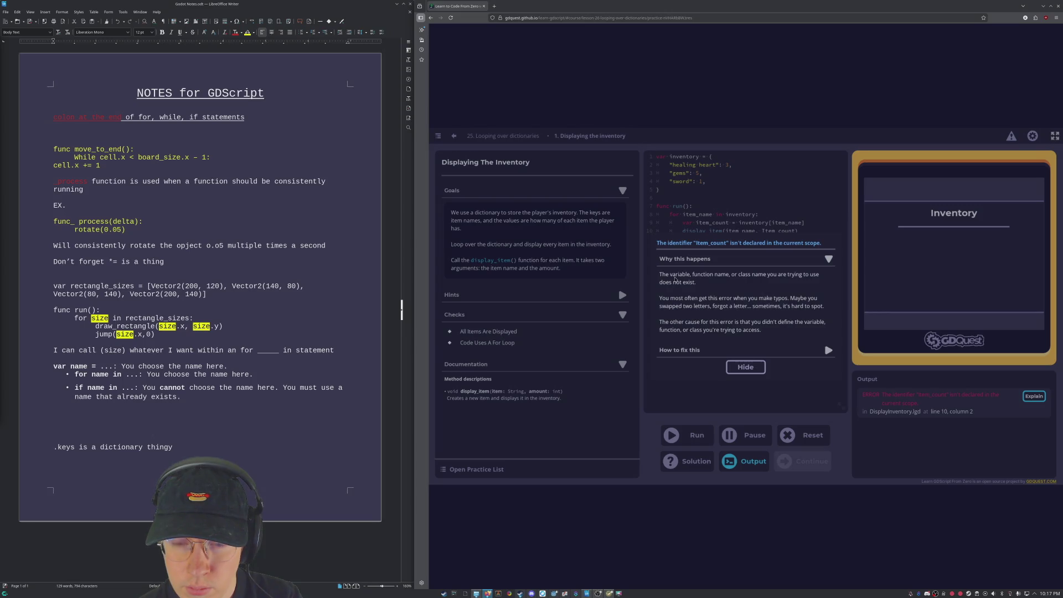
pyautogui.click(745, 368)
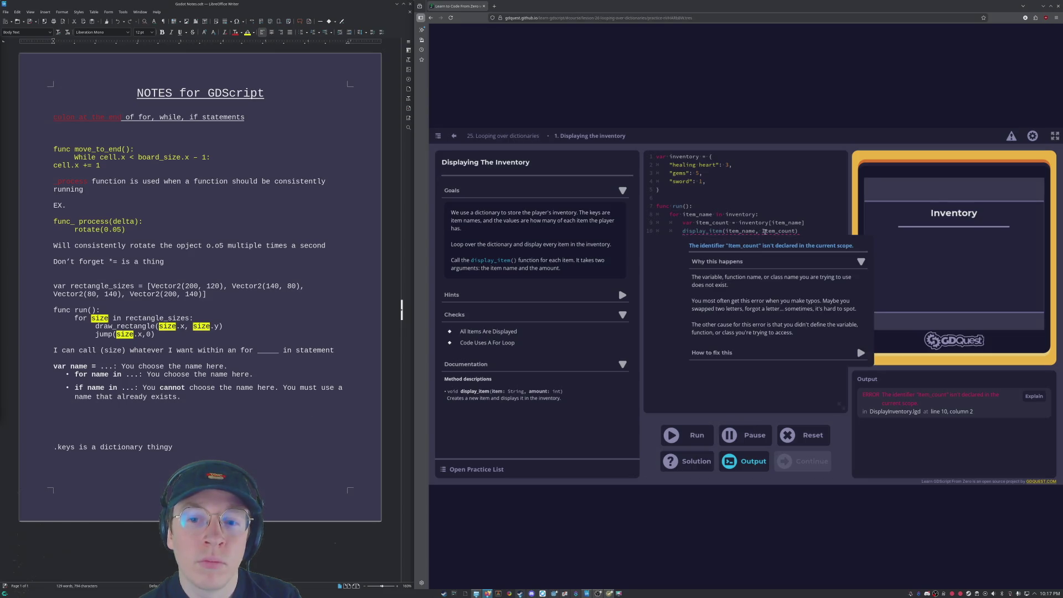
# Step: Rename Item_count to item_count, rerun to show Healing Heart 3, Gems 5, Sword 1, and continue
pyautogui.click(764, 231)
pyautogui.press('BackSpace')
pyautogui.write('i')
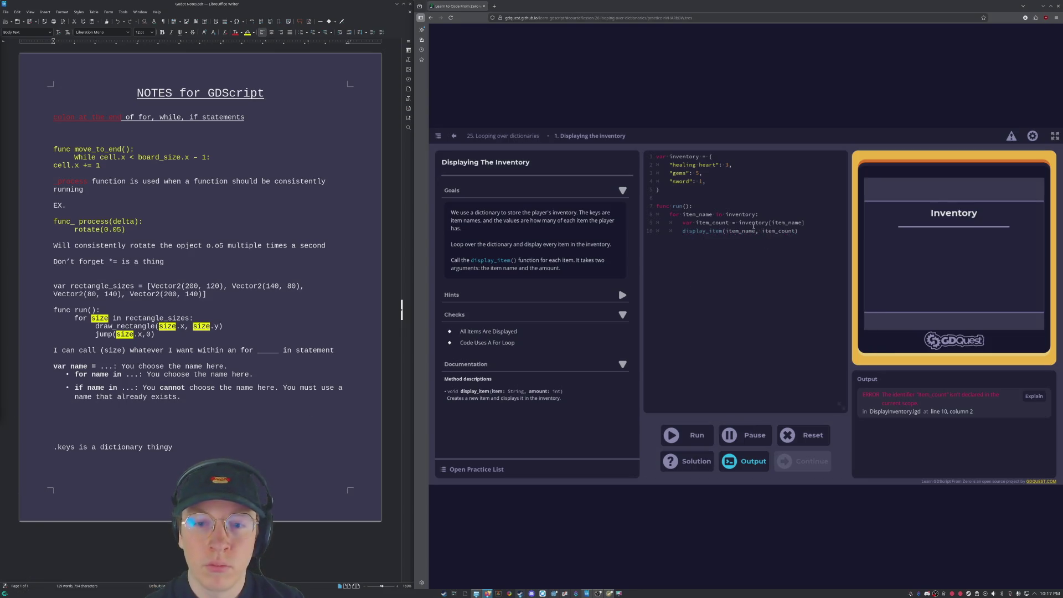
pyautogui.click(675, 435)
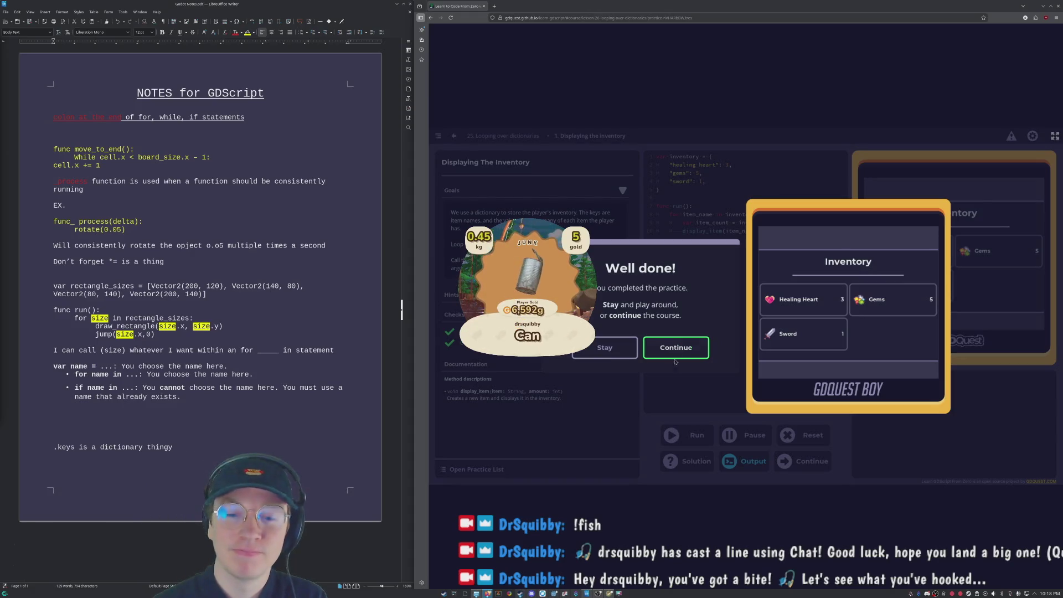
pyautogui.press('Return')
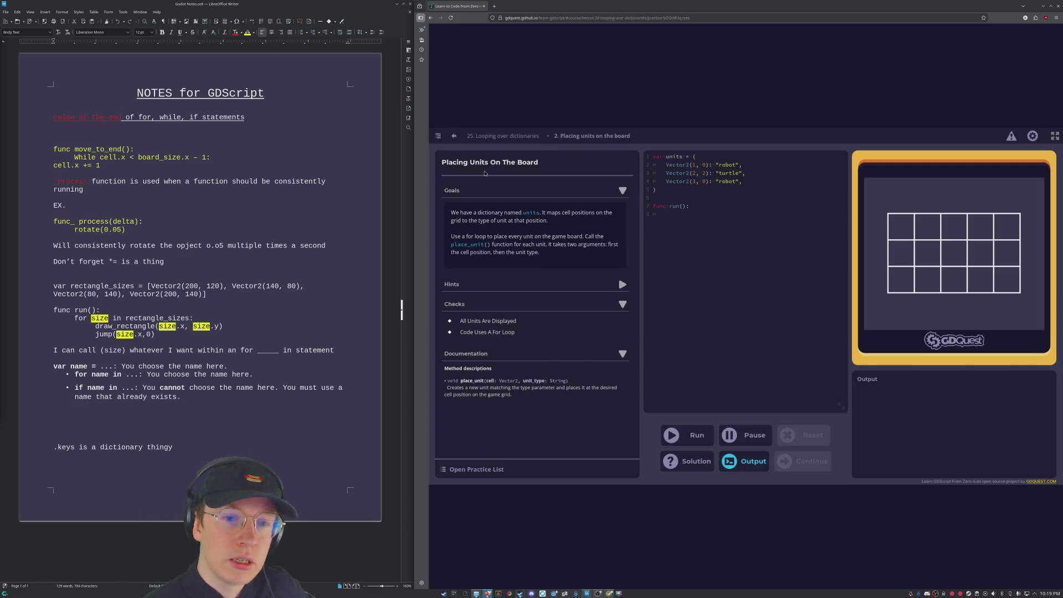
# Step: Write the 'for cell in units' loop header and read the first hint about dictionary keys
pyautogui.write('for cell in ve')
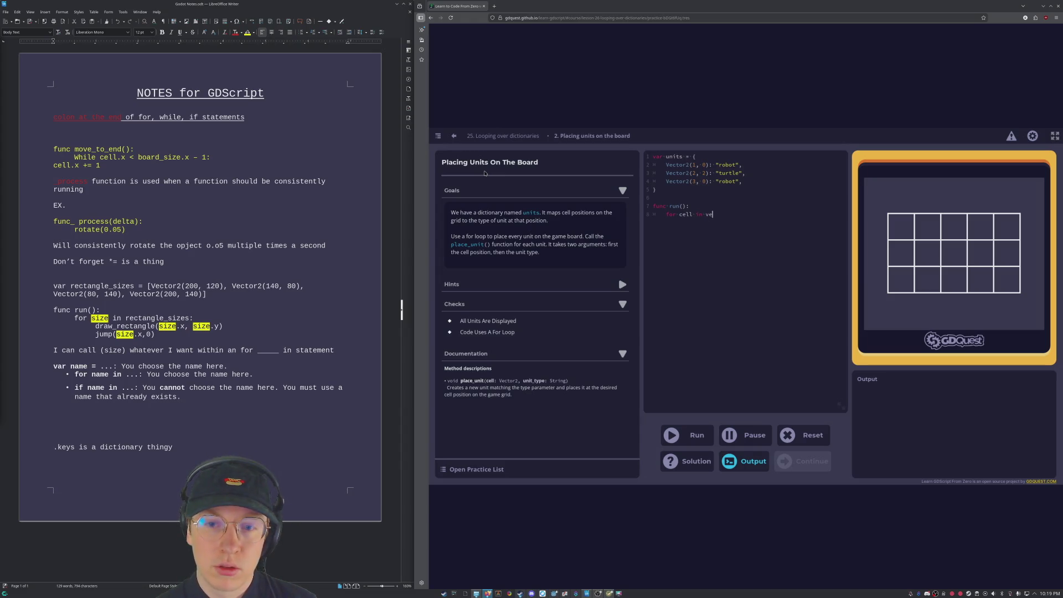
pyautogui.press('BackSpace')
pyautogui.press('BackSpace')
pyautogui.write('units:')
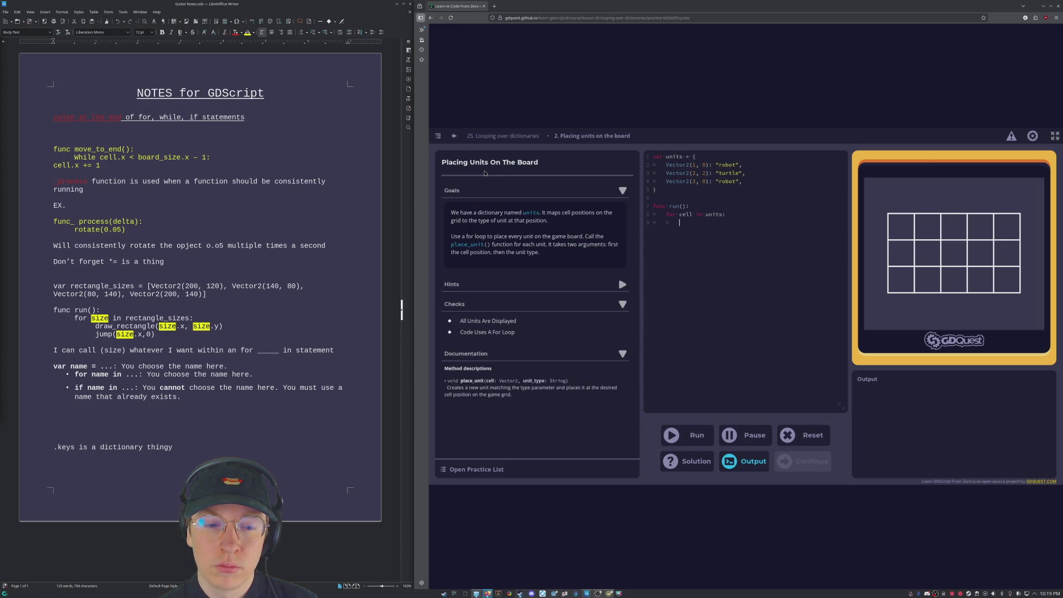
pyautogui.click(613, 284)
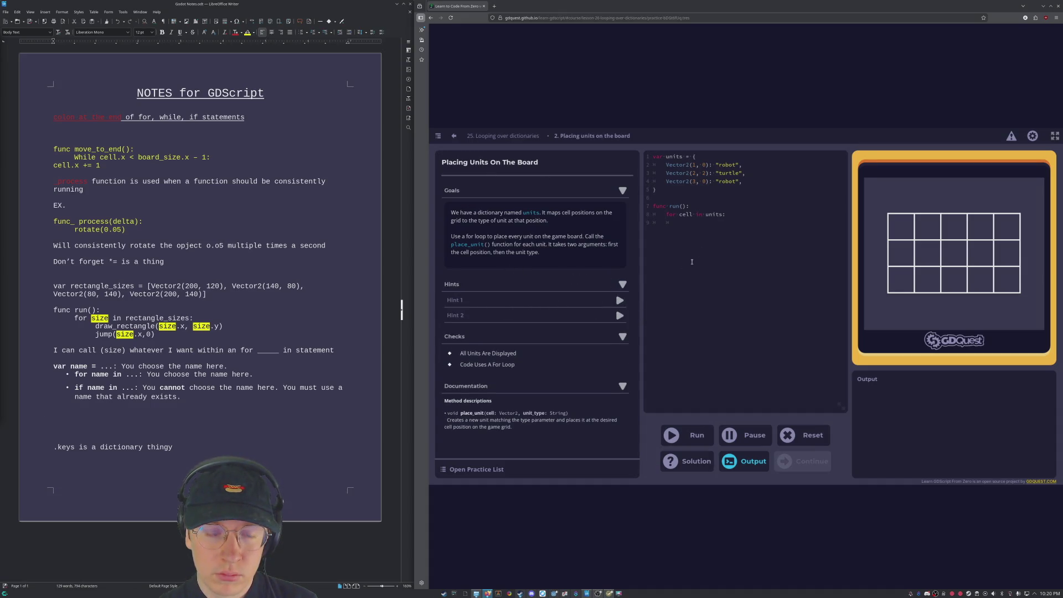
pyautogui.click(620, 300)
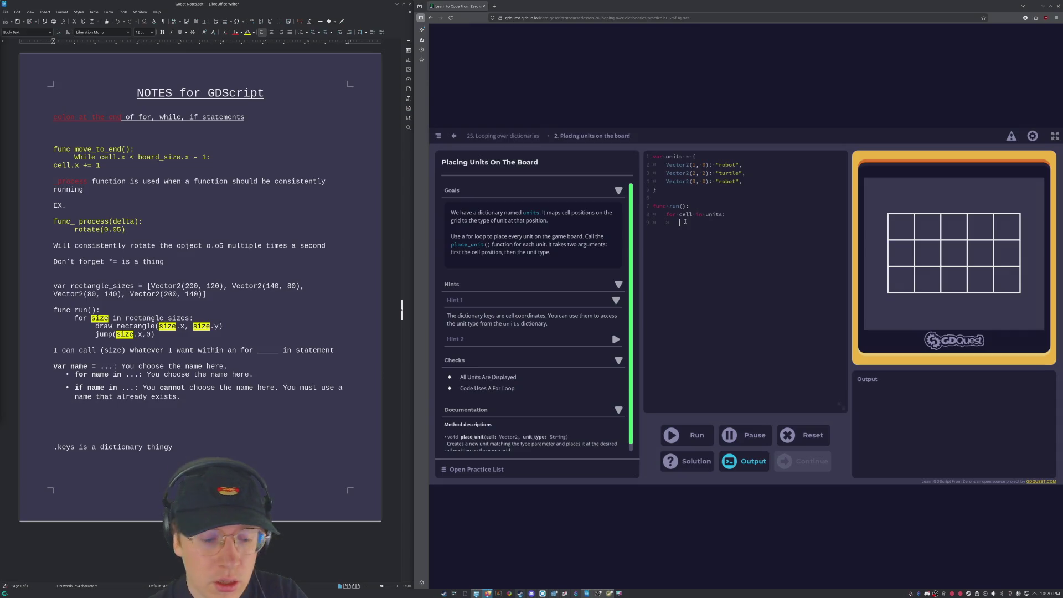
# Step: Add 'var unit_type = cell.keys[]' and 'place_unit(cell, unit_type)' to the loop body and run it
pyautogui.write('var ')
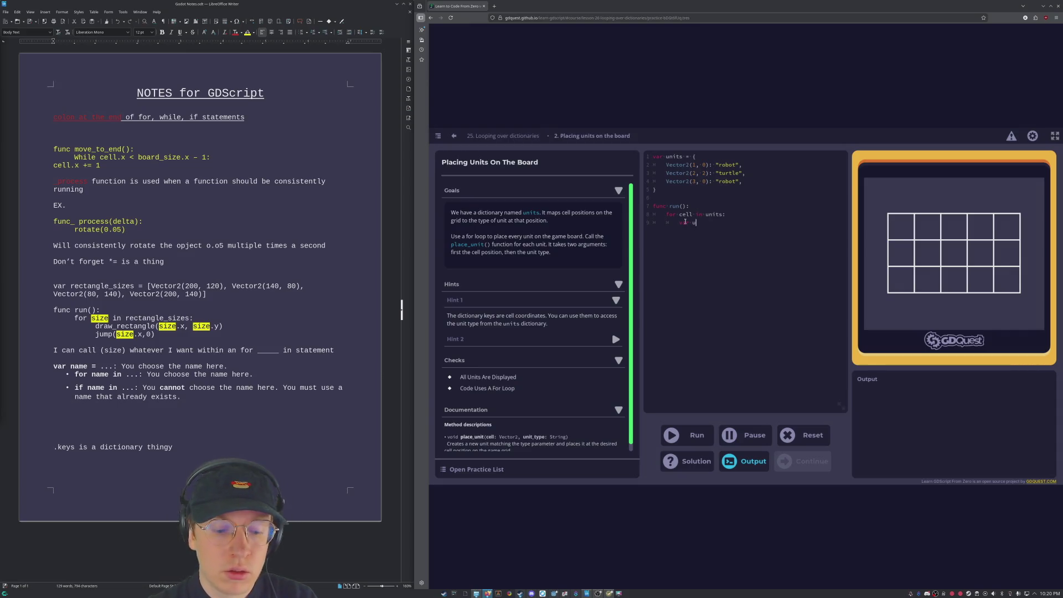
pyautogui.write('unit_type =')
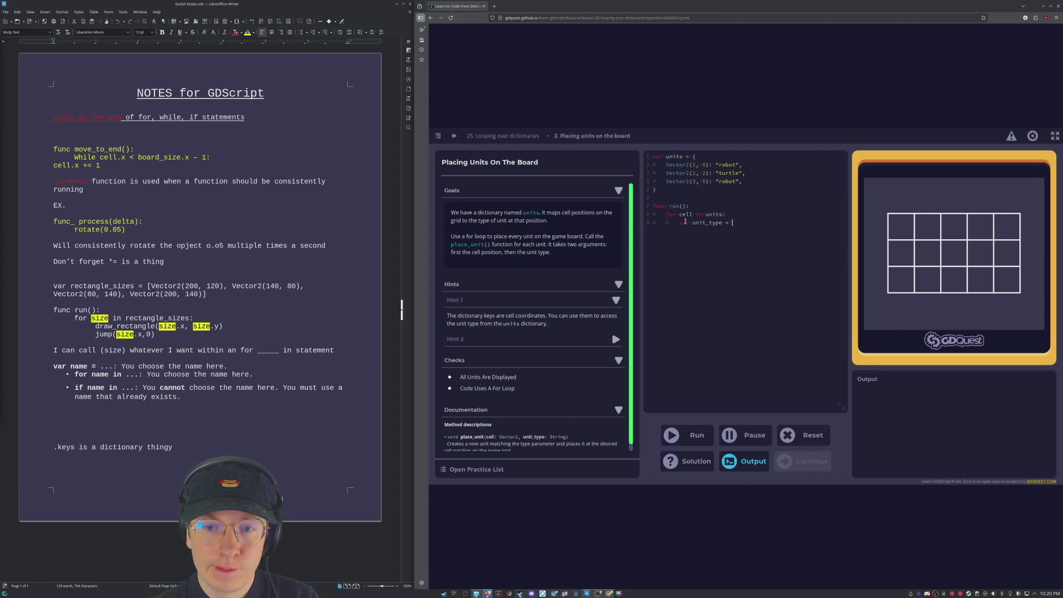
pyautogui.write('cell')
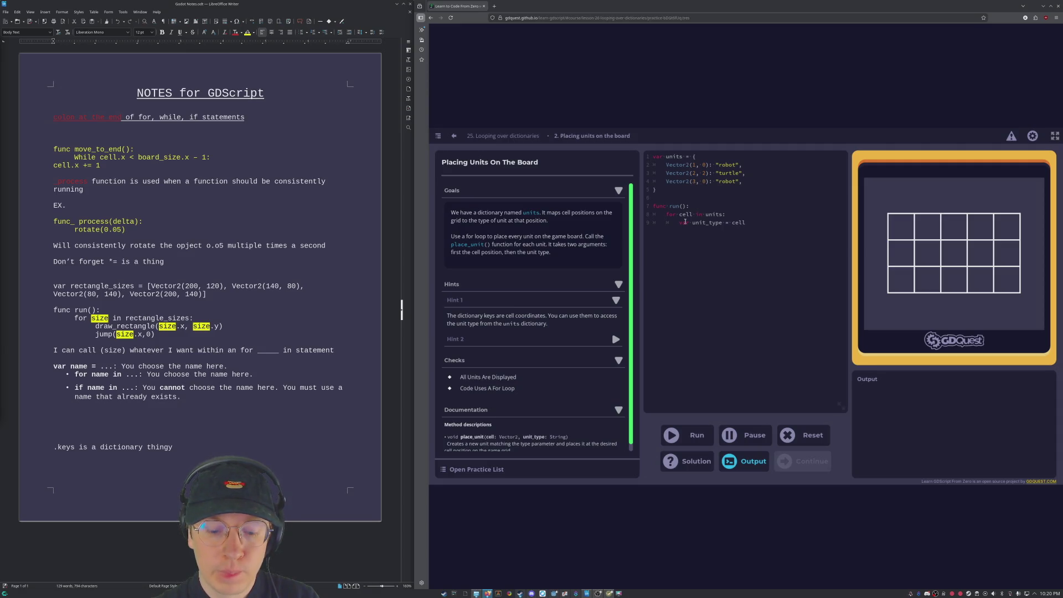
pyautogui.write('.key')
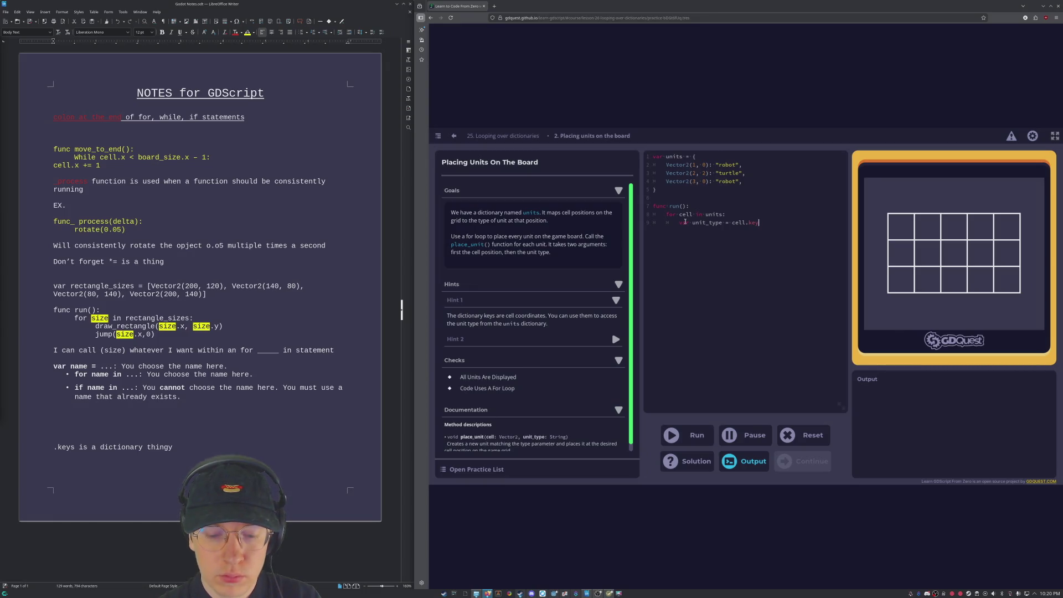
pyautogui.write('[')
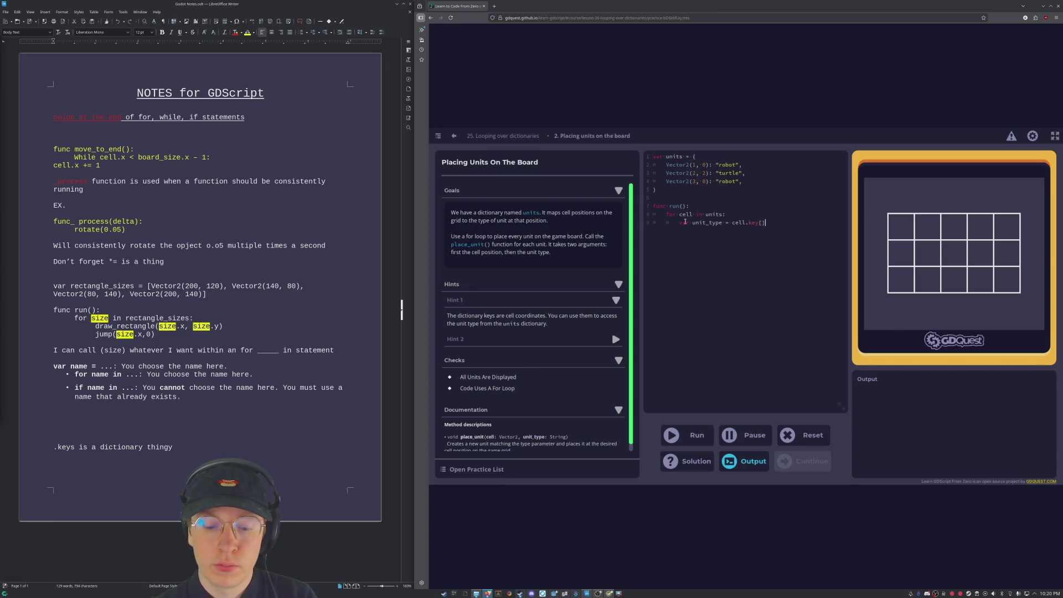
pyautogui.write('s')
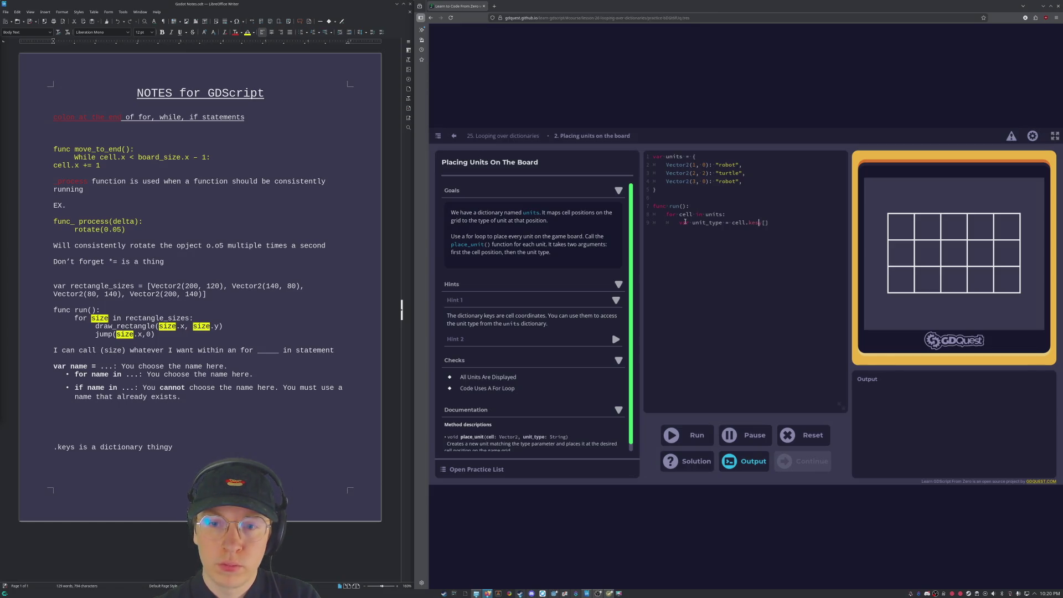
pyautogui.press('Return')
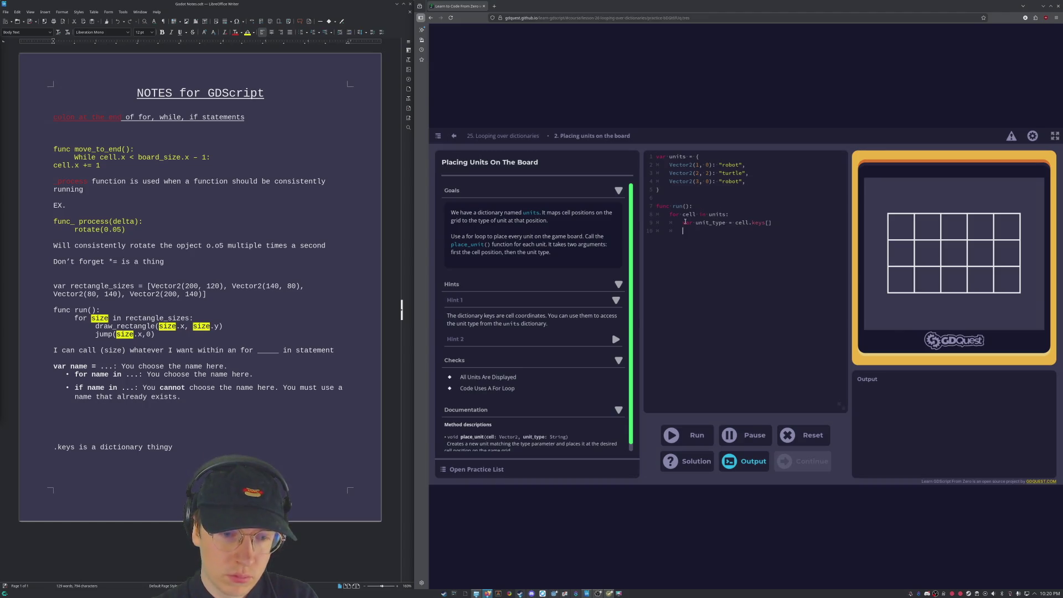
pyautogui.write('pla')
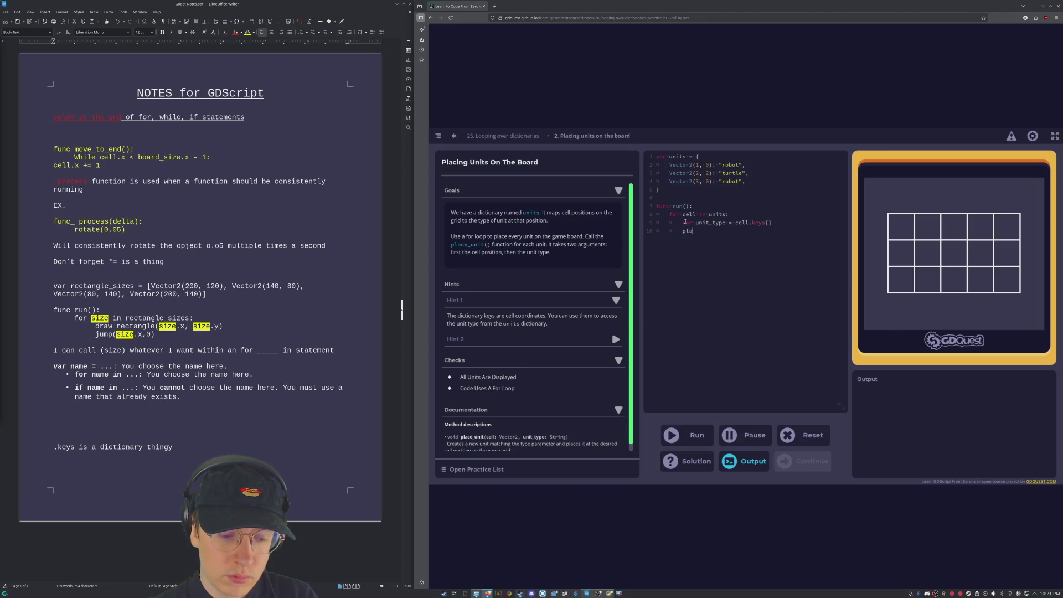
pyautogui.write('ce_')
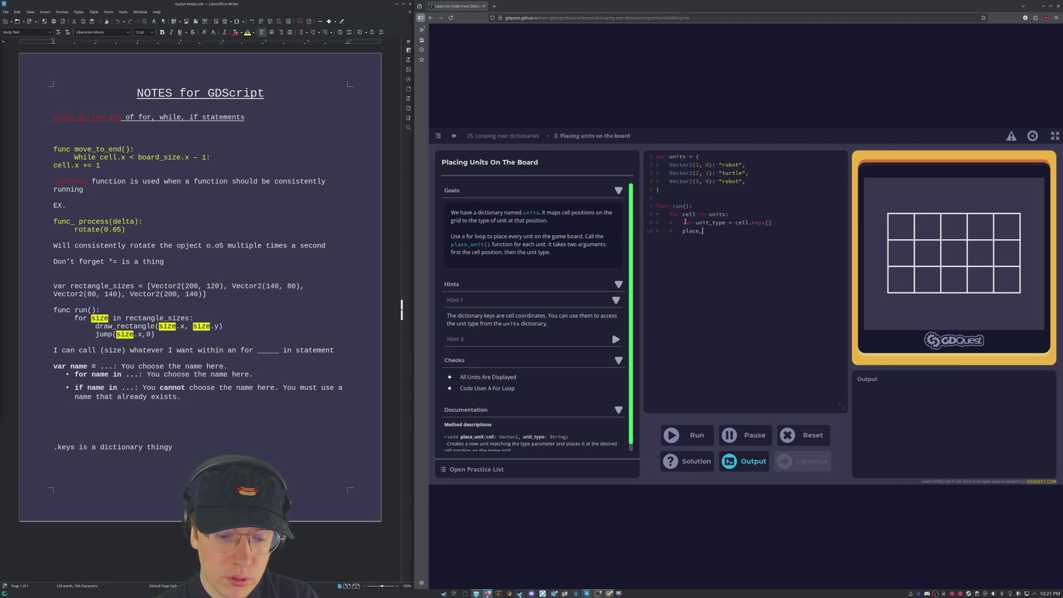
pyautogui.write('unit')
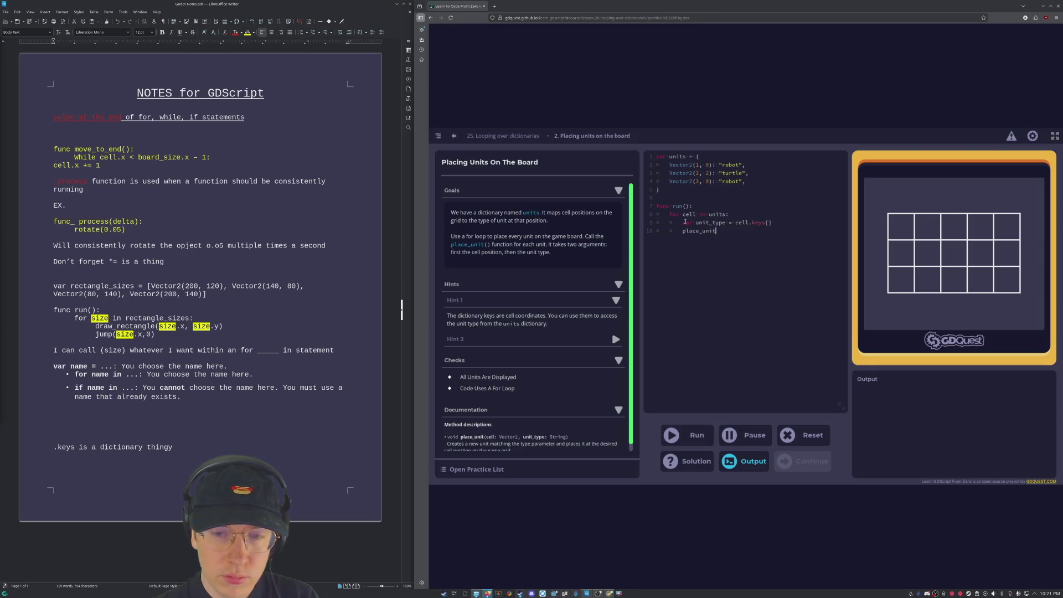
pyautogui.write('(')
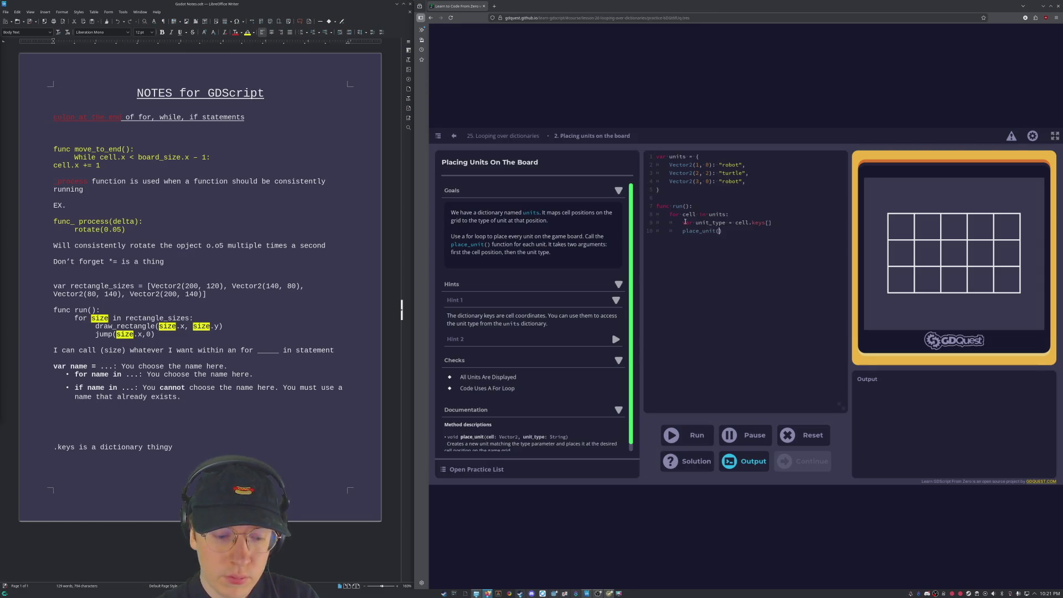
pyautogui.write('cell,')
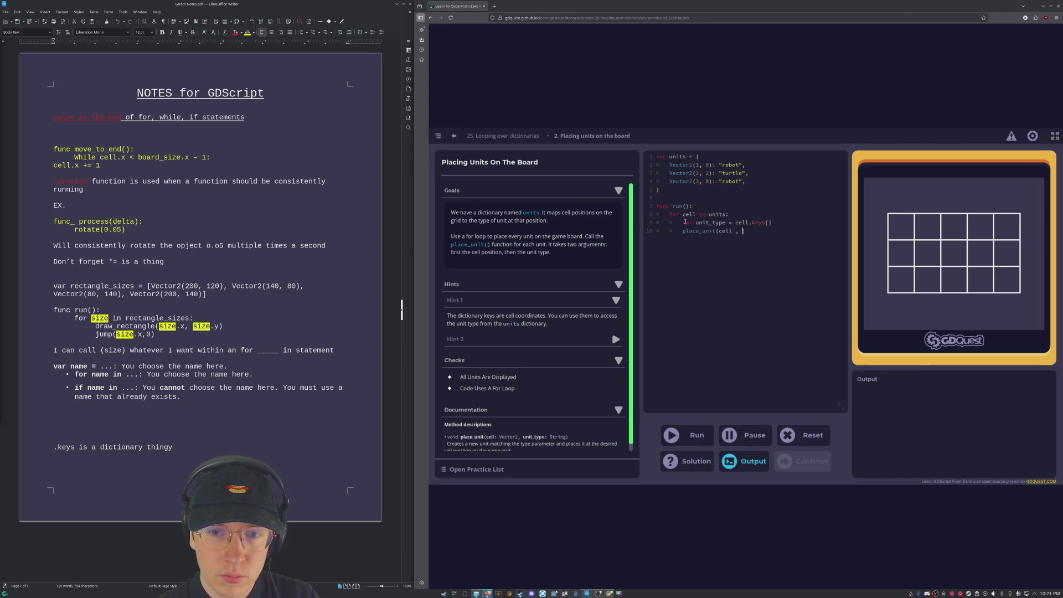
pyautogui.write(' unit_')
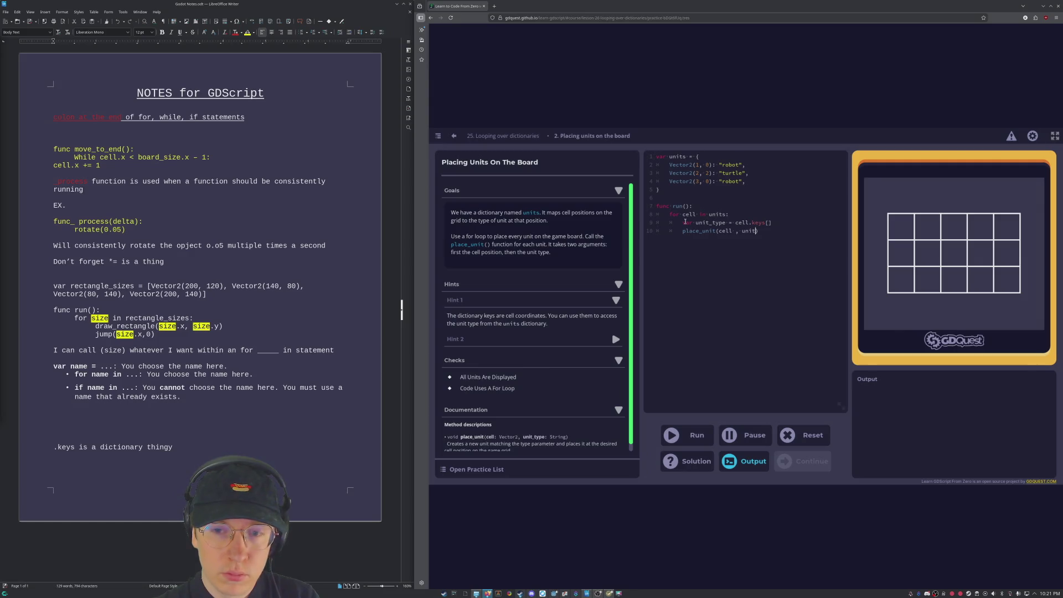
pyautogui.write('type')
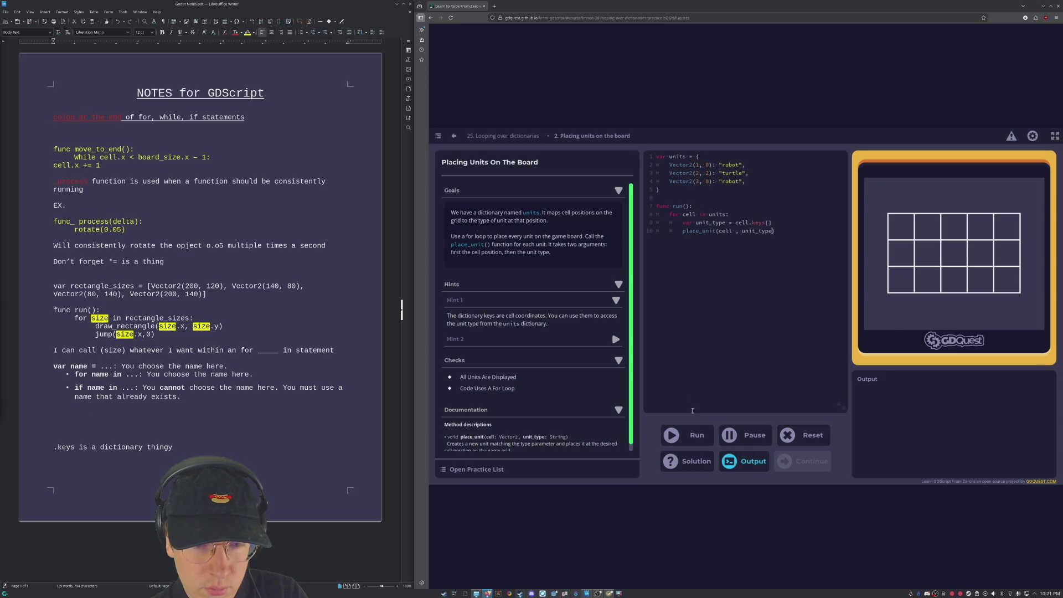
pyautogui.click(695, 434)
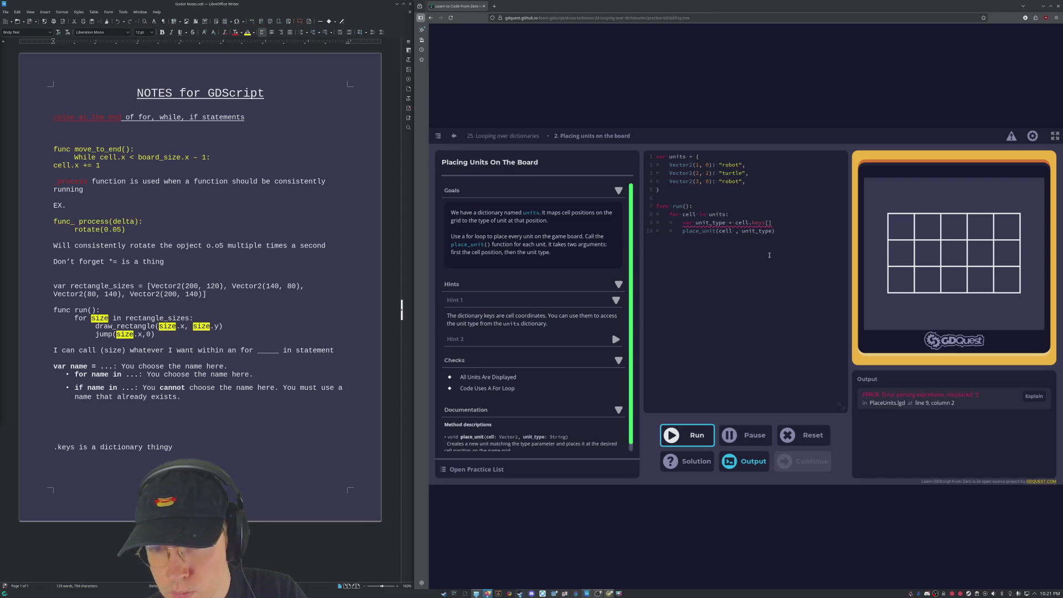
# Step: Delete the '[]' after cell.keys on line 9 and rerun; the for-loop check now passes
pyautogui.moveTo(706, 220)
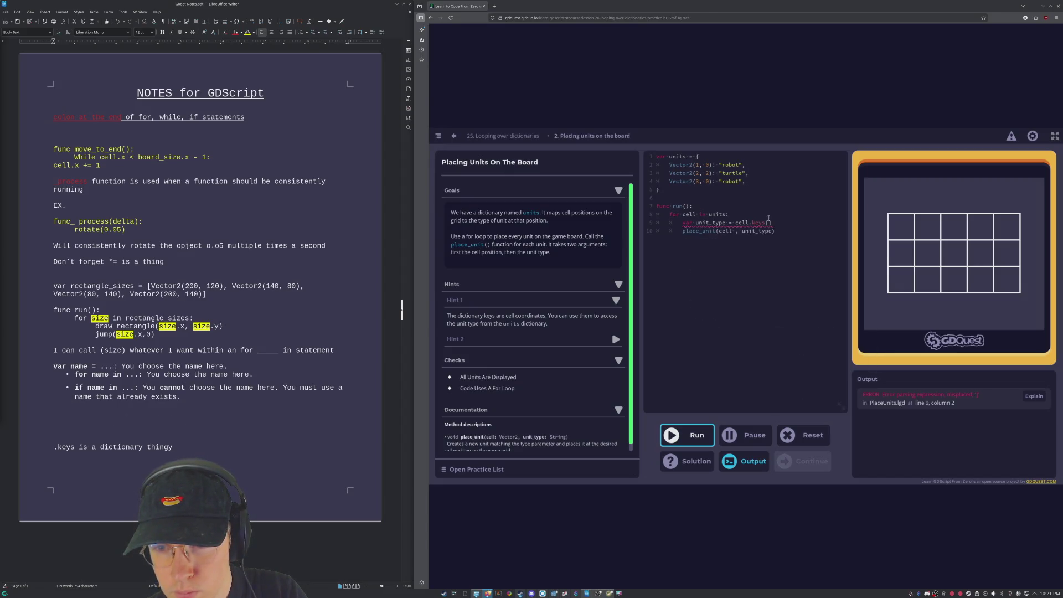
pyautogui.click(731, 222)
pyautogui.moveTo(731, 222)
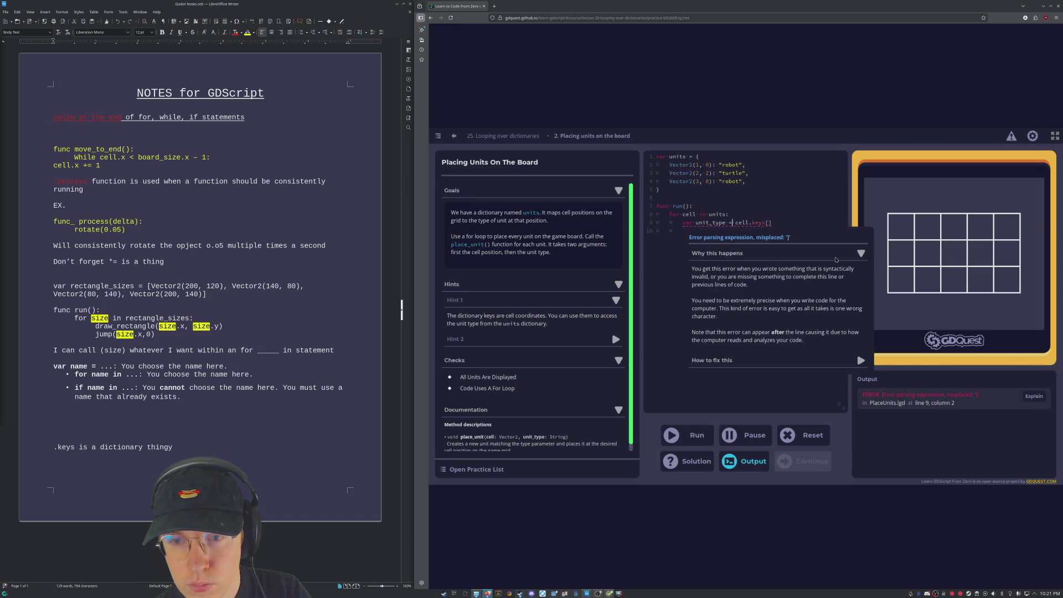
pyautogui.press('BackSpace')
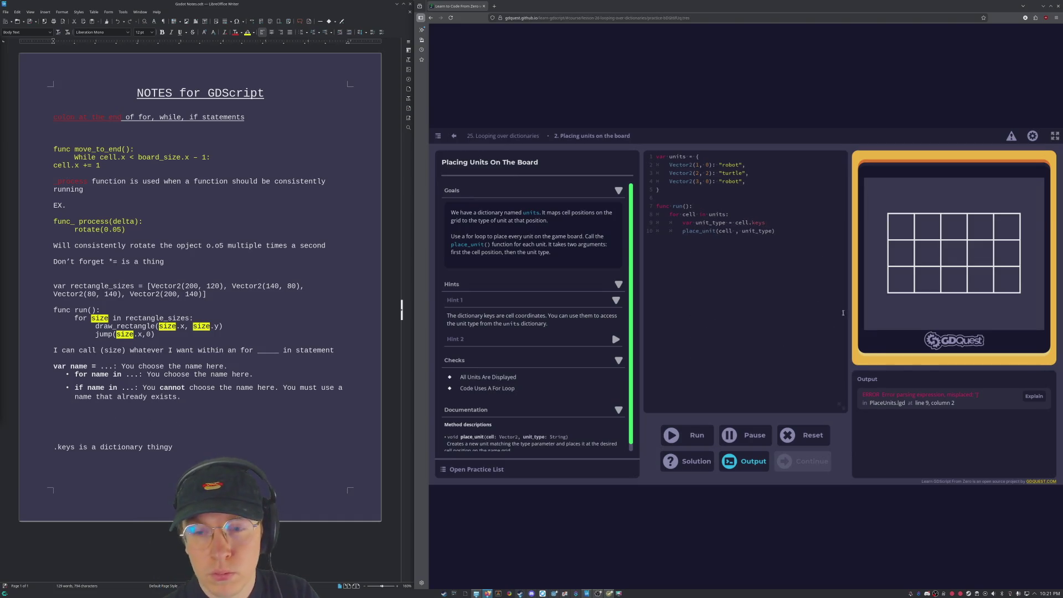
pyautogui.click(698, 436)
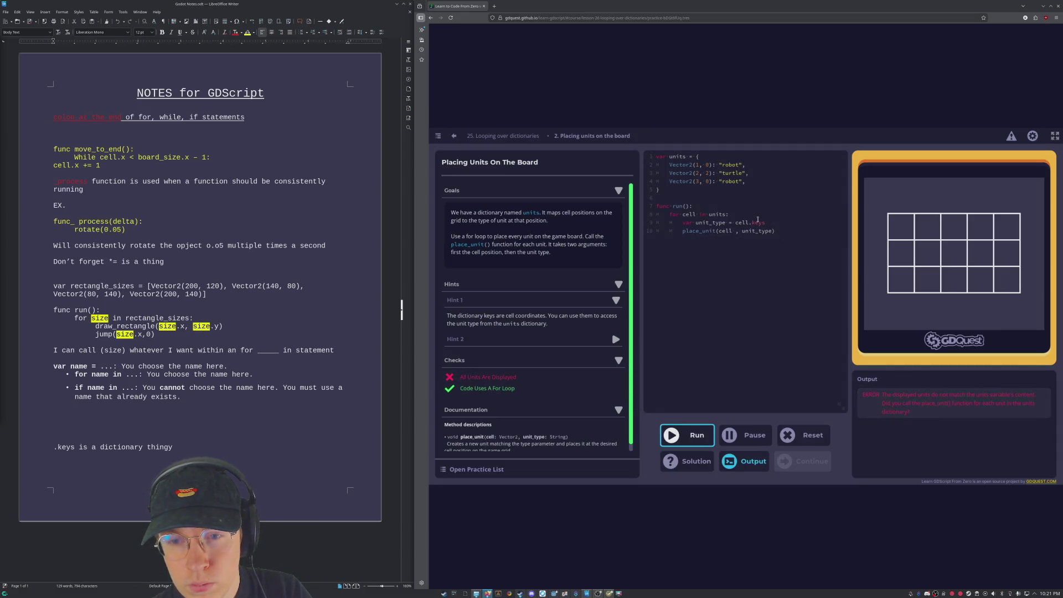
pyautogui.click(758, 220)
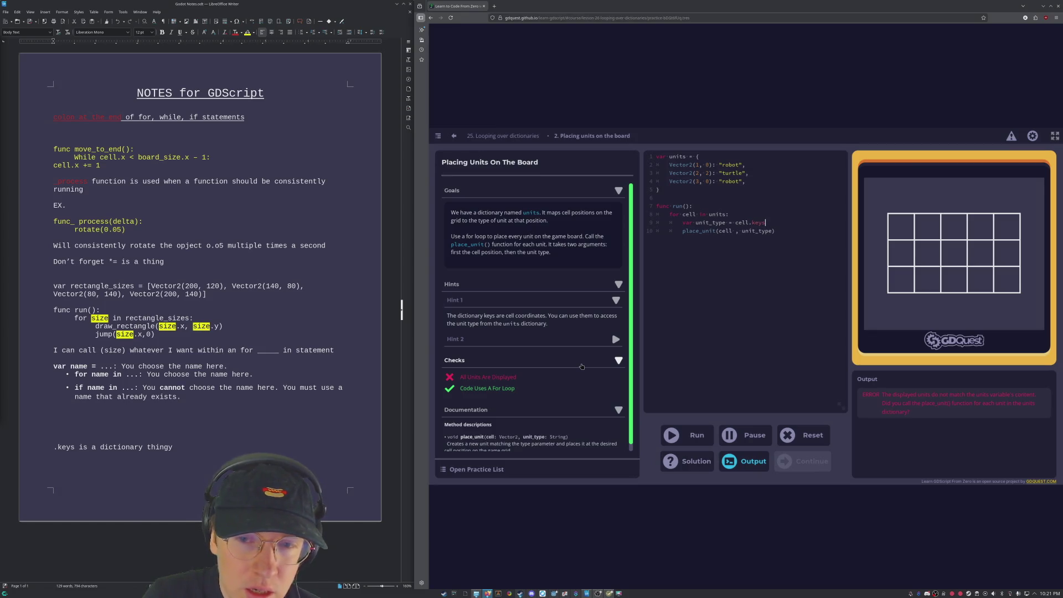
pyautogui.scroll(-1, 581, 369)
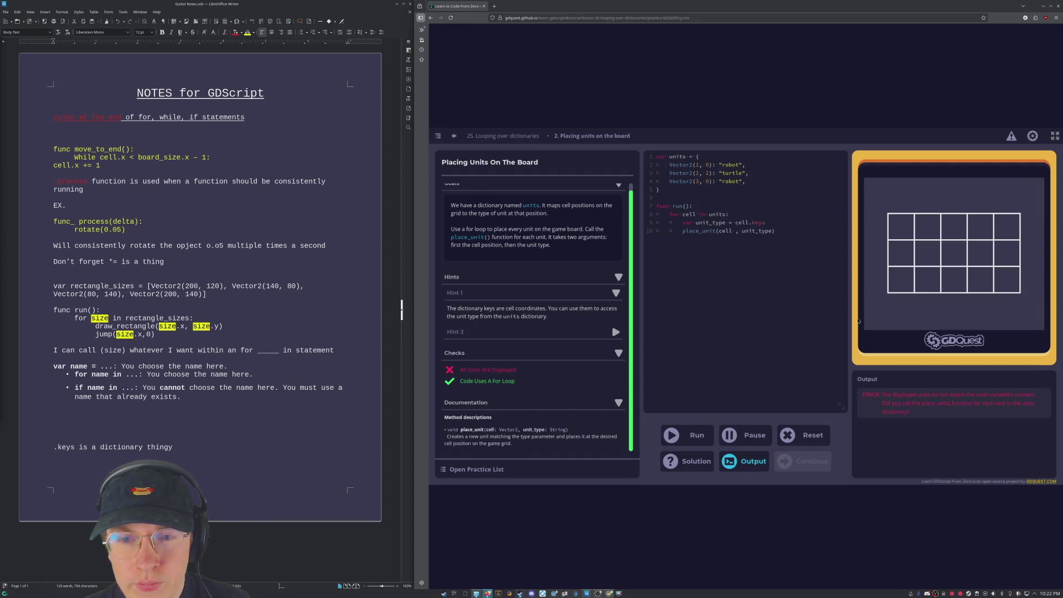
# Step: Restore line 9 so unit_type is assigned cell.keys
pyautogui.press('Up')
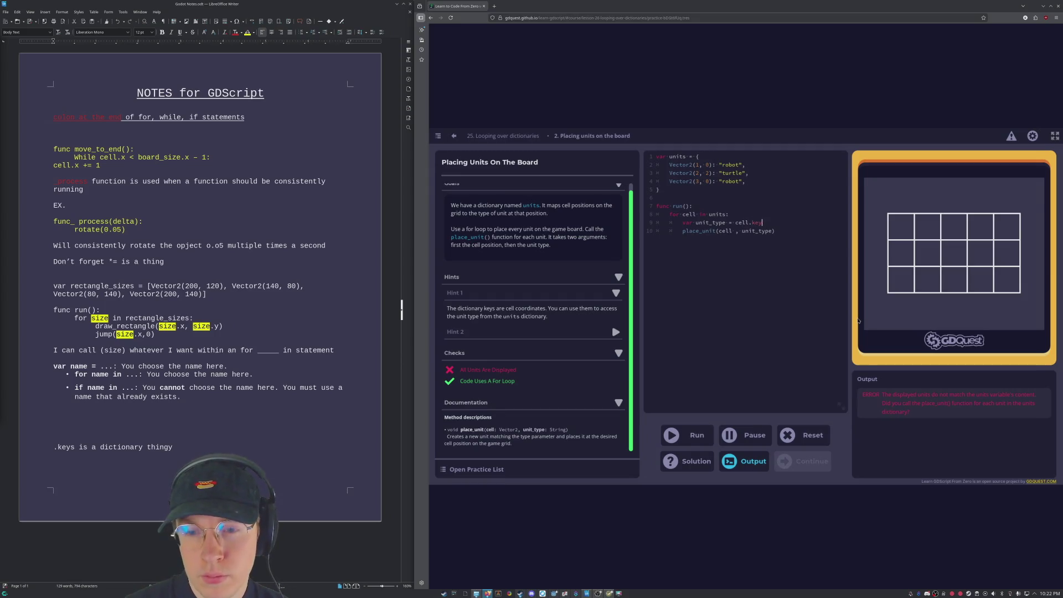
pyautogui.press('BackSpace')
pyautogui.press('BackSpace')
pyautogui.press('BackSpace')
pyautogui.write(':')
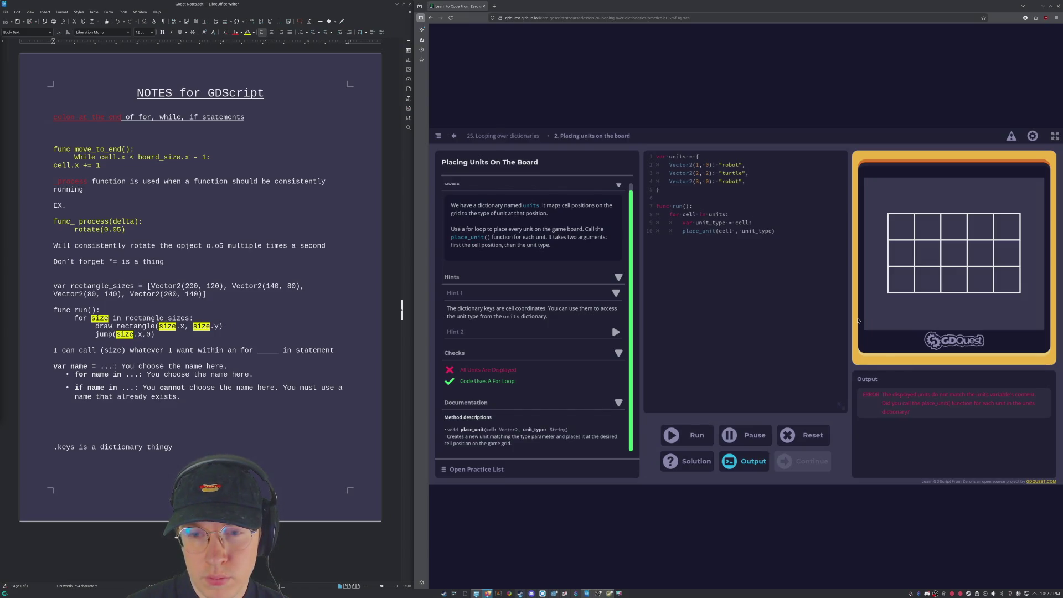
pyautogui.press('BackSpace')
pyautogui.write('.keys')
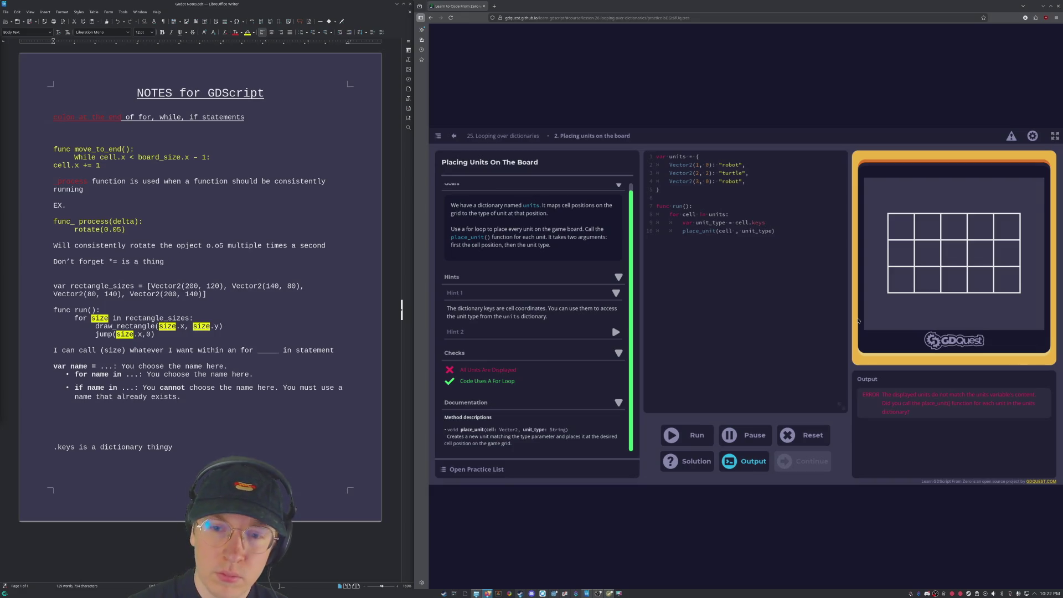
# Step: Insert 'str(' before unit_type in the place_unit call on line 10
pyautogui.press('Left')
pyautogui.press('Left')
pyautogui.press('Left')
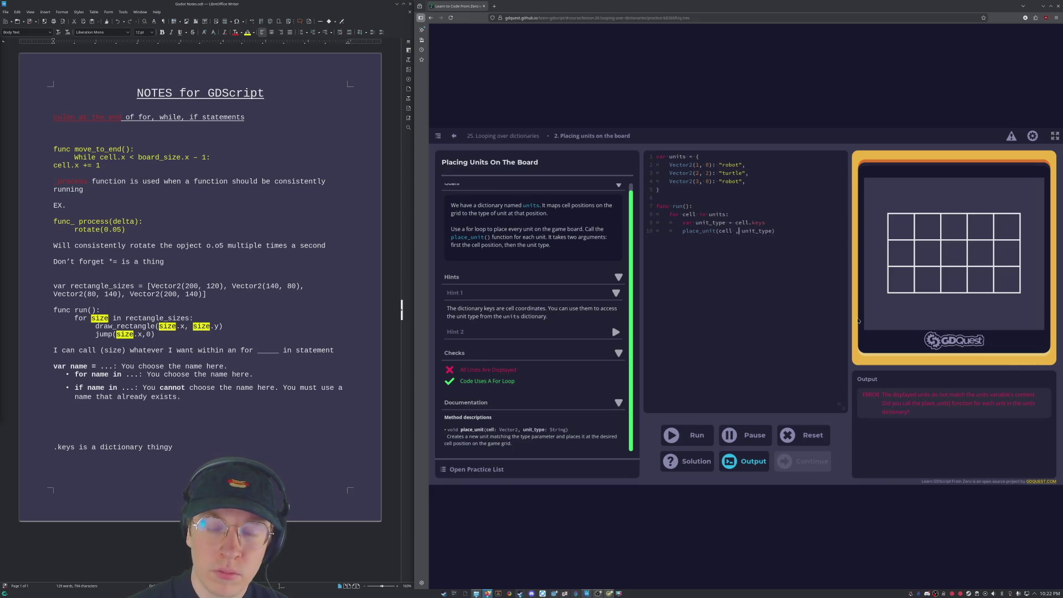
pyautogui.write('str')
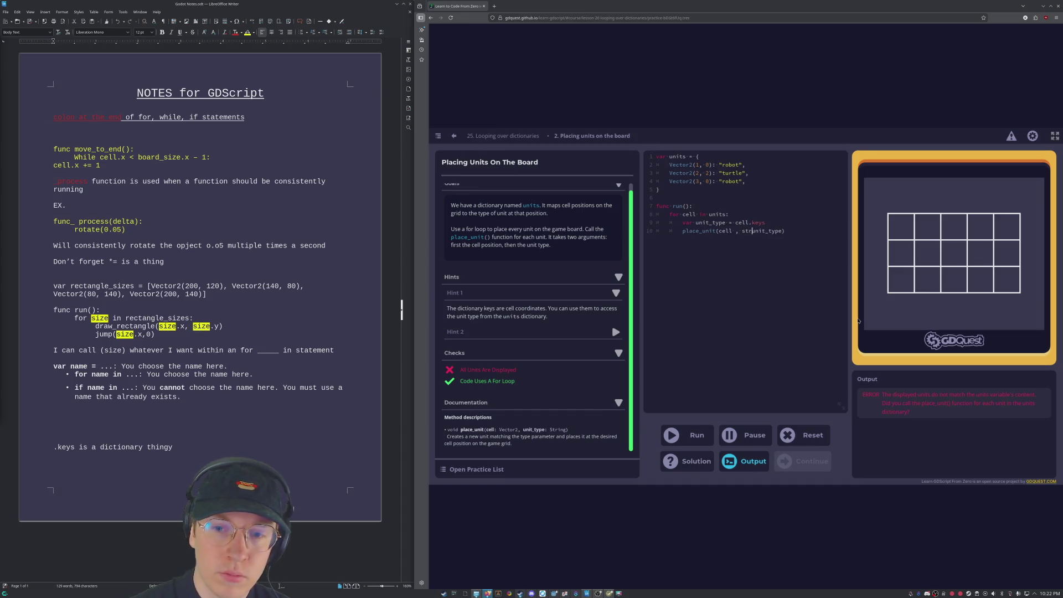
pyautogui.press('BackSpace')
pyautogui.press('BackSpace')
pyautogui.press('BackSpace')
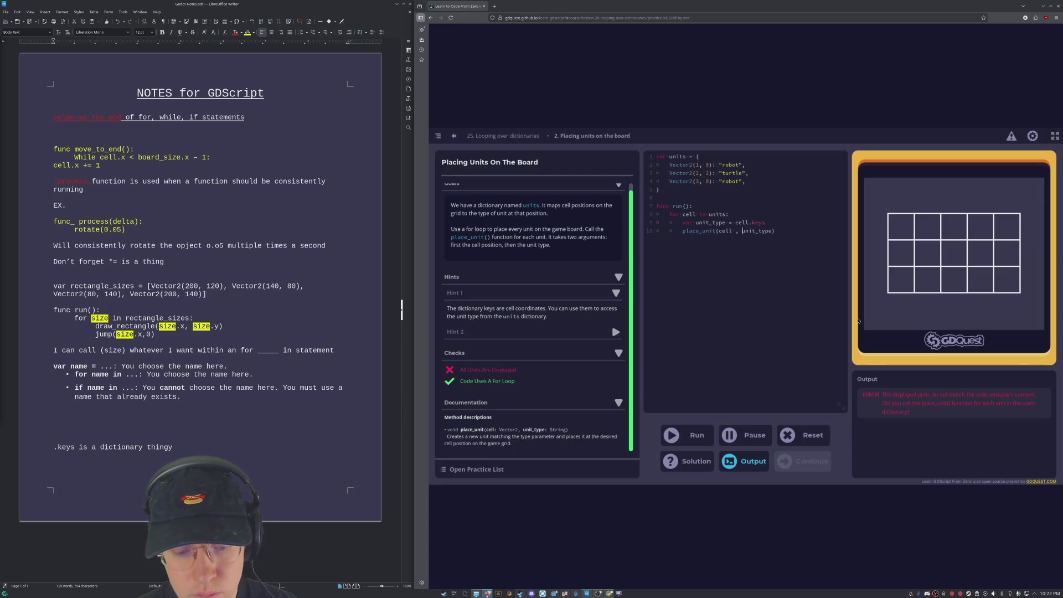
pyautogui.write('str(')
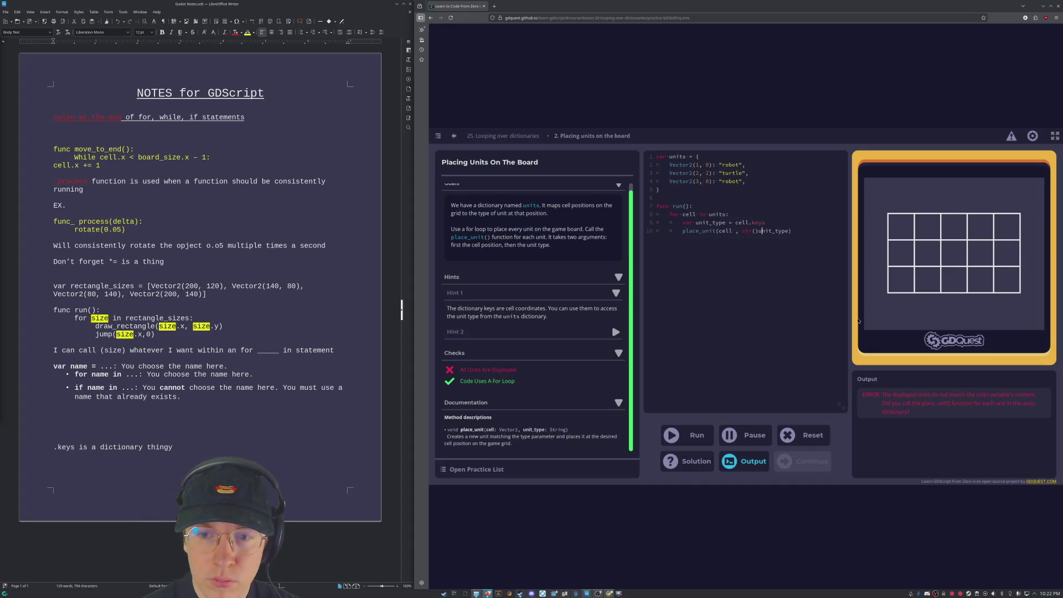
pyautogui.press('Delete')
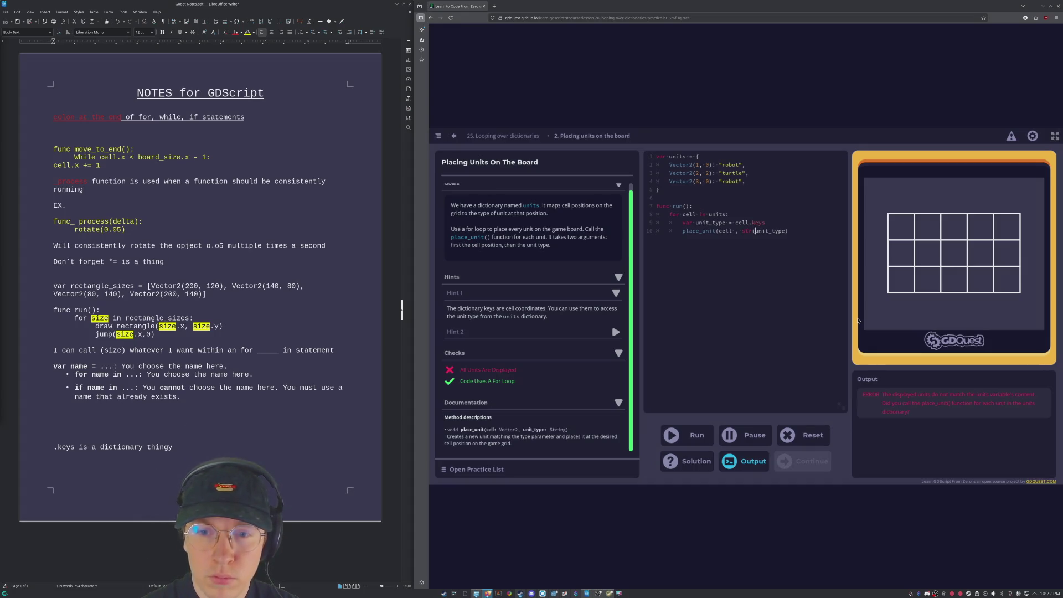